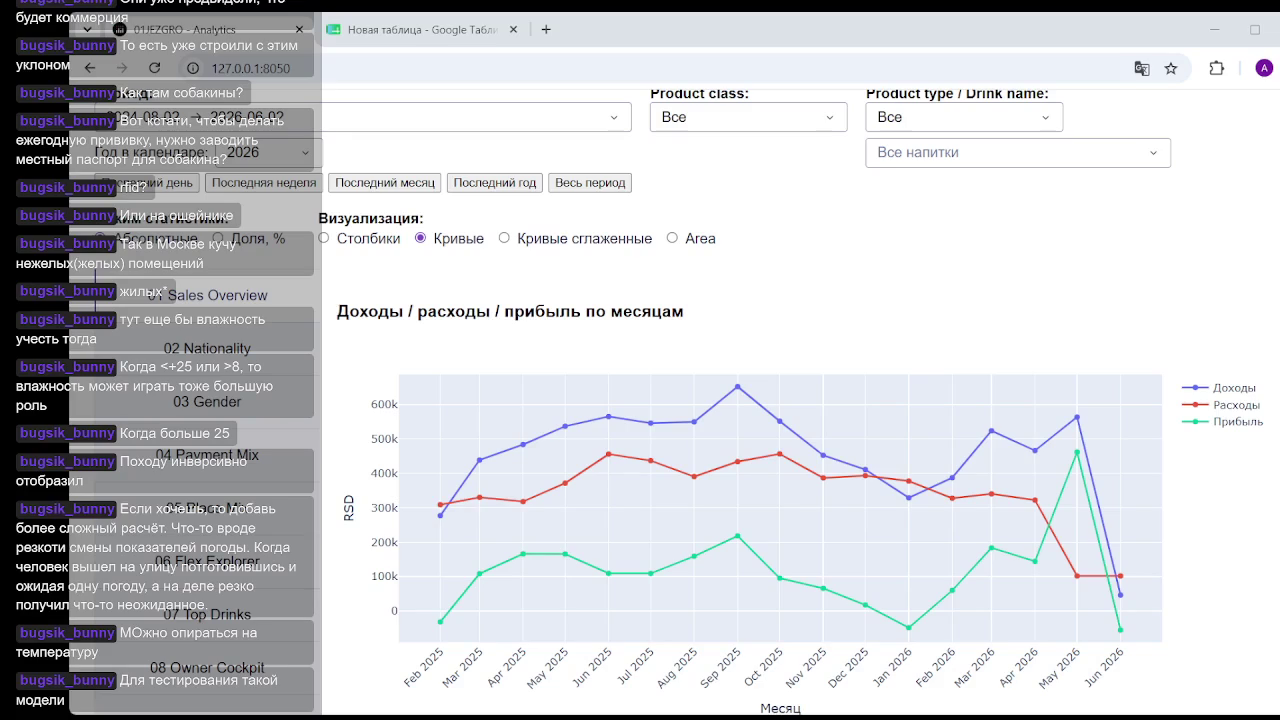
# Scroll the Sales Overview page and open '06 Flex Explorer' from the sidebar.
pyautogui.scroll(-2, 780, 450)
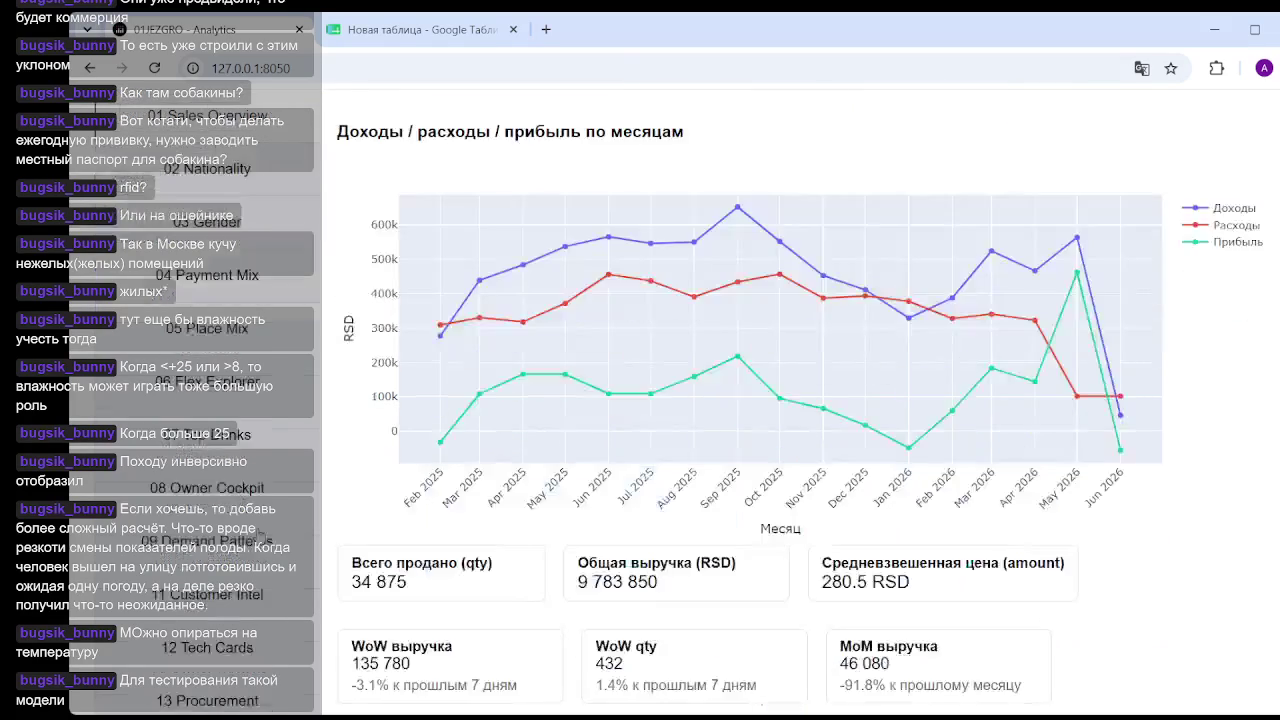
pyautogui.scroll(-2, 780, 400)
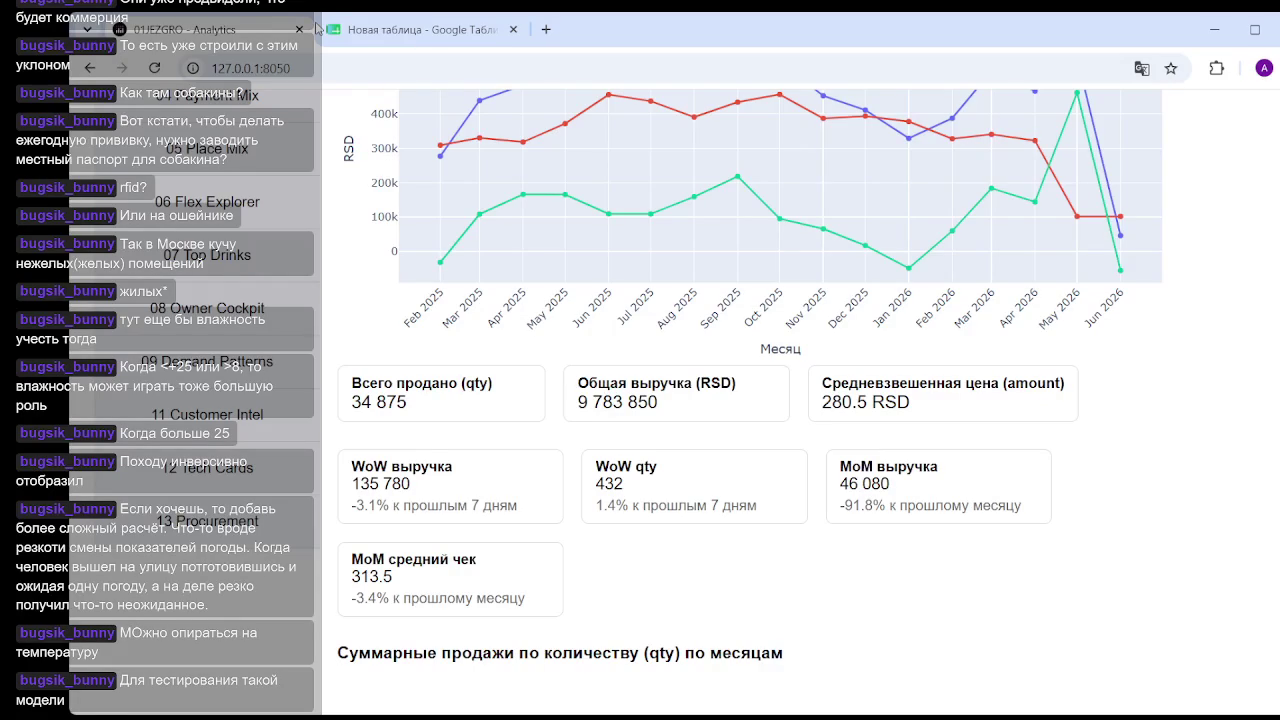
pyautogui.click(221, 205)
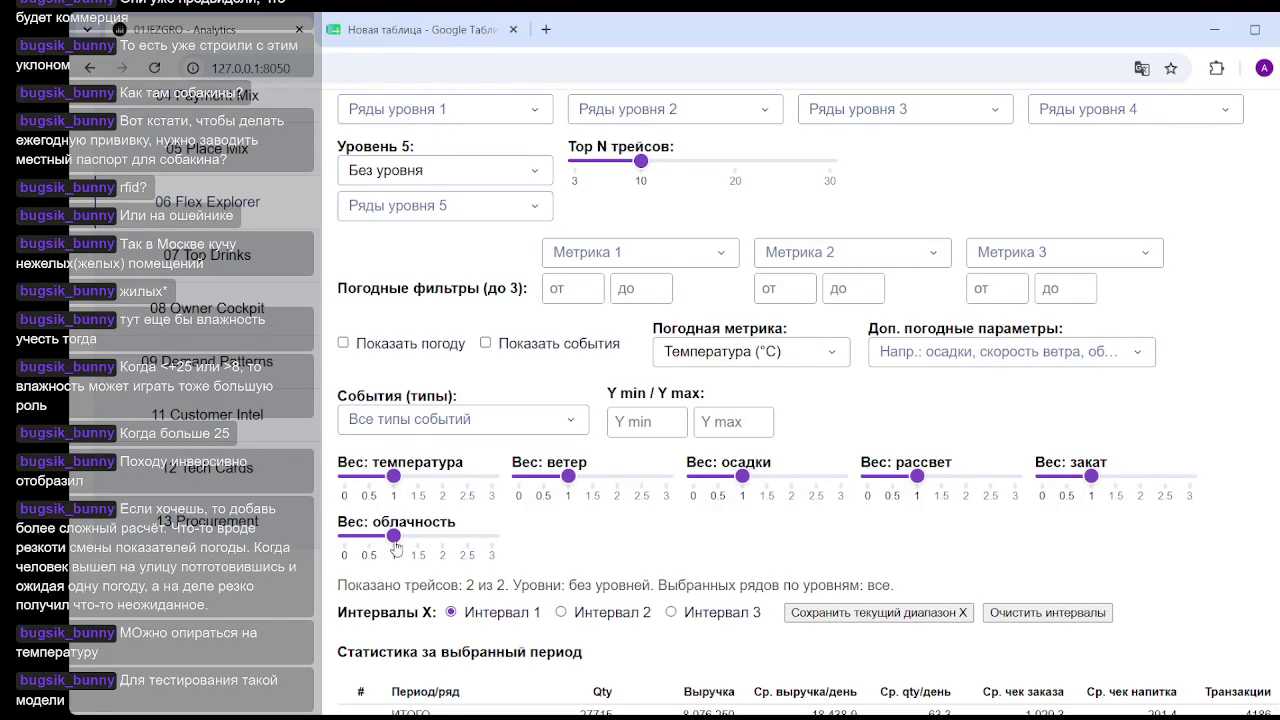
# Set temperature weight to 3 and other weights to 0, then check the 0.61 index correlation.
pyautogui.moveTo(394, 537); pyautogui.dragTo(240, 541)
pyautogui.moveTo(394, 477); pyautogui.dragTo(490, 476)
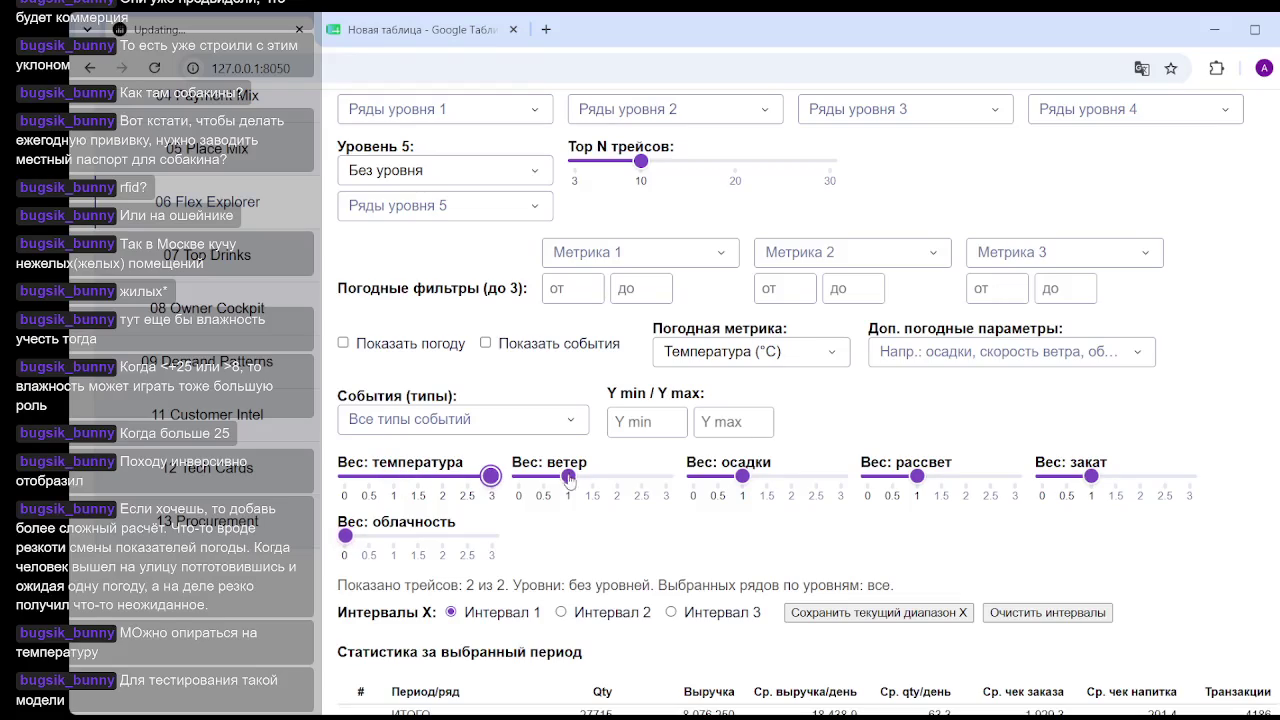
pyautogui.moveTo(568, 476); pyautogui.dragTo(519, 476)
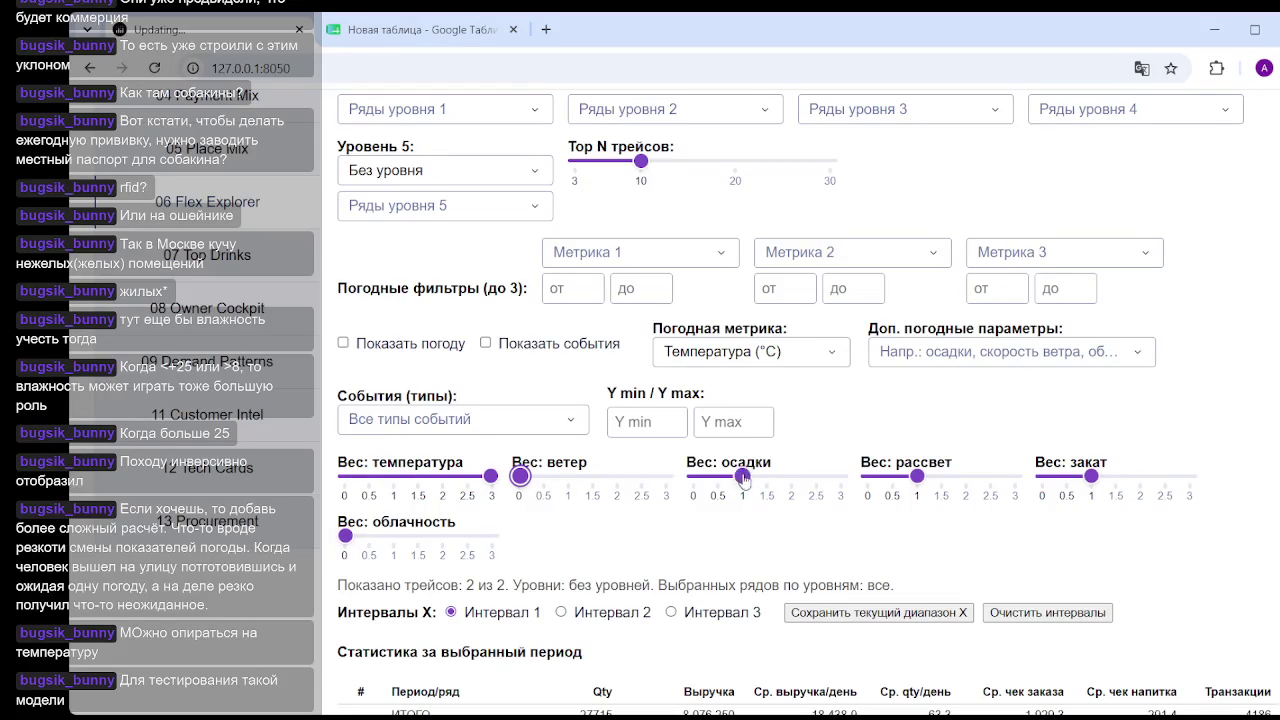
pyautogui.moveTo(743, 475); pyautogui.dragTo(694, 476)
pyautogui.click(917, 476)
pyautogui.moveTo(841, 481); pyautogui.dragTo(826, 478)
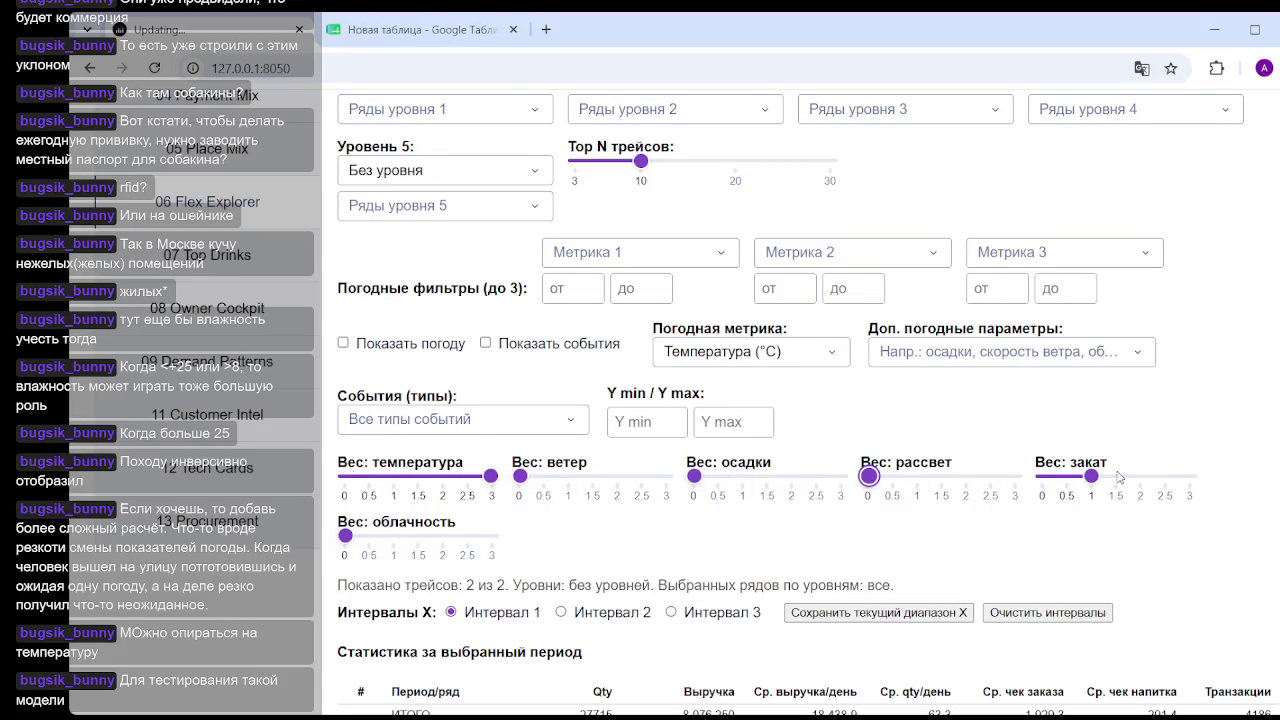
pyautogui.moveTo(1091, 476); pyautogui.dragTo(1000, 487)
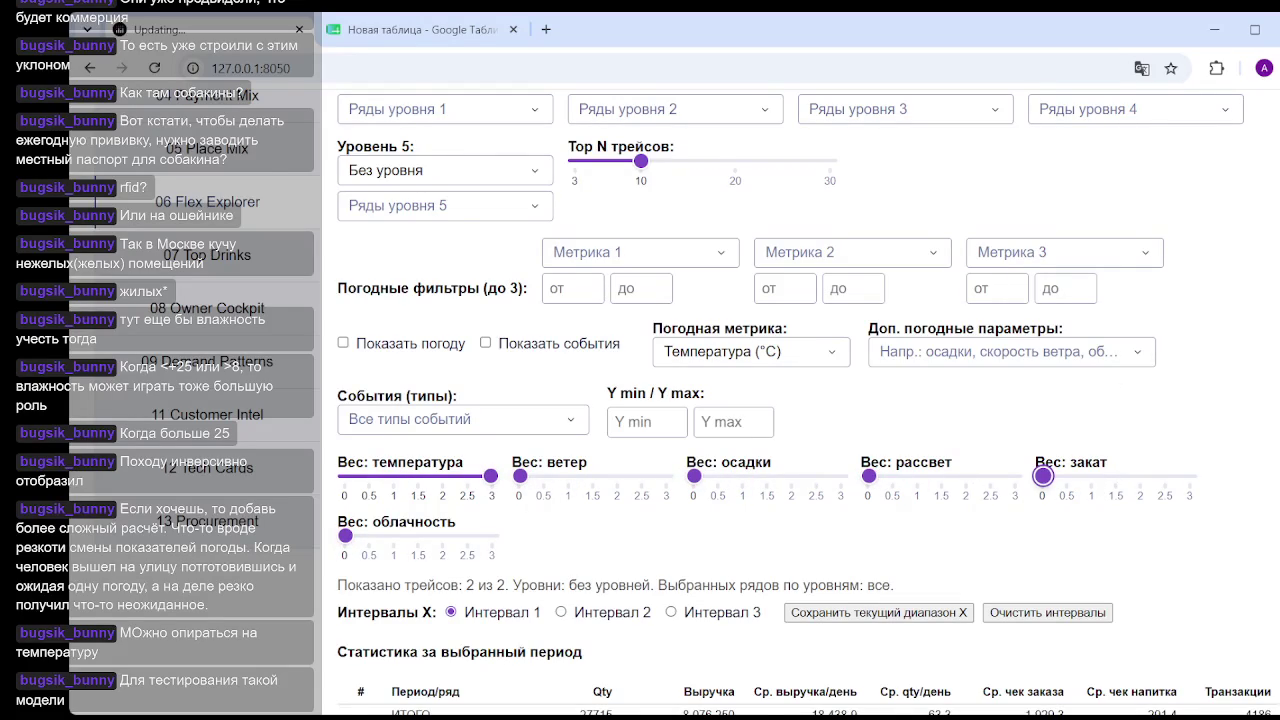
pyautogui.scroll(-10, 1000, 476)
pyautogui.scroll(-5, 884, 475)
pyautogui.scroll(-3, 884, 475)
pyautogui.moveTo(884, 474)
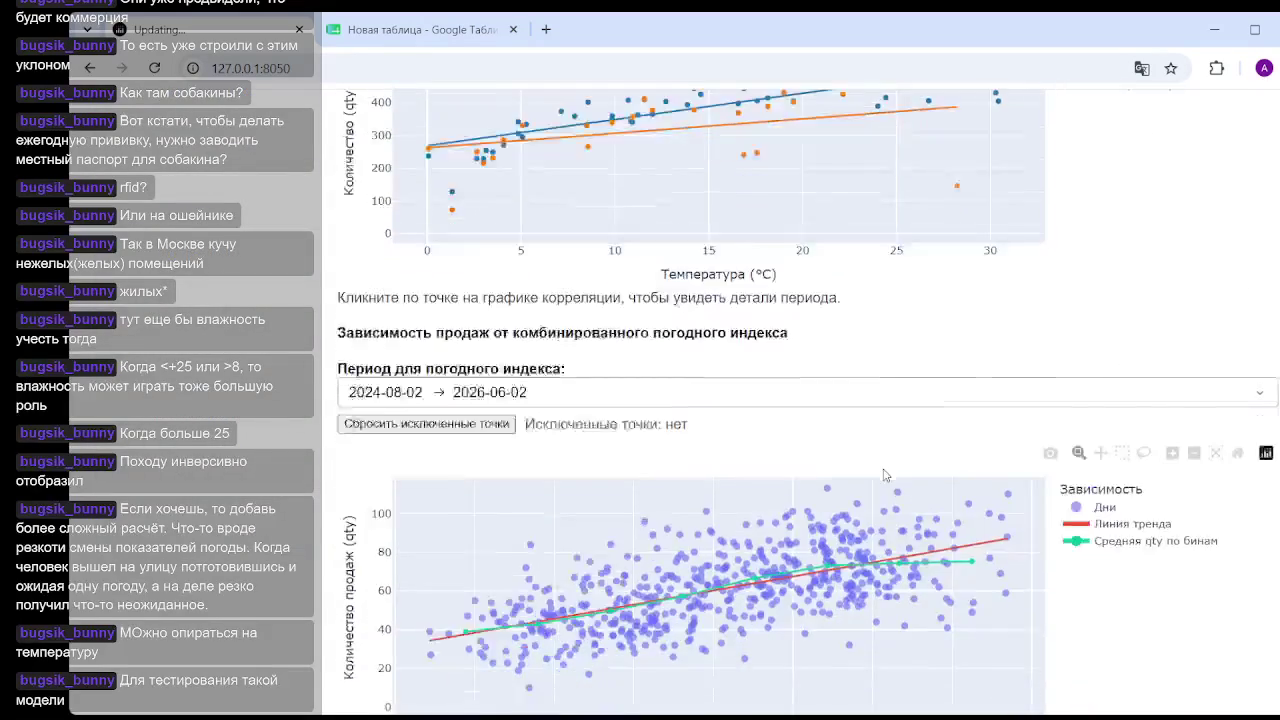
pyautogui.scroll(-2, 884, 475)
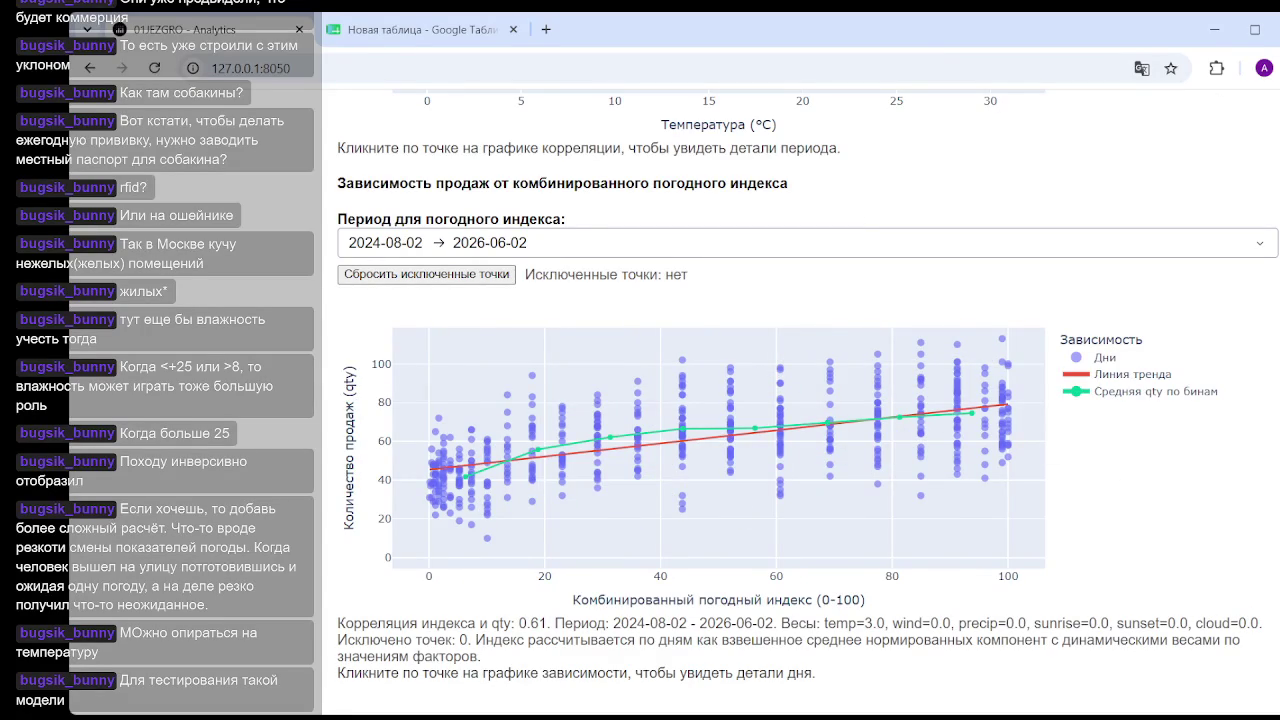
pyautogui.scroll(10, 560, 517)
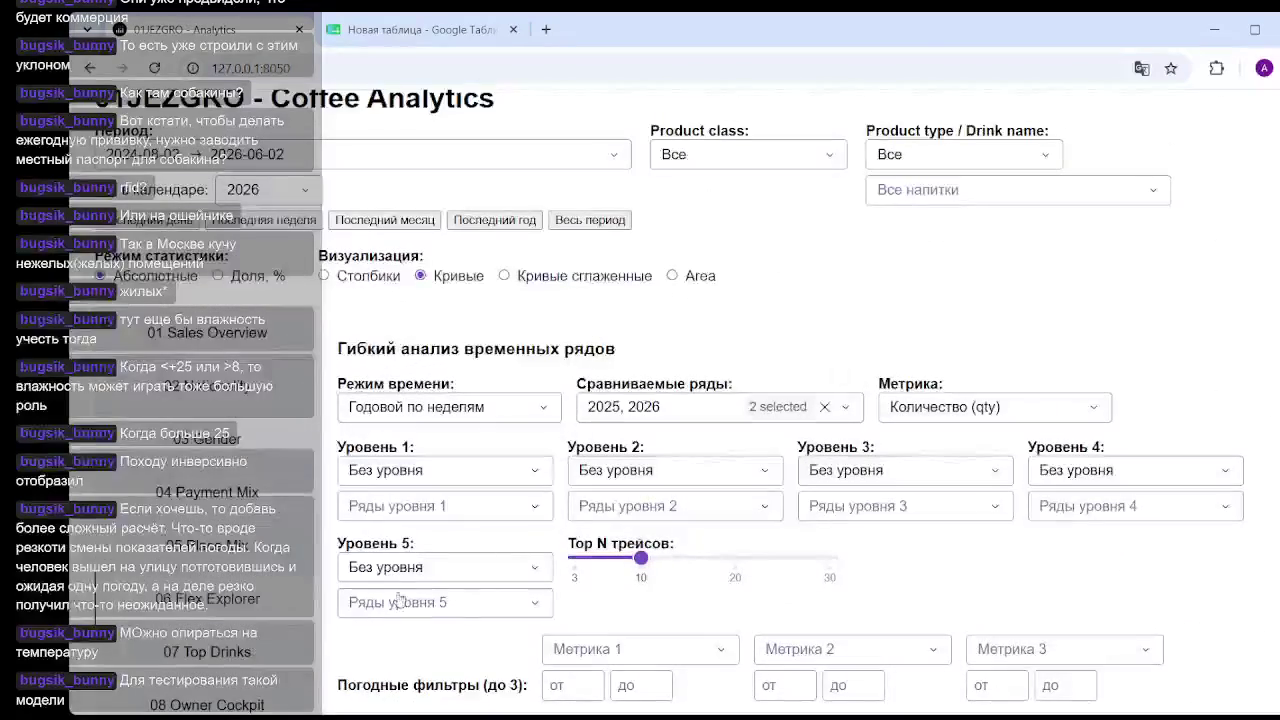
# Set wind weight to 3 and temperature to 0, reading the 0.01 index–sales correlation.
pyautogui.scroll(-3, 560, 517)
pyautogui.scroll(-1, 560, 517)
pyautogui.moveTo(520, 513); pyautogui.dragTo(665, 513)
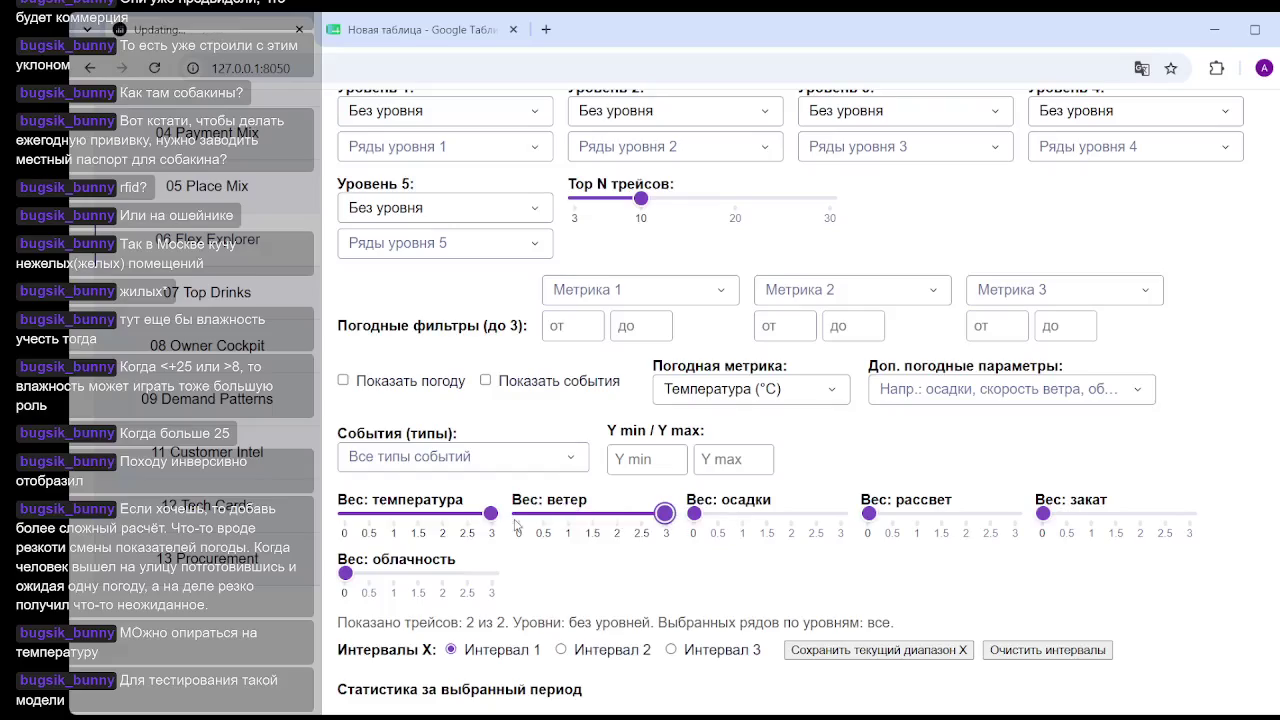
pyautogui.moveTo(490, 513); pyautogui.dragTo(288, 521)
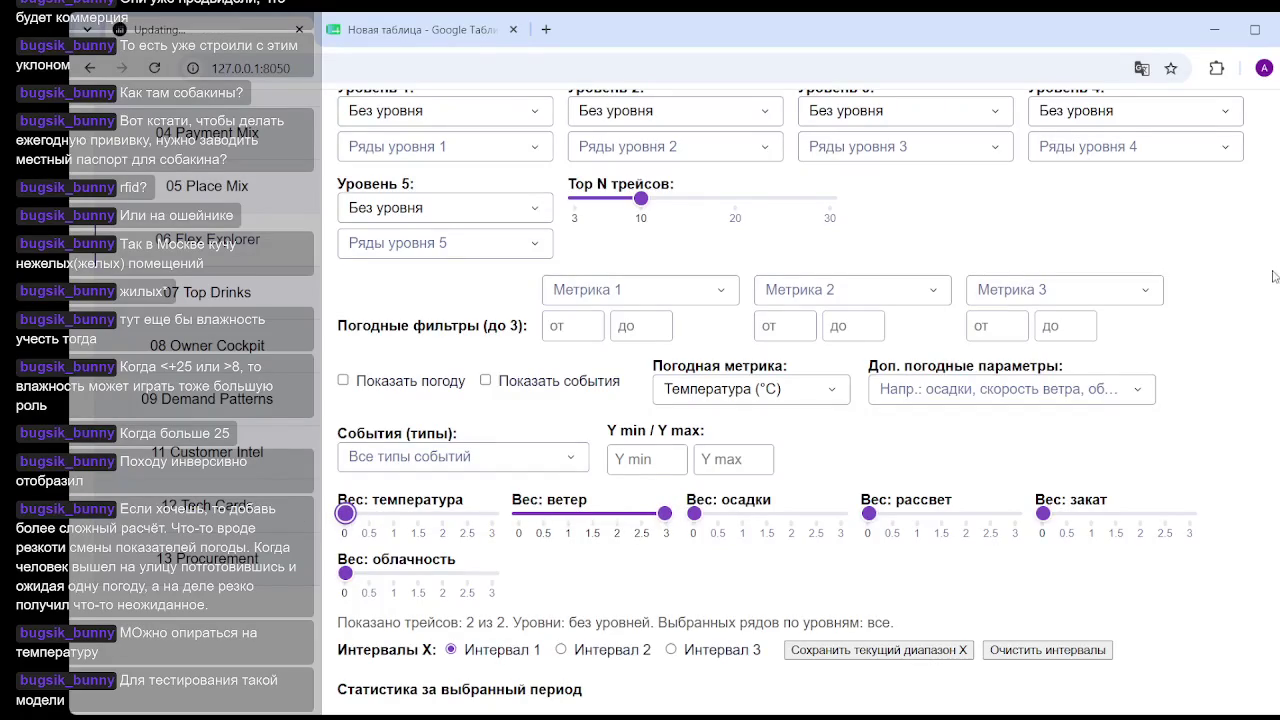
pyautogui.scroll(-10, 1052, 590)
pyautogui.scroll(-3, 1052, 590)
pyautogui.scroll(-3, 1052, 590)
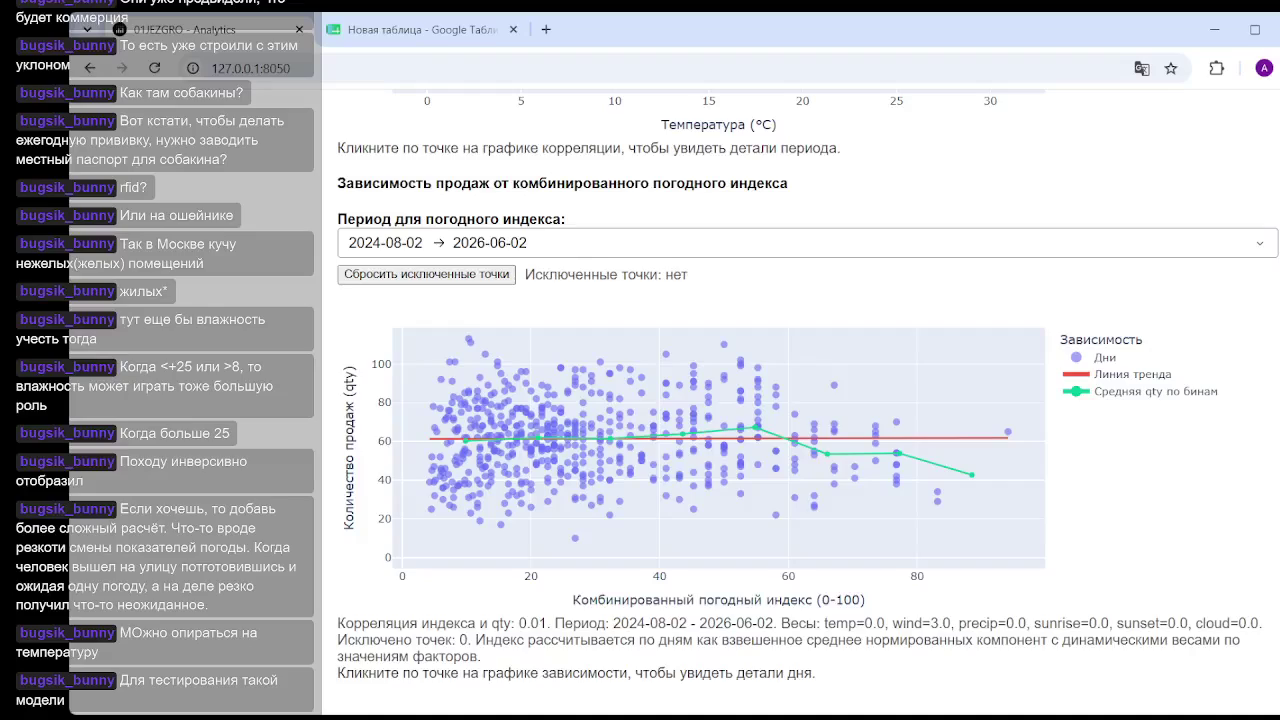
pyautogui.scroll(15, 741, 475)
pyautogui.scroll(8, 741, 475)
pyautogui.scroll(-4, 741, 475)
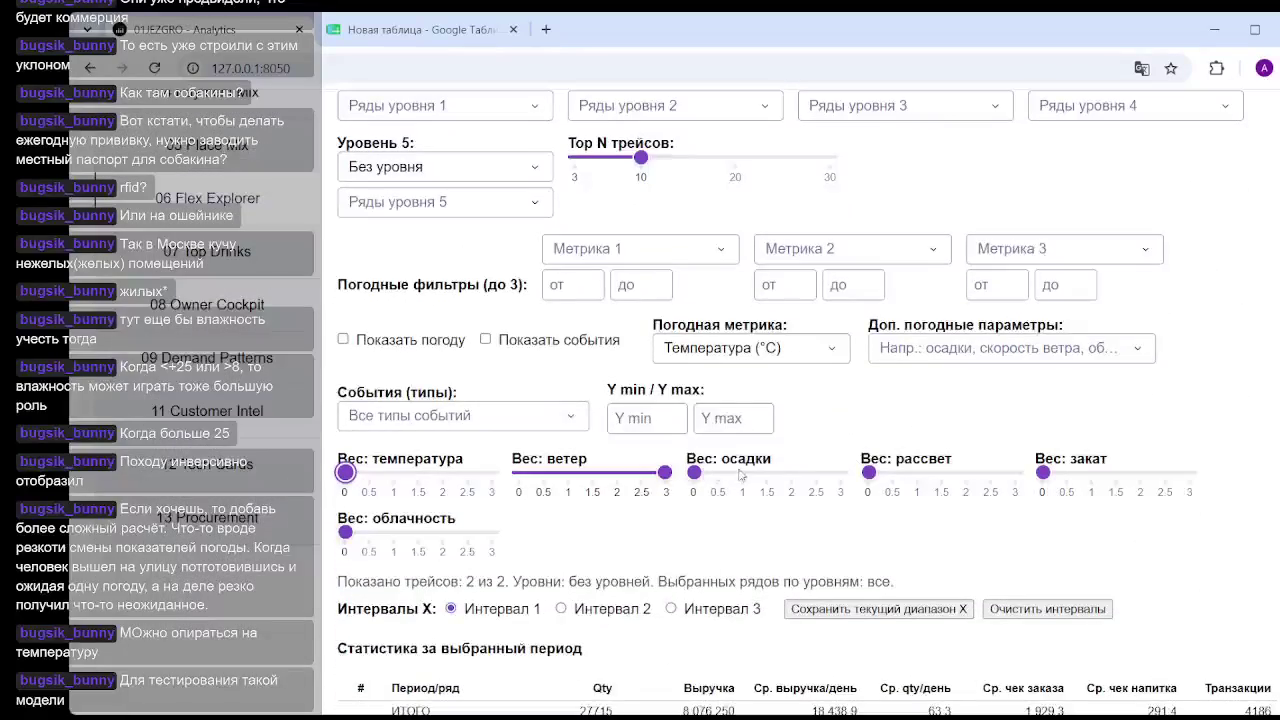
# Raise the precipitation (осадки) weight to 3 and view the index chart.
pyautogui.click(741, 474)
pyautogui.moveTo(773, 478); pyautogui.dragTo(1250, 363)
pyautogui.scroll(-5, 1240, 557)
pyautogui.scroll(-5, 1240, 557)
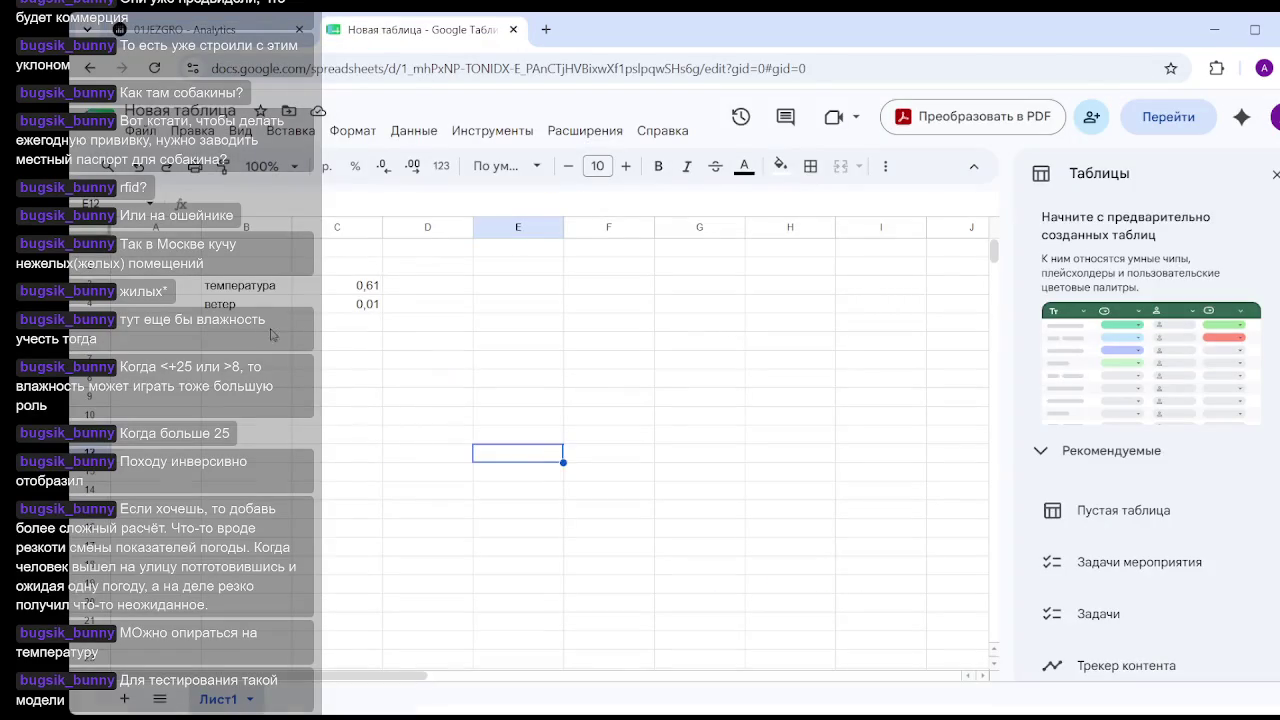
# Log осадки with correlation 0,2 in cell C5 of the results sheet.
pyautogui.click(270, 326)
pyautogui.write('осадки')
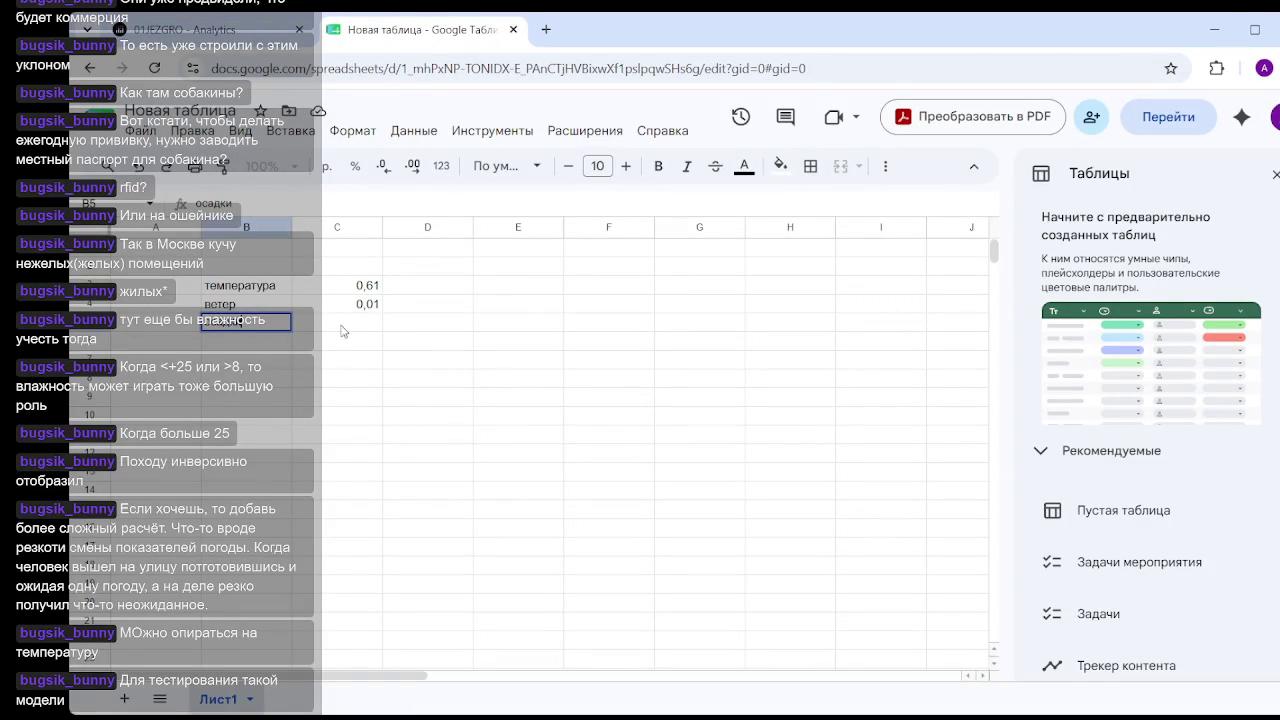
pyautogui.click(345, 330)
pyautogui.write('0,2')
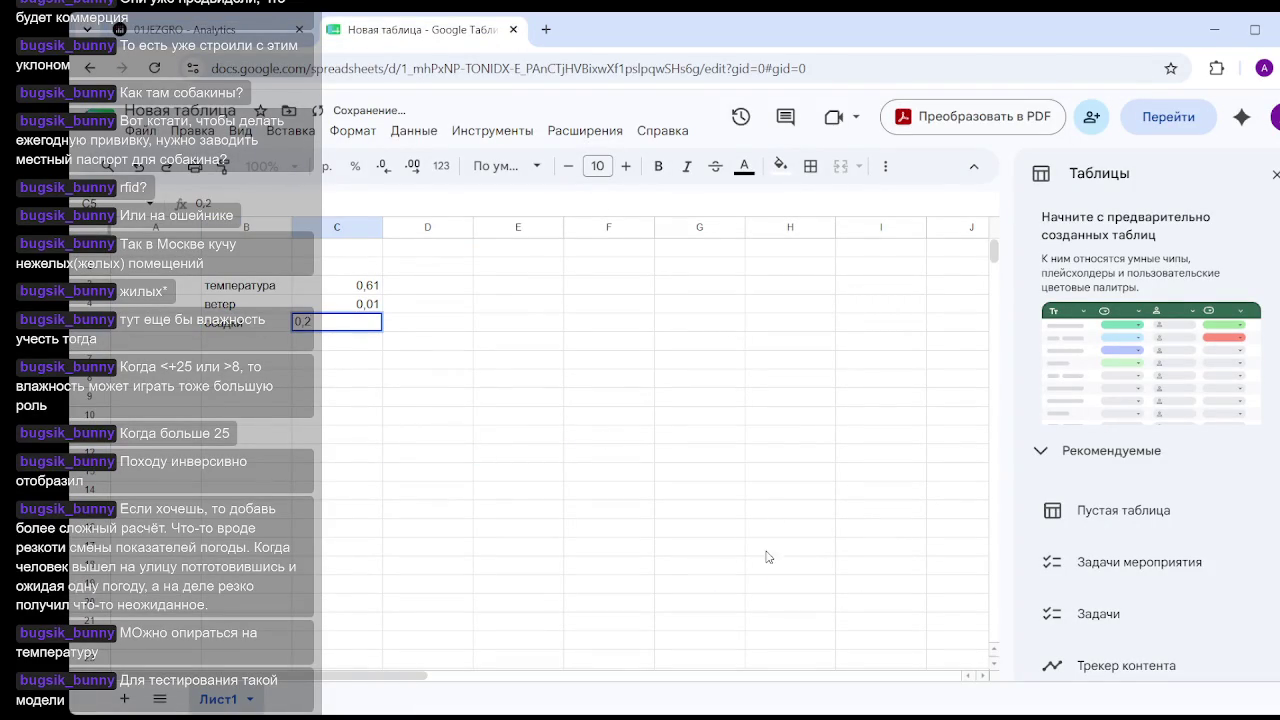
pyautogui.click(770, 548)
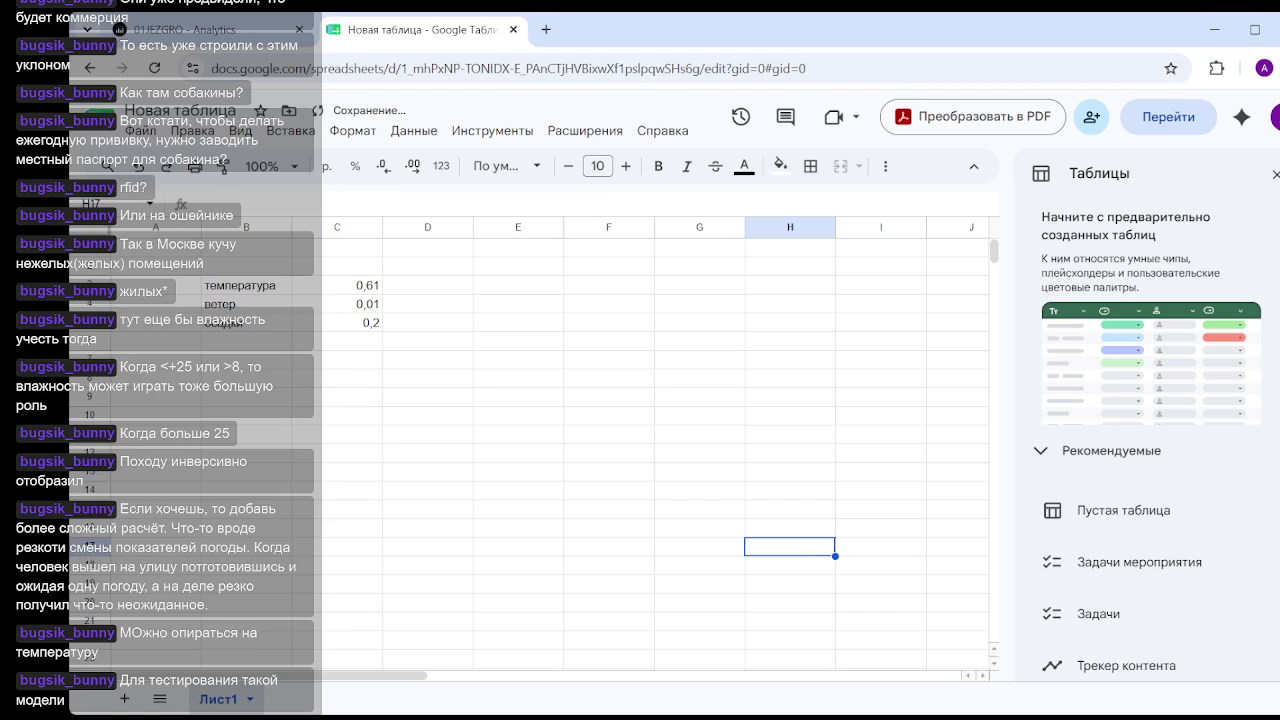
pyautogui.click(200, 30)
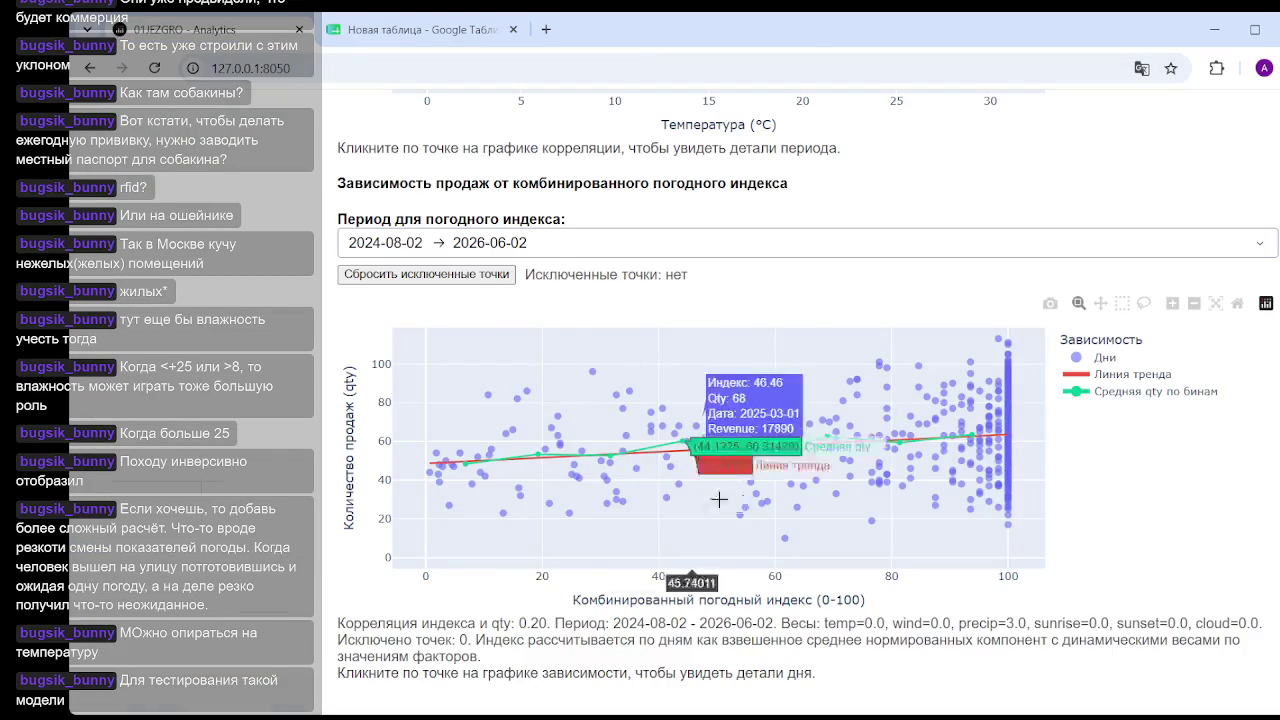
# Set precipitation weight to 0 and cloudiness to 3, giving a 0.34 index–sales correlation.
pyautogui.scroll(10, 1256, 484)
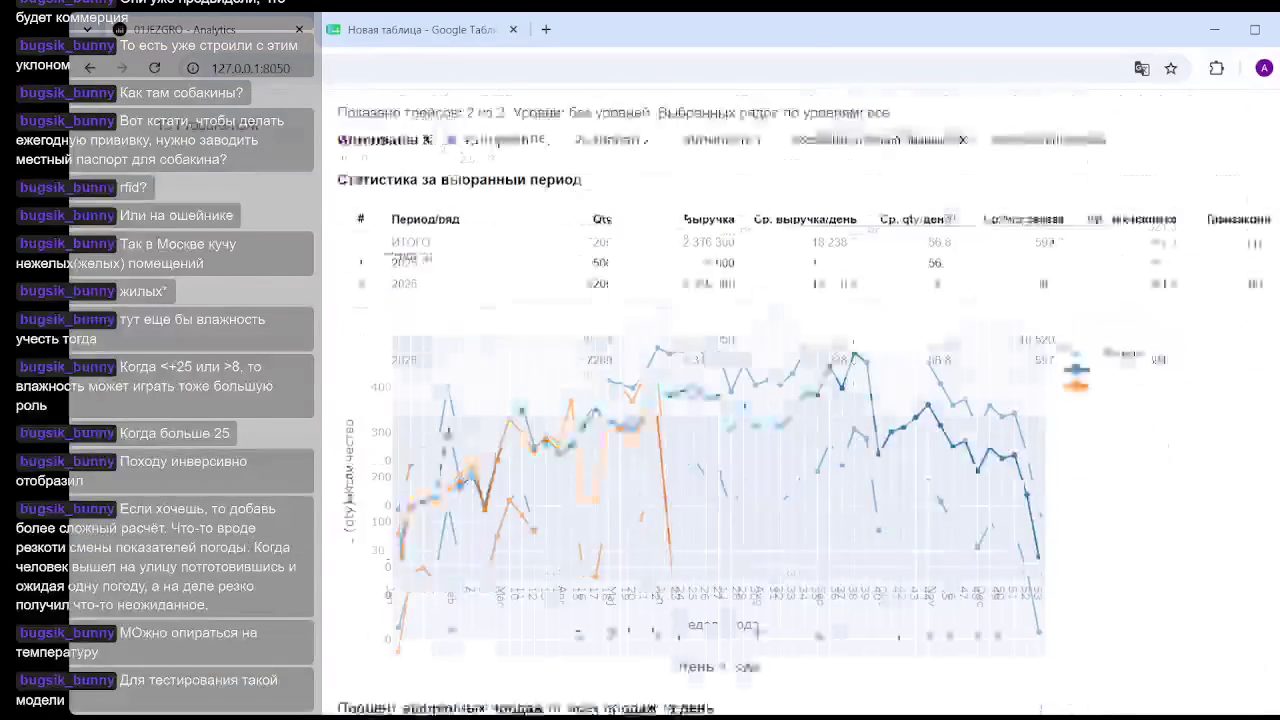
pyautogui.scroll(5, 1256, 484)
pyautogui.scroll(-1, 839, 521)
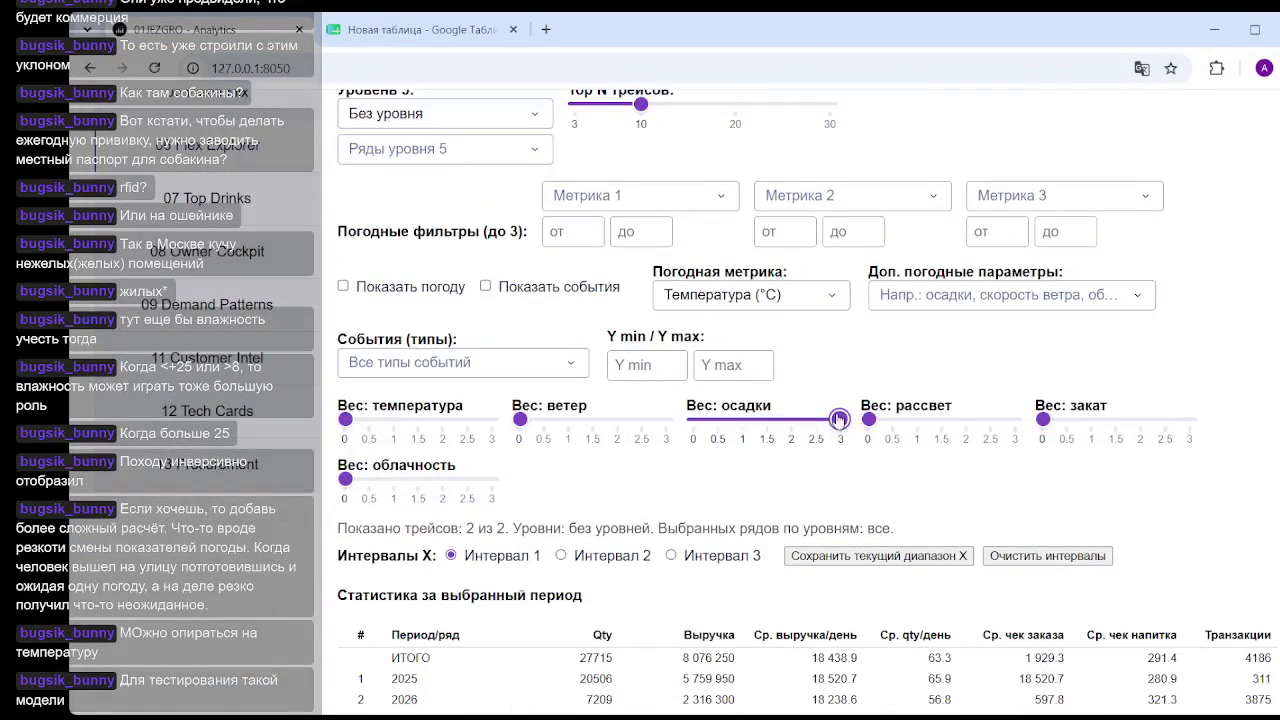
pyautogui.moveTo(839, 418); pyautogui.dragTo(613, 423)
pyautogui.moveTo(345, 479); pyautogui.dragTo(550, 490)
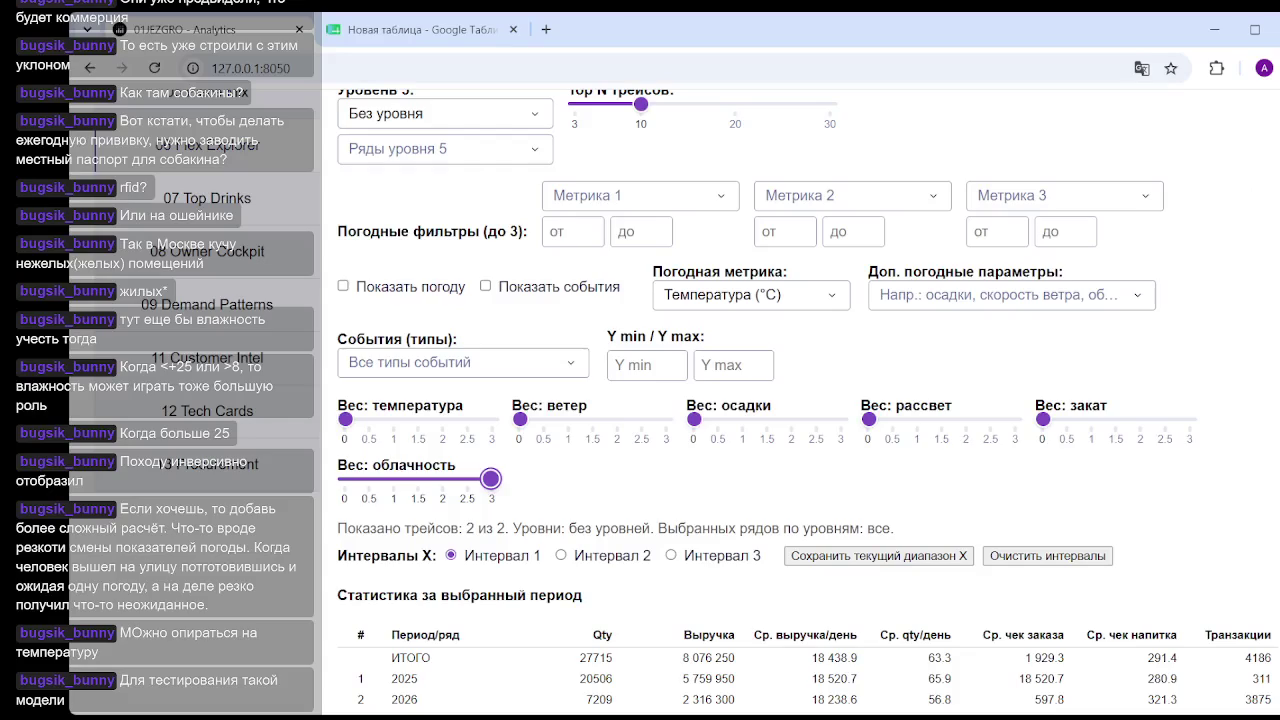
pyautogui.scroll(-10, 1265, 615)
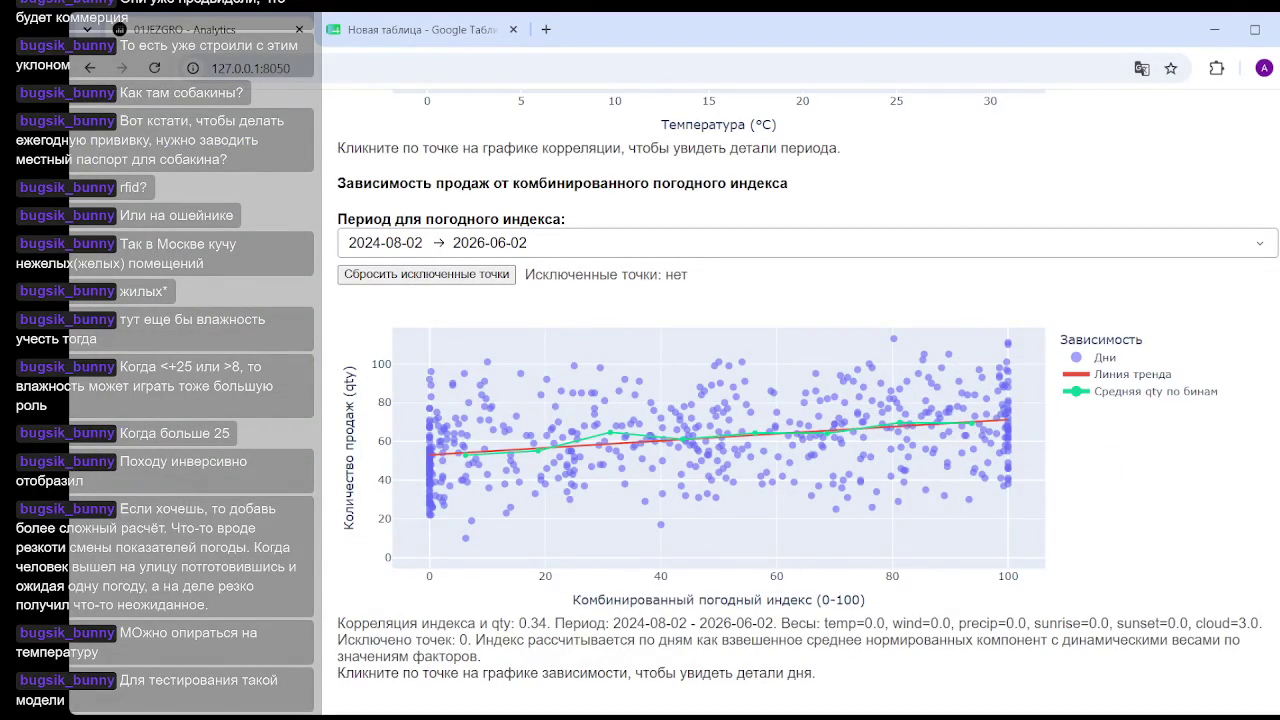
pyautogui.click(452, 32)
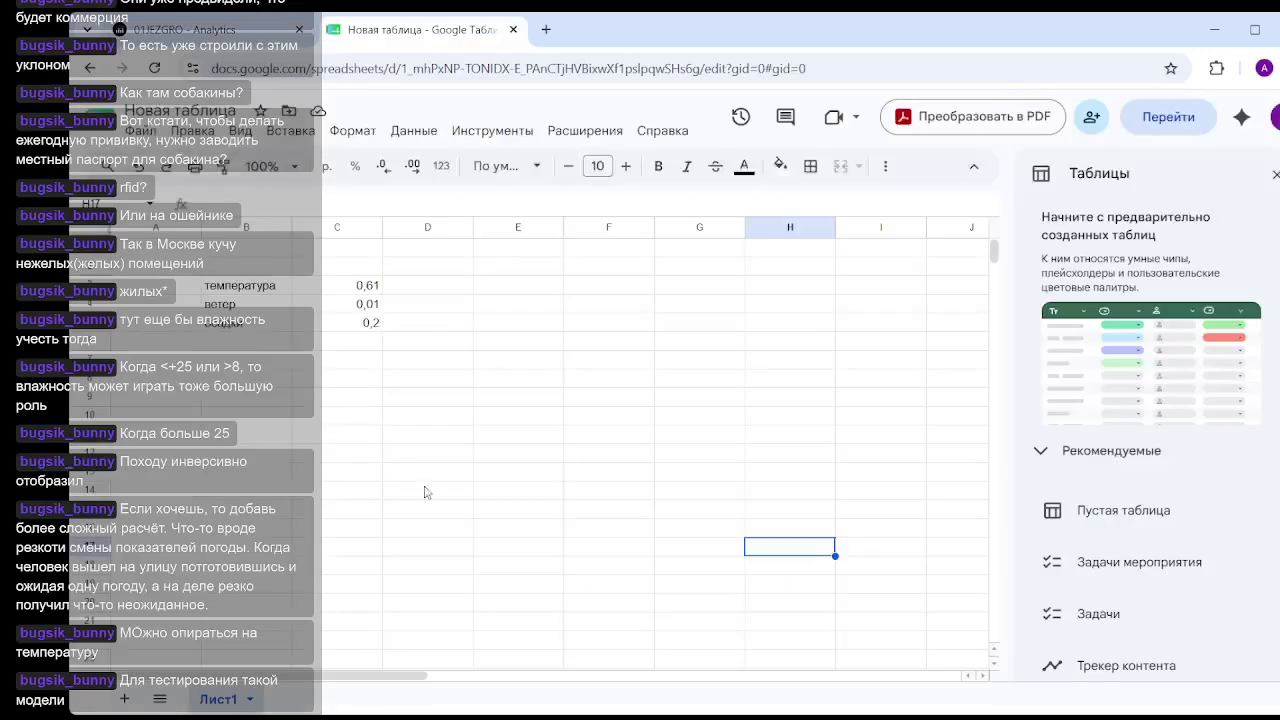
# Log облачность with correlation 0,34 as the sixth row of the results sheet.
pyautogui.click(346, 345)
pyautogui.write('0,34')
pyautogui.click(237, 348)
pyautogui.write('облачно')
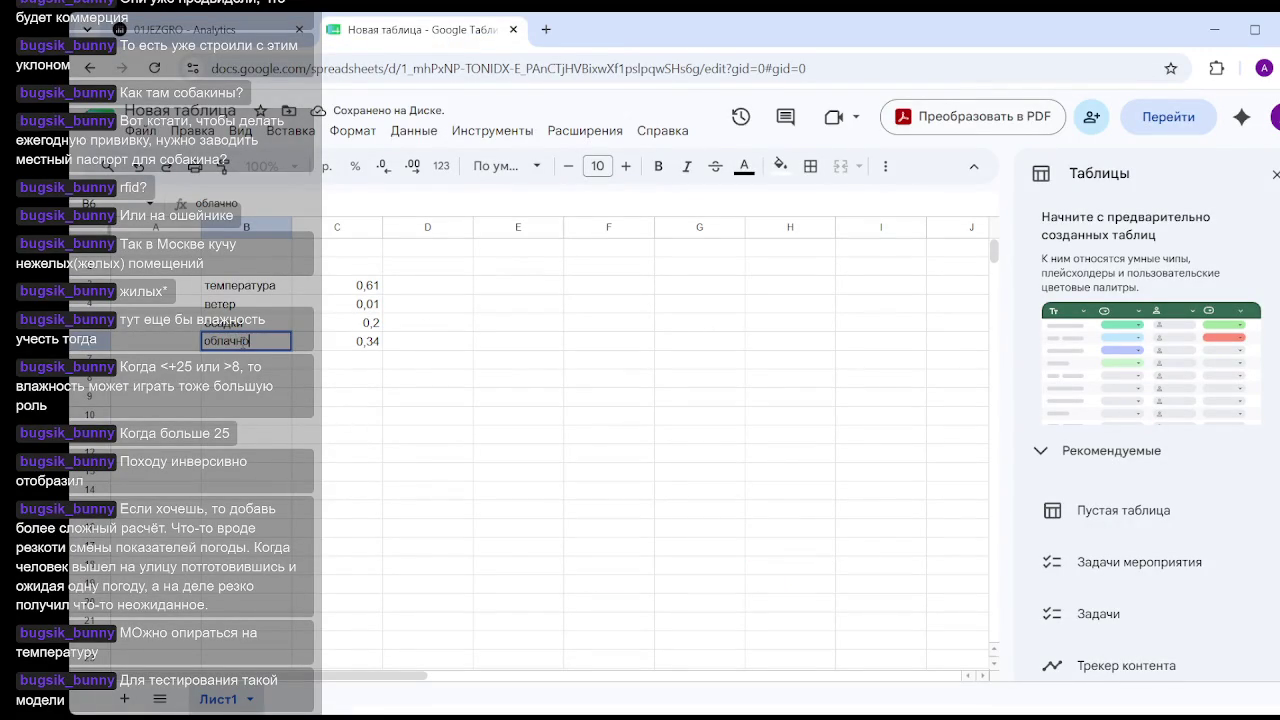
pyautogui.write('сть')
pyautogui.click(428, 415)
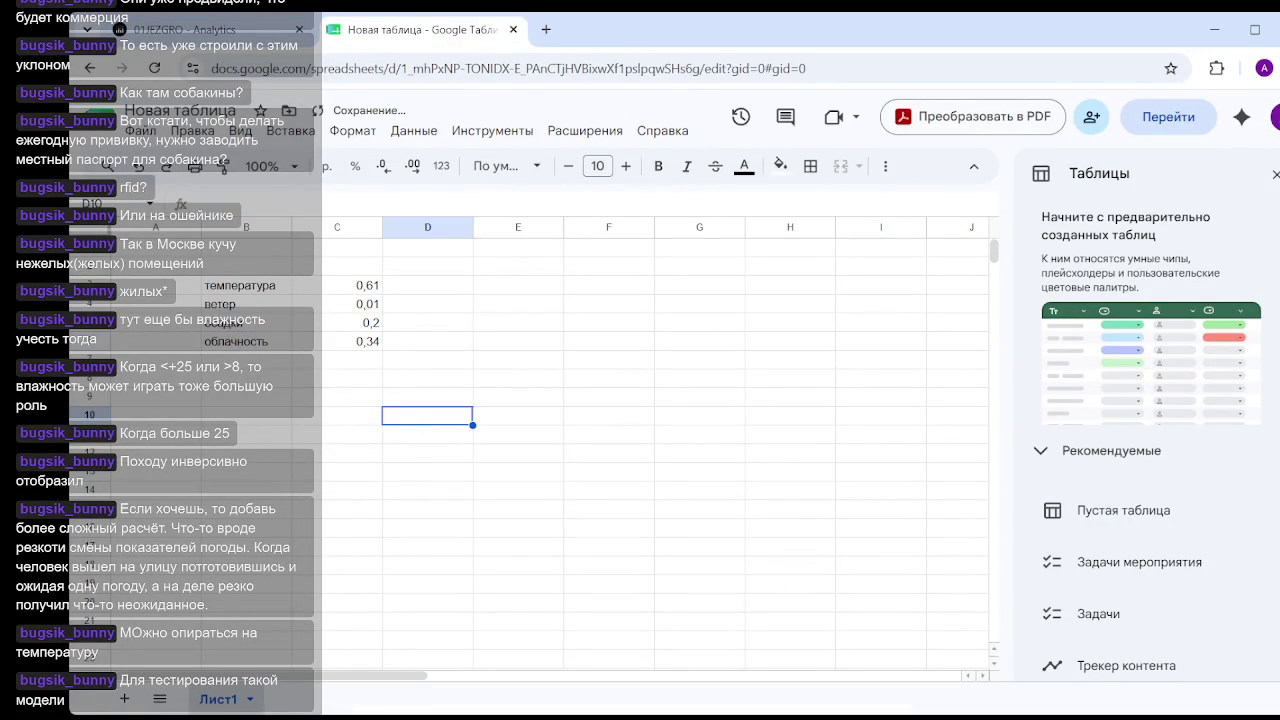
pyautogui.click(259, 52)
pyautogui.scroll(1, 578, 502)
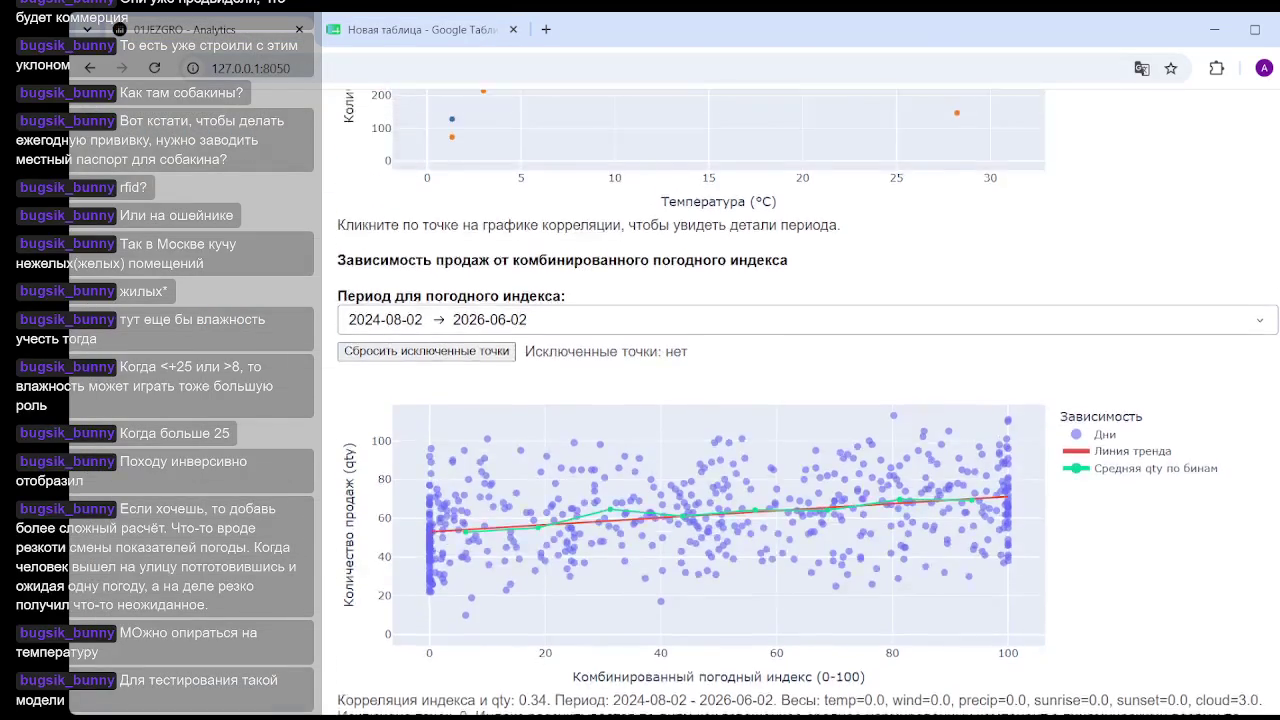
# Set cloudiness weight to 0 and sunrise to 3, reading the -0.43 index correlation.
pyautogui.scroll(5, 578, 502)
pyautogui.scroll(4, 578, 502)
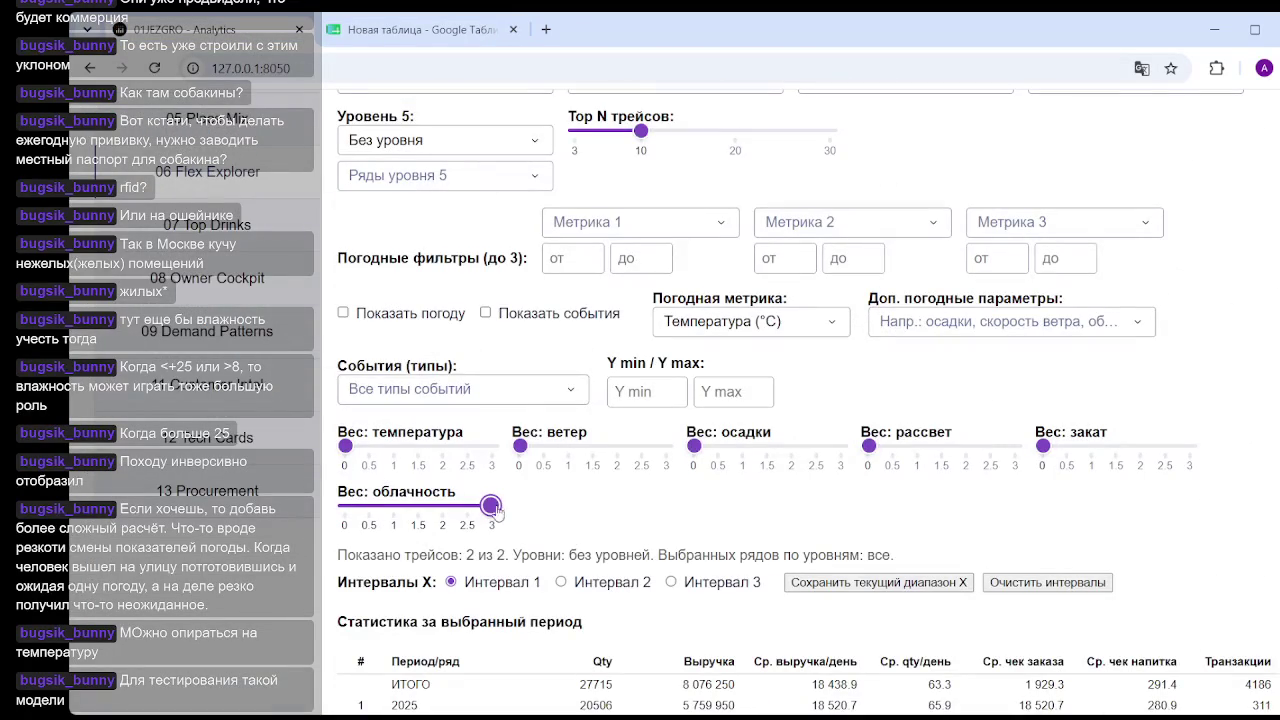
pyautogui.moveTo(491, 505); pyautogui.dragTo(289, 513)
pyautogui.moveTo(869, 446); pyautogui.dragTo(1013, 446)
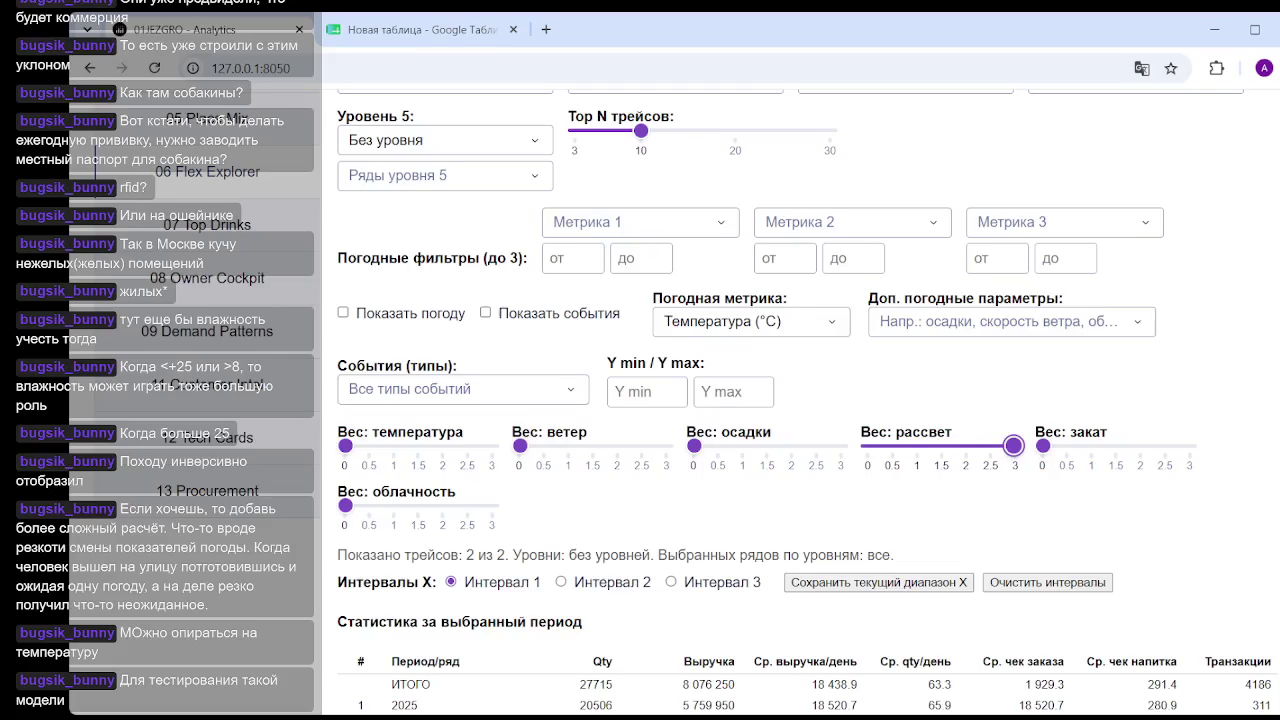
pyautogui.scroll(-10, 1012, 480)
pyautogui.scroll(-10, 1012, 500)
pyautogui.scroll(-3, 1010, 530)
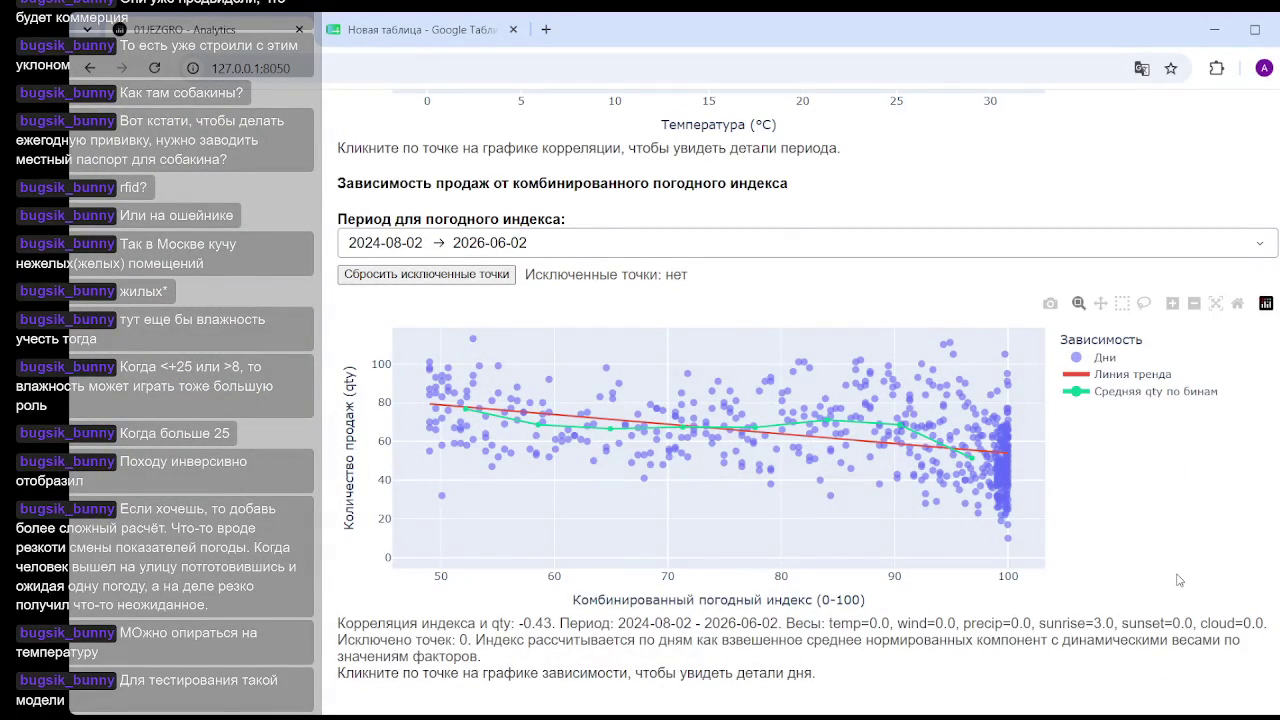
pyautogui.scroll(4, 1266, 555)
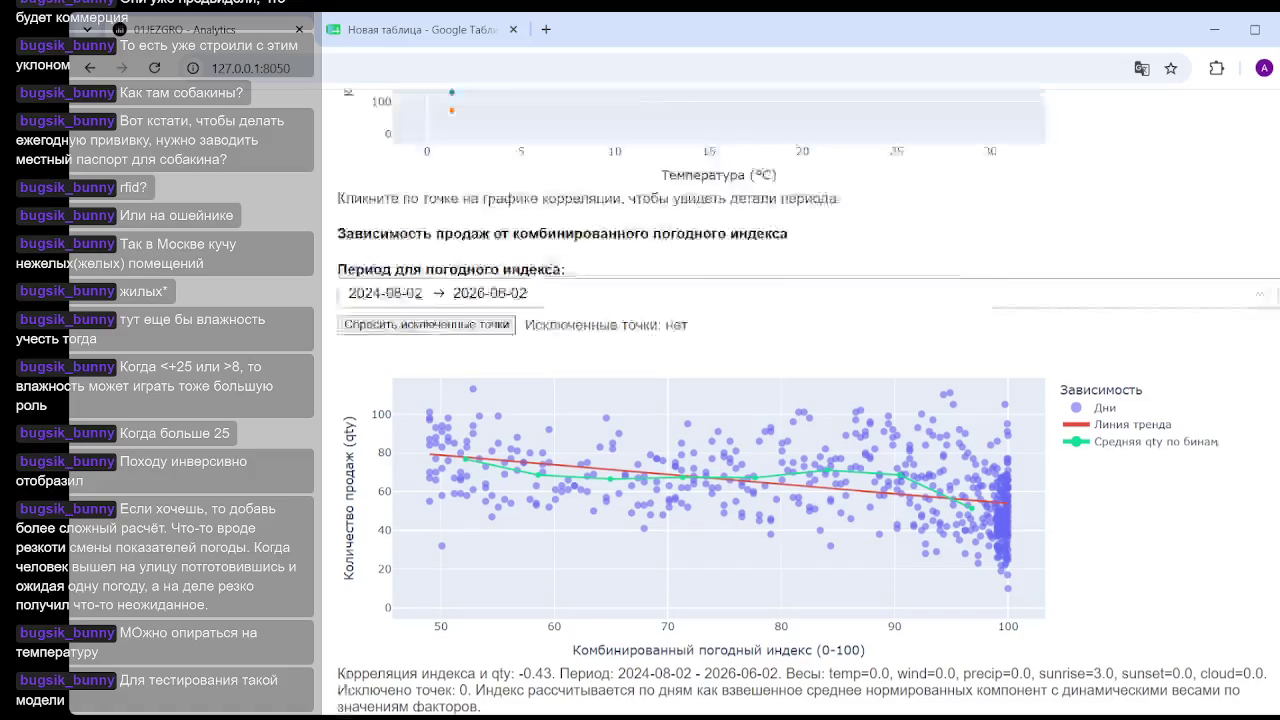
pyautogui.scroll(5, 1276, 400)
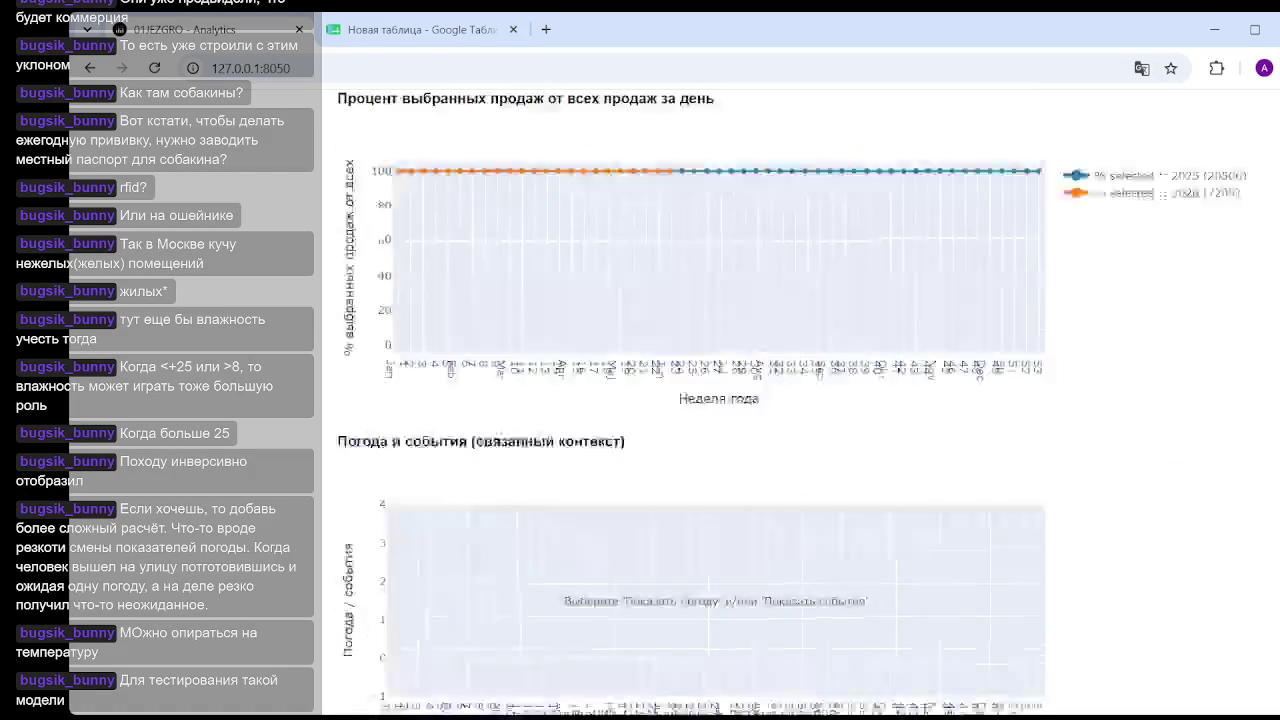
# Plot sales against Рассвет (ч) (r=-0.61 for 2025, -0.49 for 2026) and hide the 2026 points.
pyautogui.scroll(5, 1276, 350)
pyautogui.scroll(5, 1276, 300)
pyautogui.scroll(3, 1276, 218)
pyautogui.scroll(1, 1276, 218)
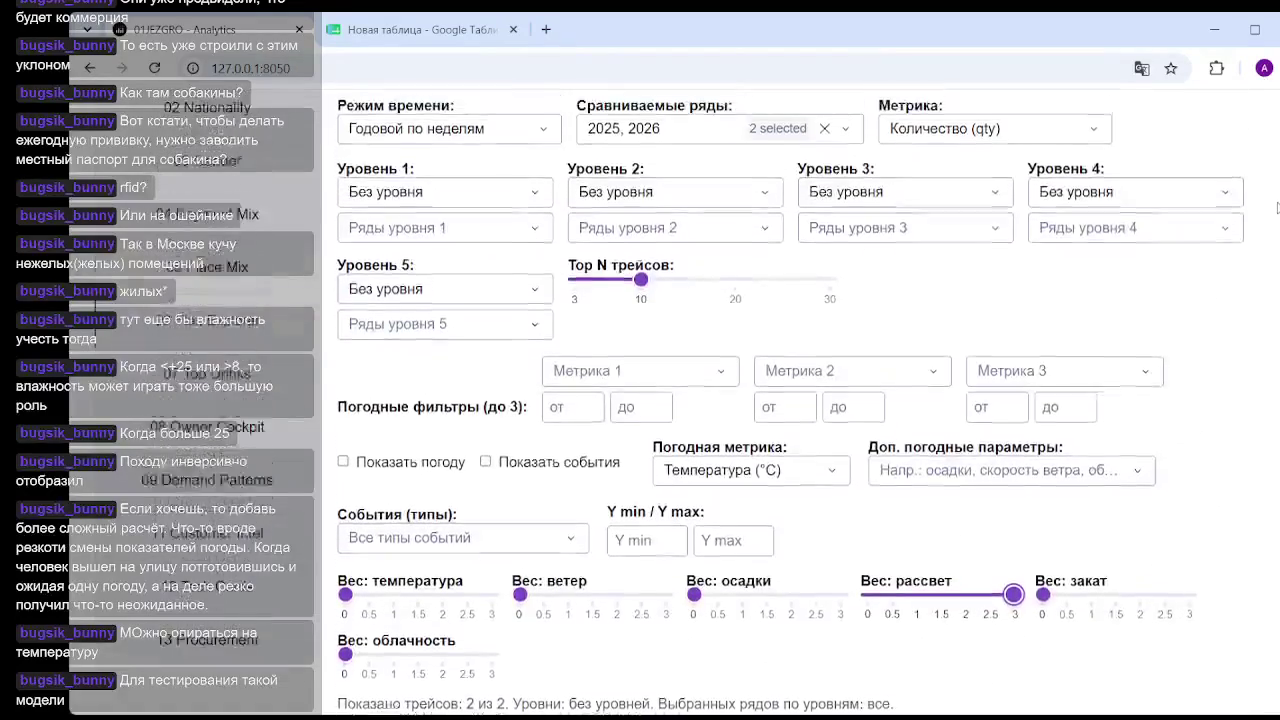
pyautogui.click(834, 512)
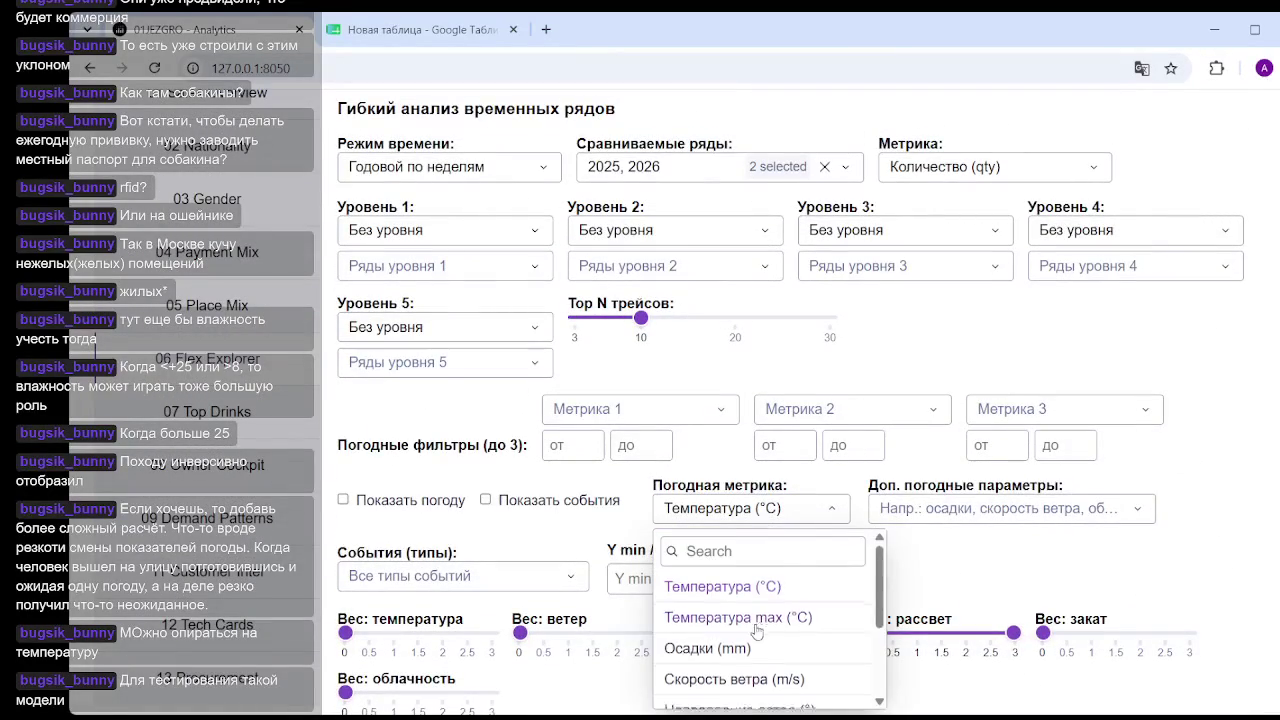
pyautogui.scroll(-2, 777, 620)
pyautogui.scroll(-1, 745, 632)
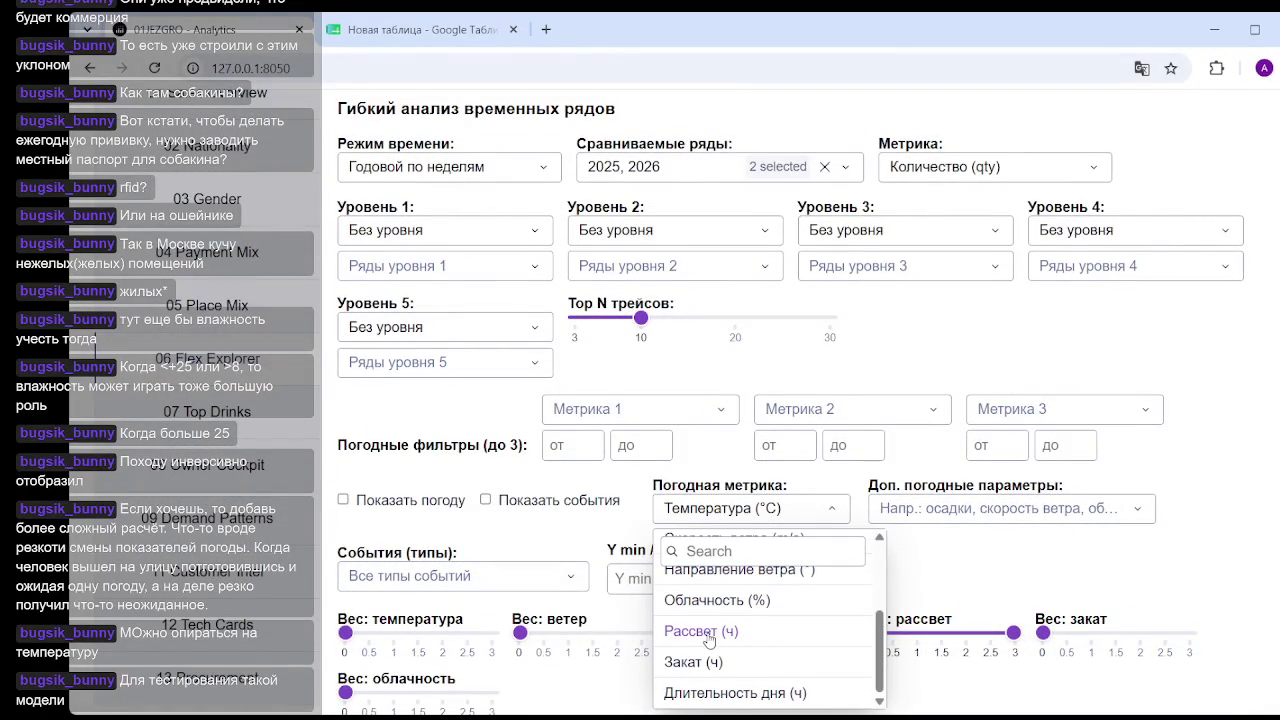
pyautogui.click(708, 632)
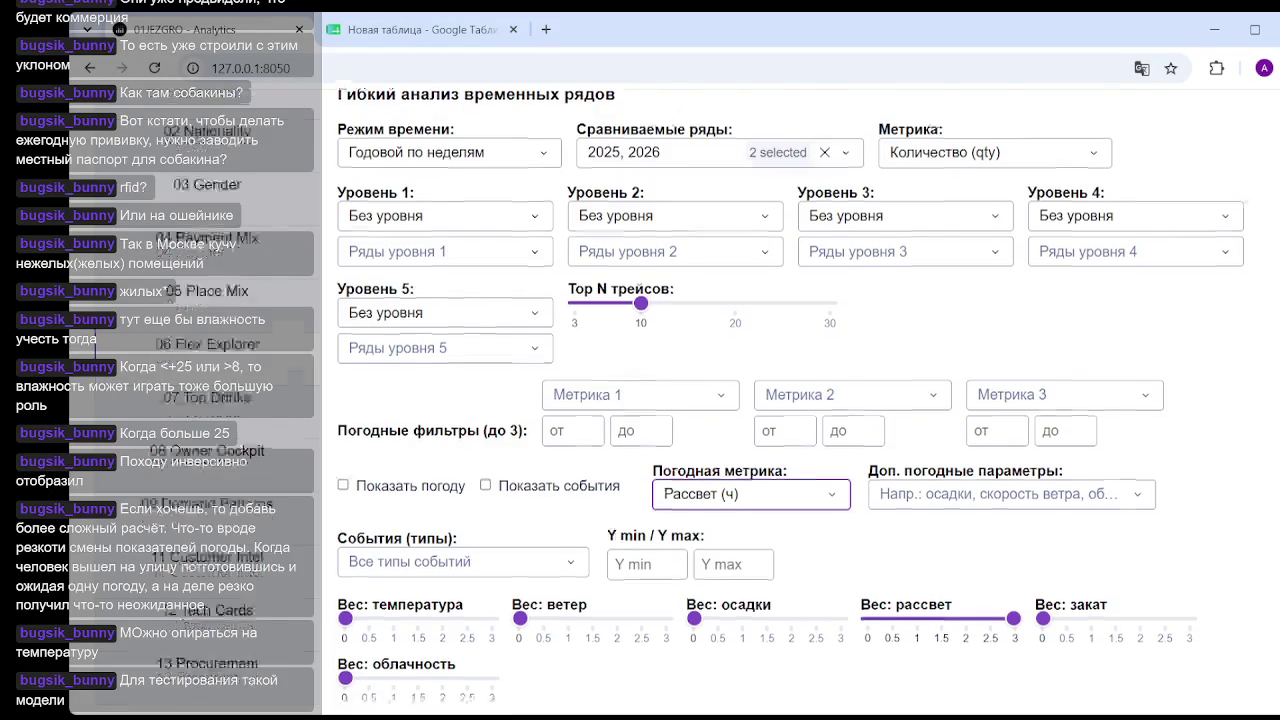
pyautogui.scroll(-10, 800, 400)
pyautogui.scroll(-5, 800, 400)
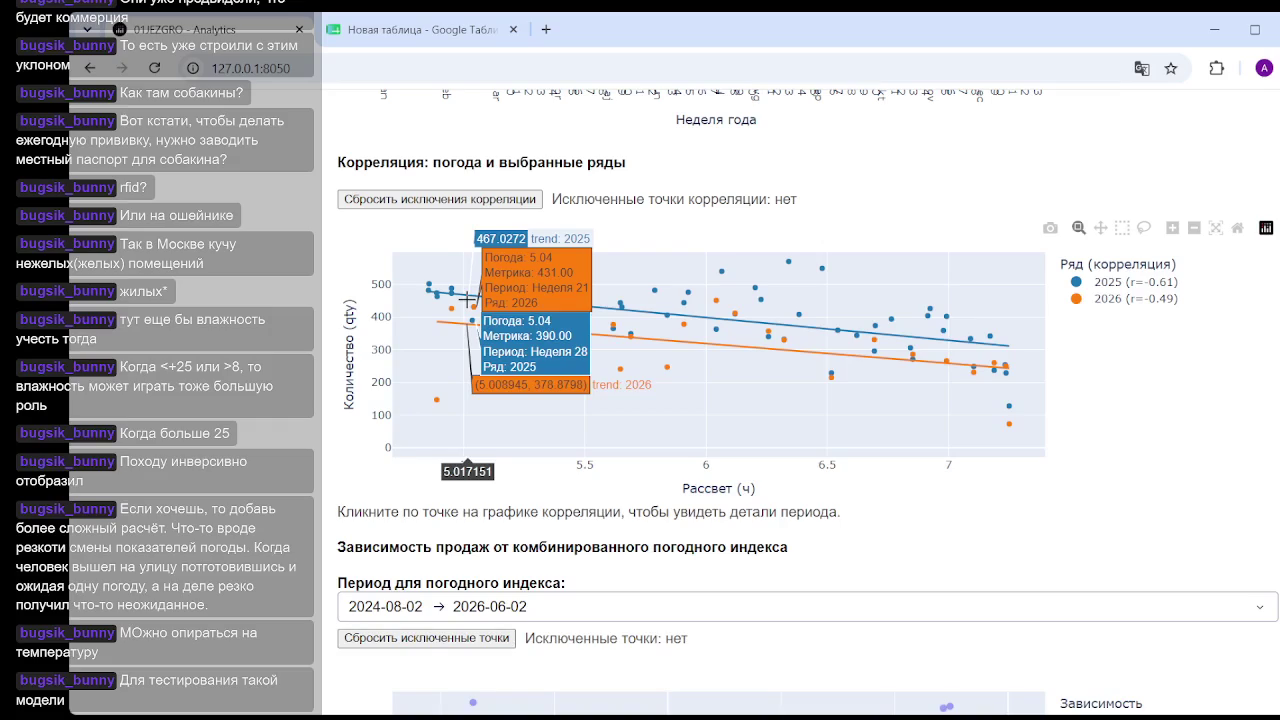
pyautogui.moveTo(631, 338)
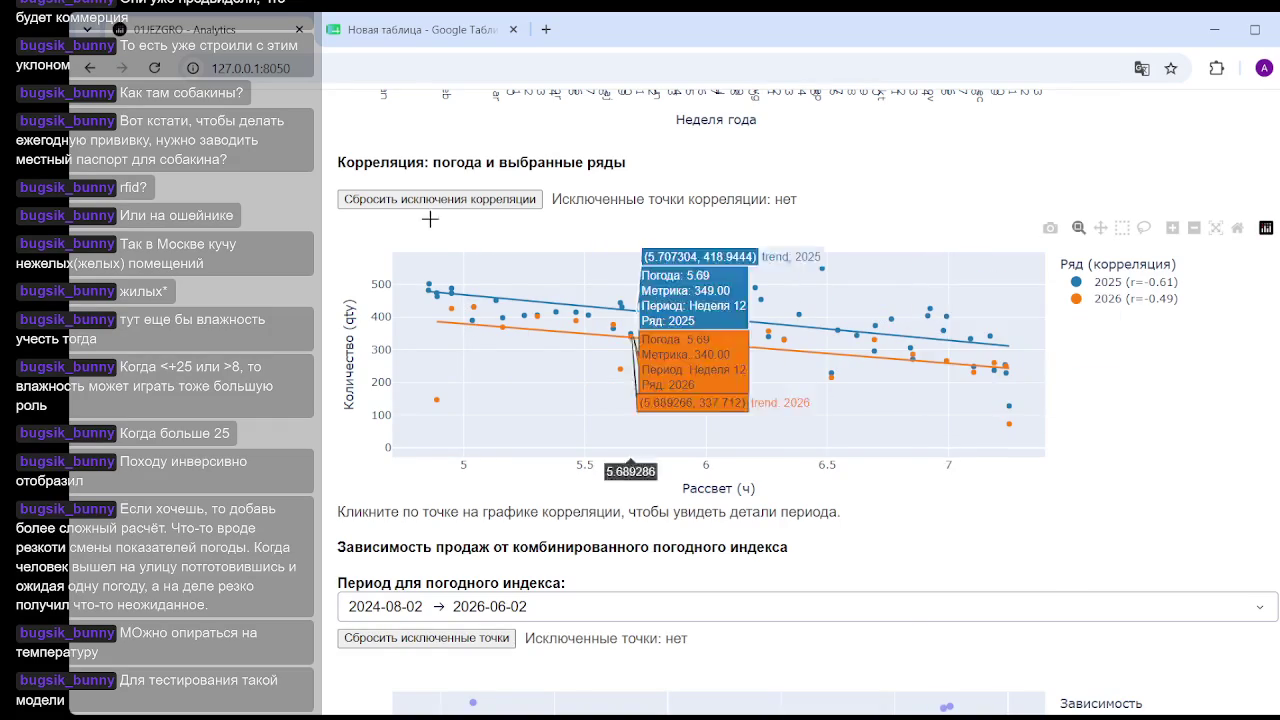
pyautogui.click(1115, 299)
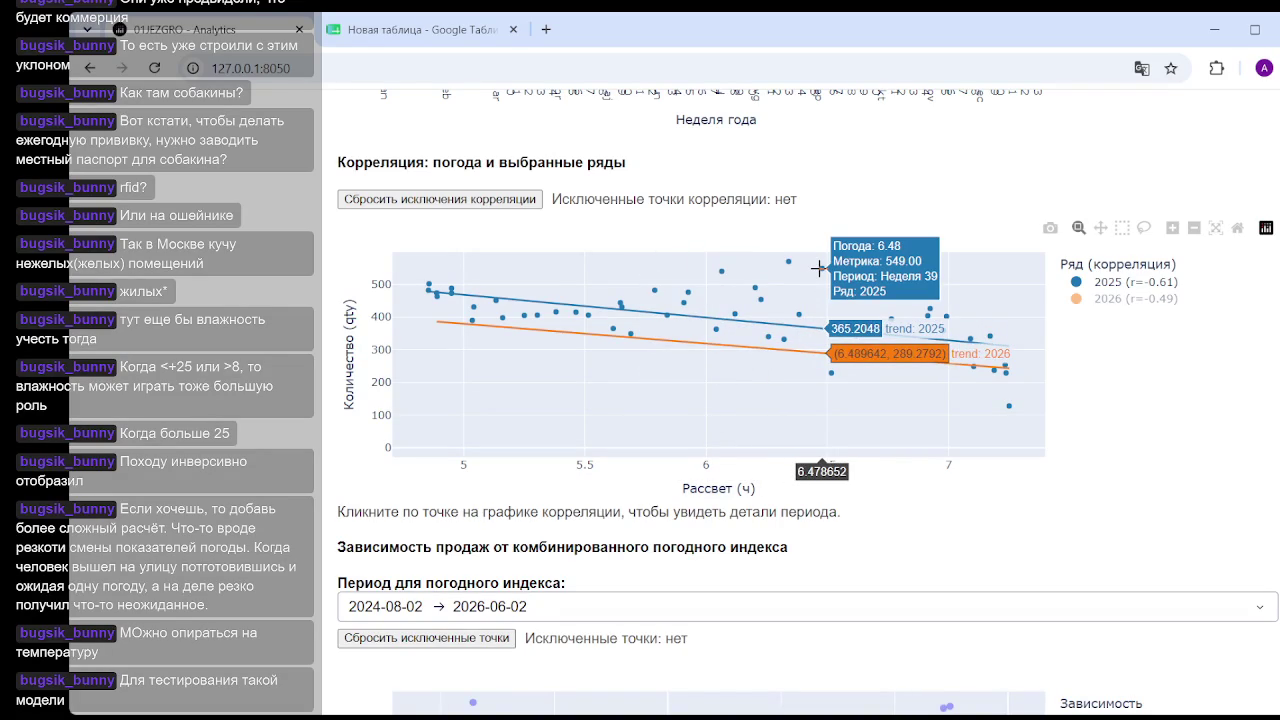
pyautogui.click(1140, 298)
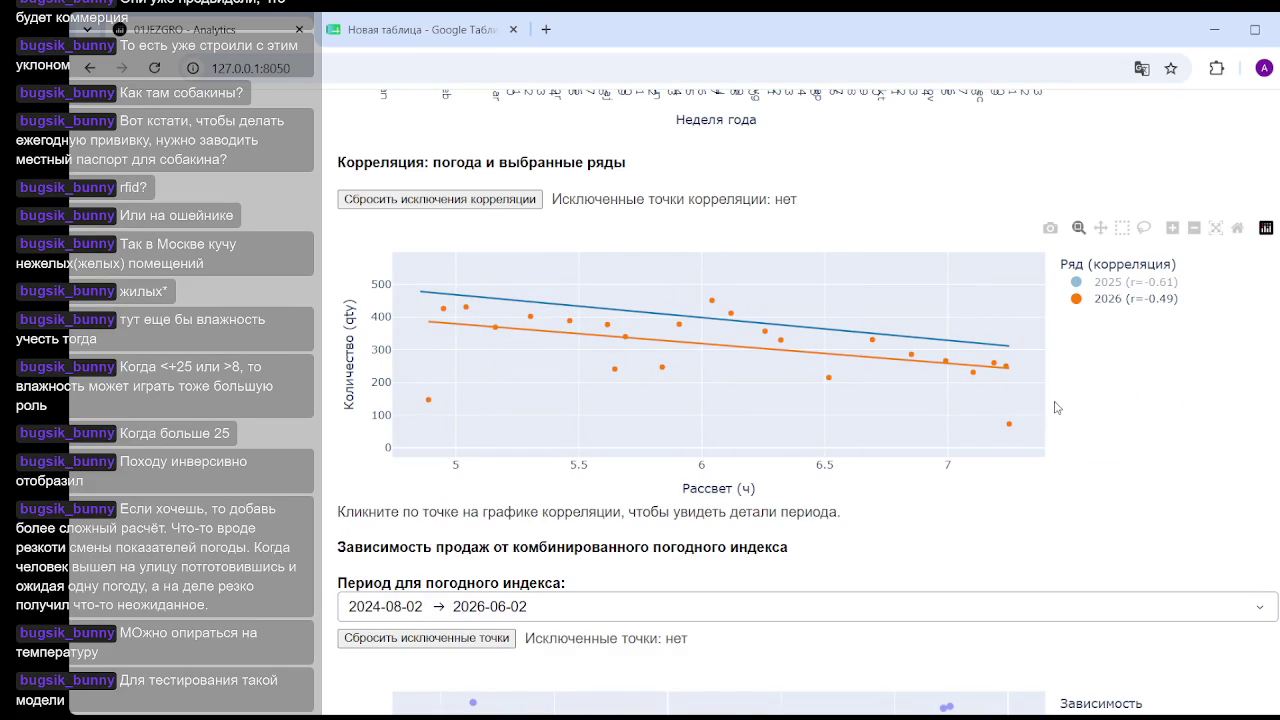
pyautogui.click(1148, 285)
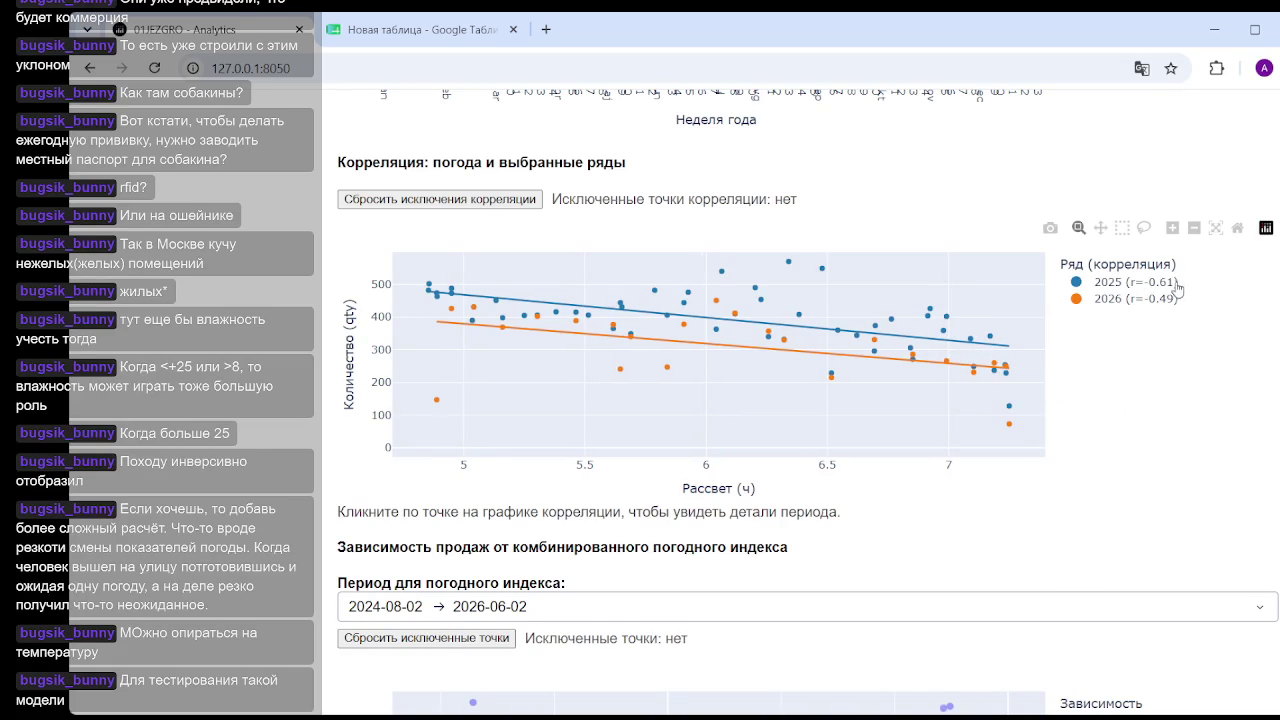
pyautogui.click(1155, 285)
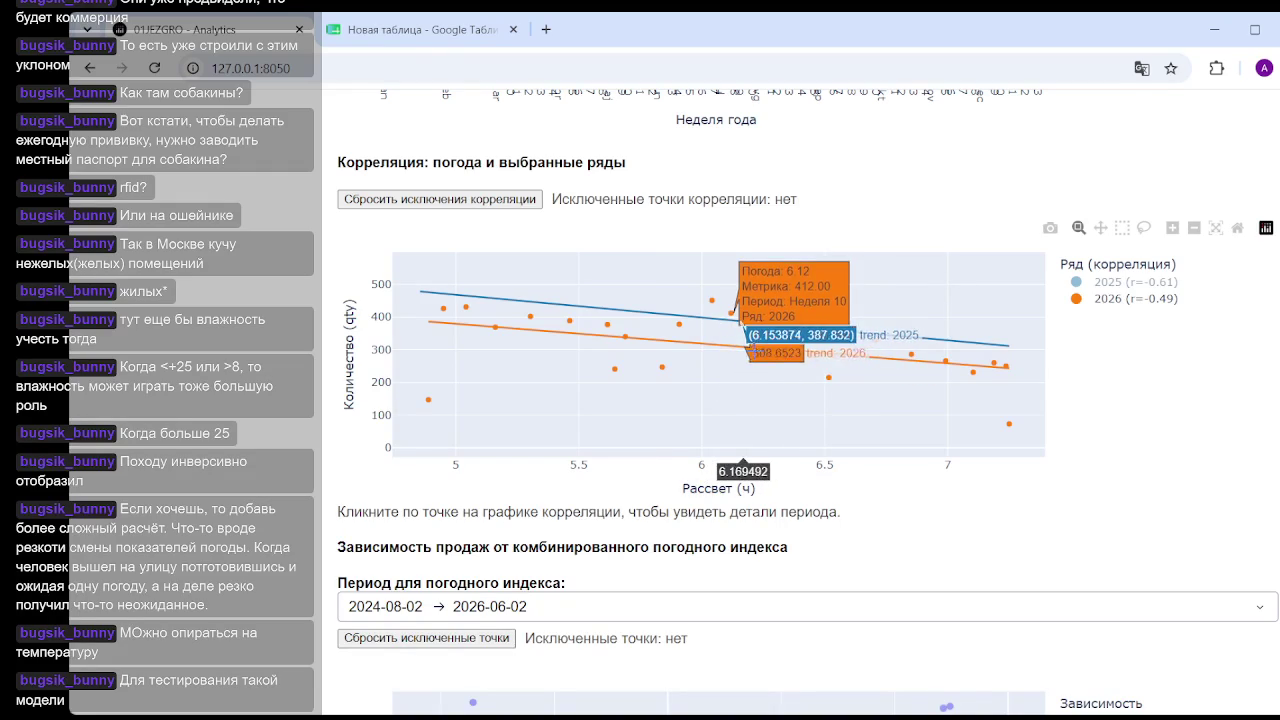
pyautogui.click(1140, 283)
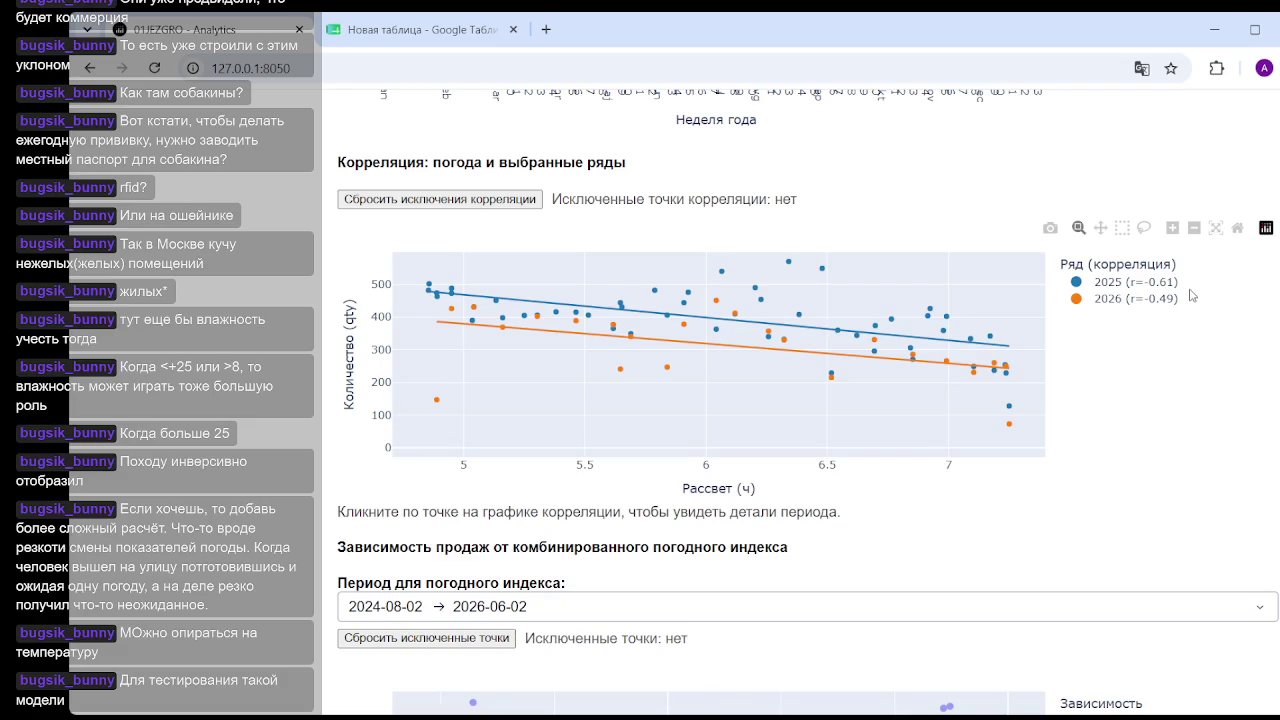
pyautogui.scroll(-4, 808, 400)
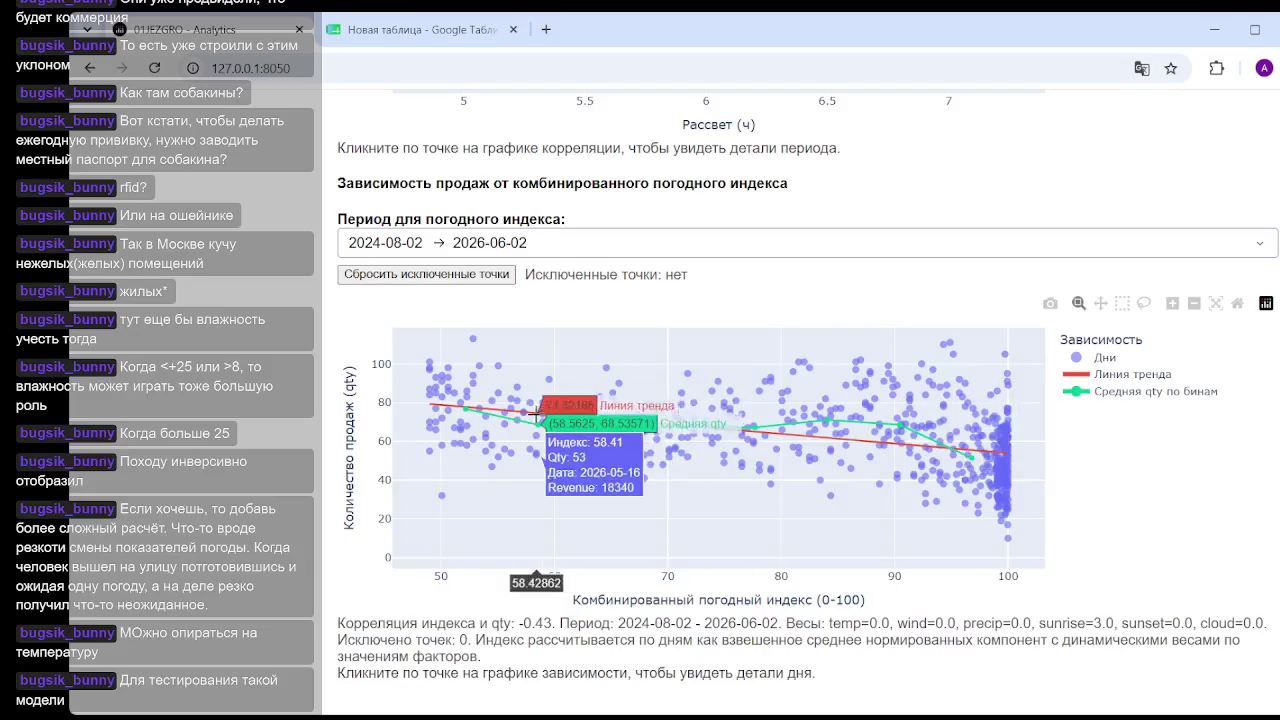
pyautogui.moveTo(953, 428)
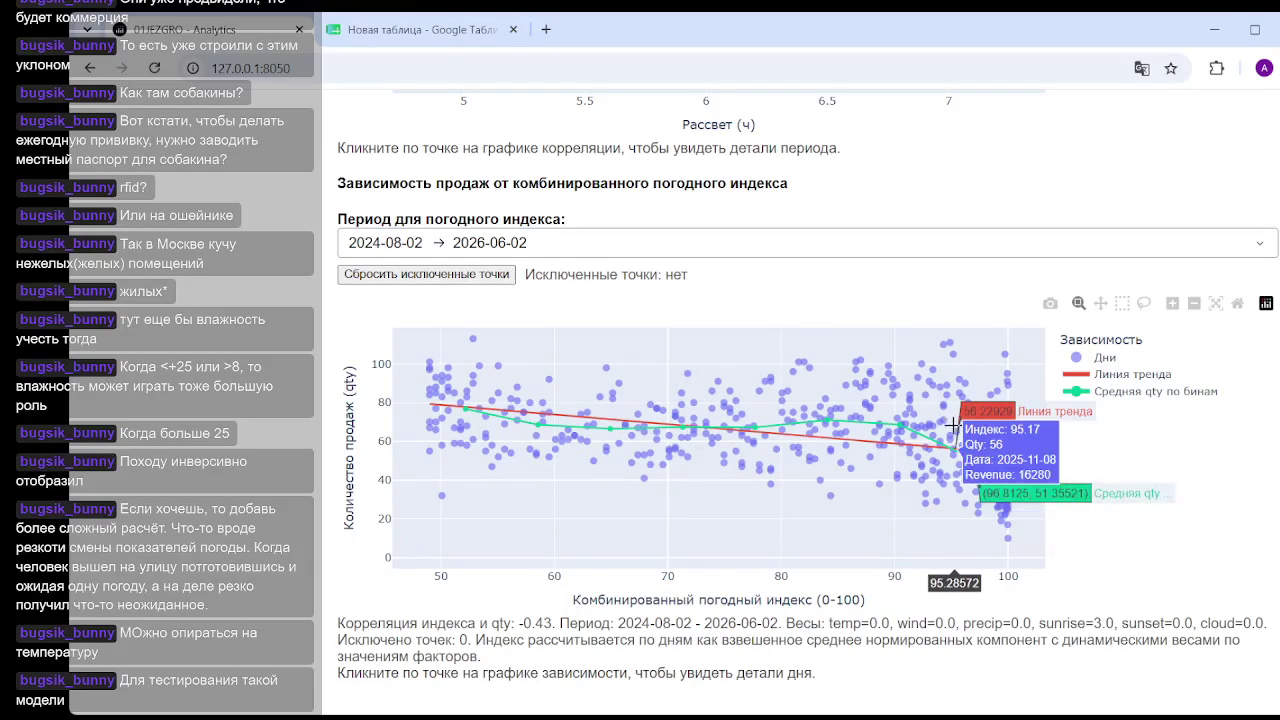
pyautogui.scroll(5, 1016, 420)
pyautogui.scroll(5, 1016, 420)
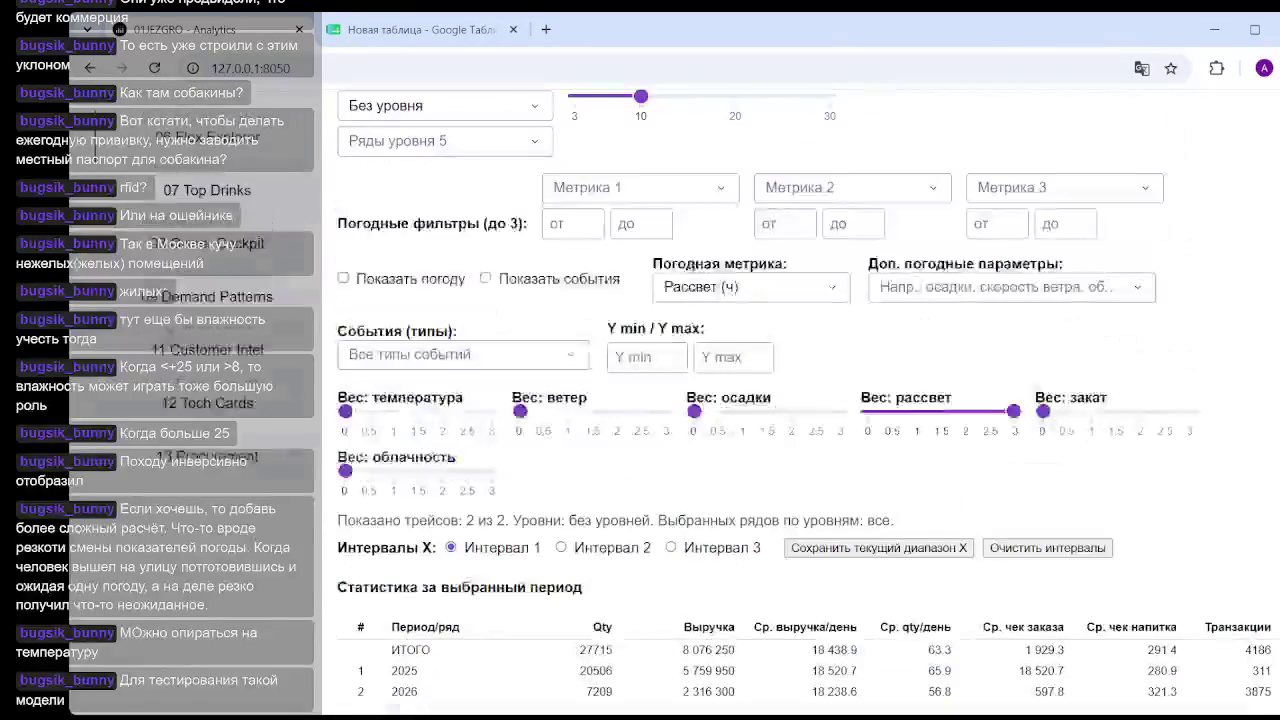
# Set sunrise weight to 0 and sunset to 3, checking the 0.55 index correlation.
pyautogui.moveTo(1014, 411); pyautogui.dragTo(845, 415)
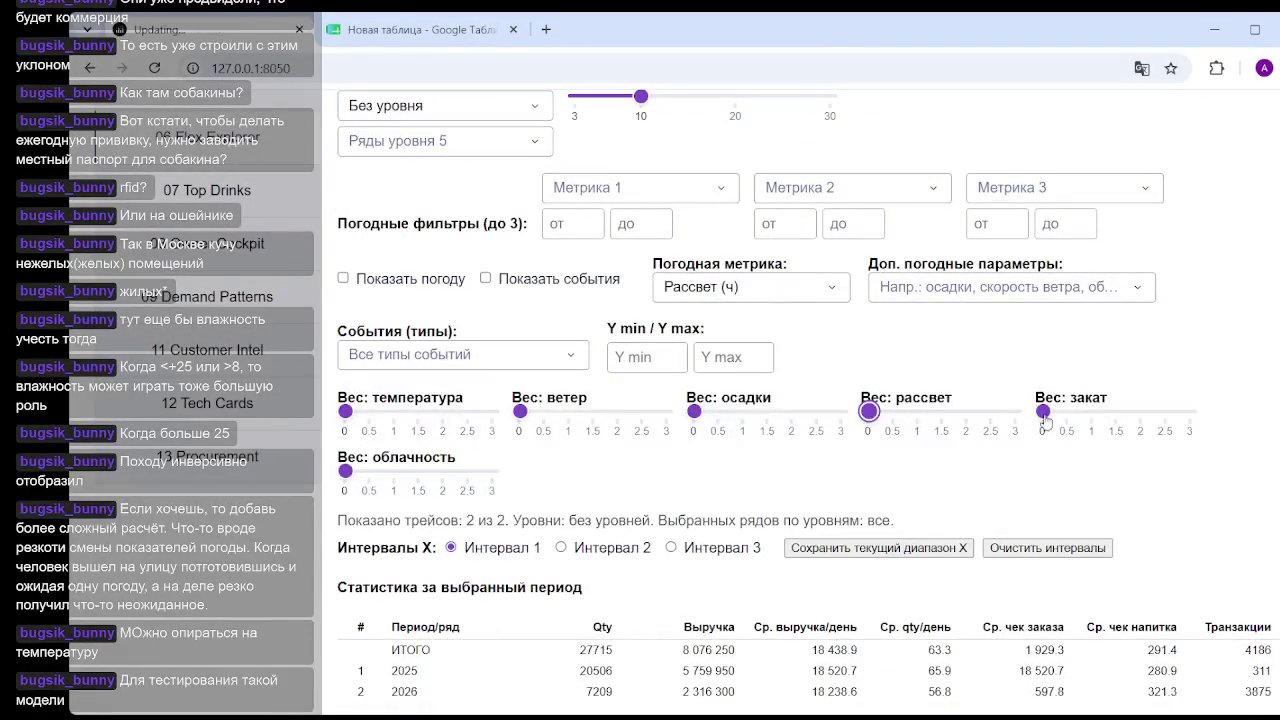
pyautogui.moveTo(1043, 411); pyautogui.dragTo(1275, 415)
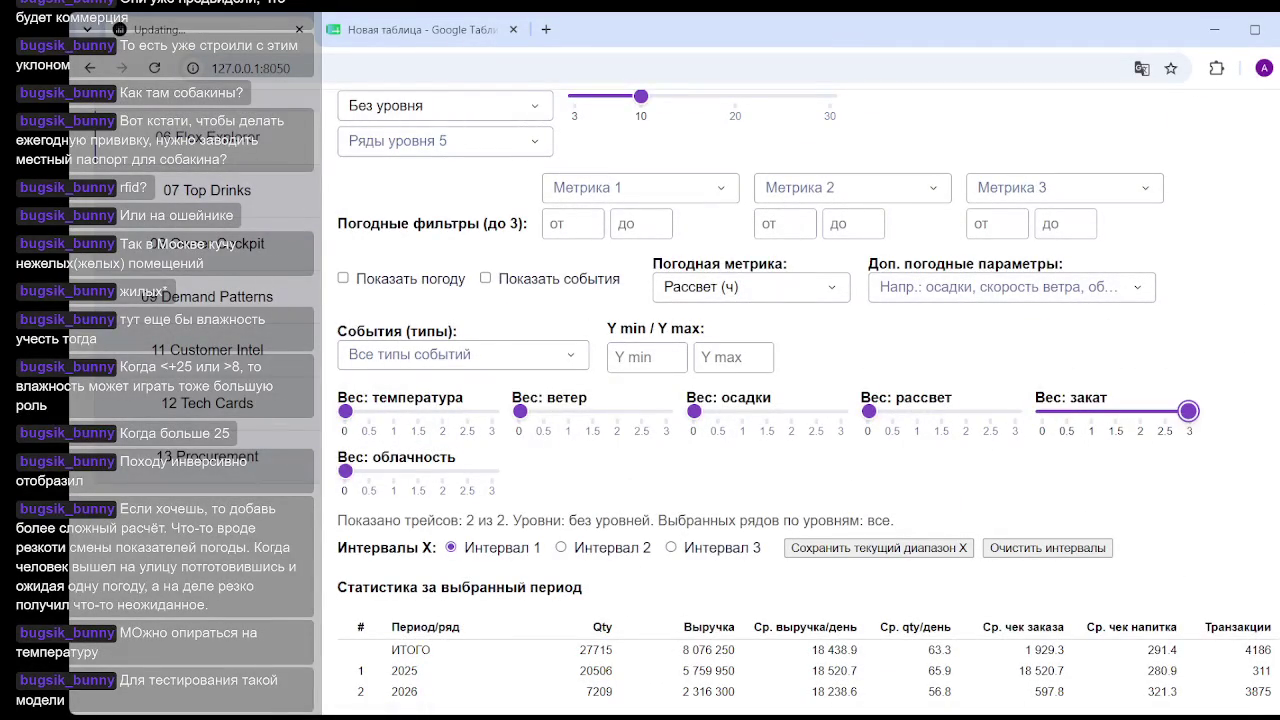
pyautogui.scroll(-10, 800, 400)
pyautogui.scroll(-2, 800, 400)
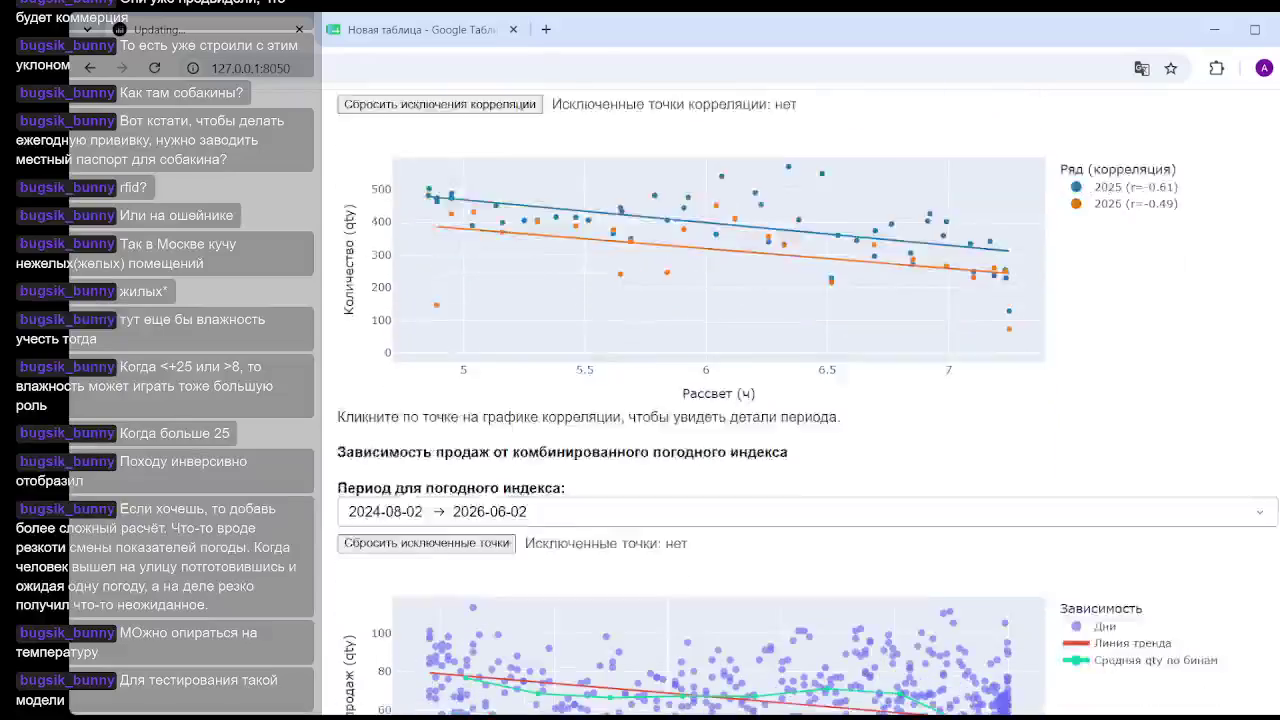
pyautogui.scroll(-2, 800, 400)
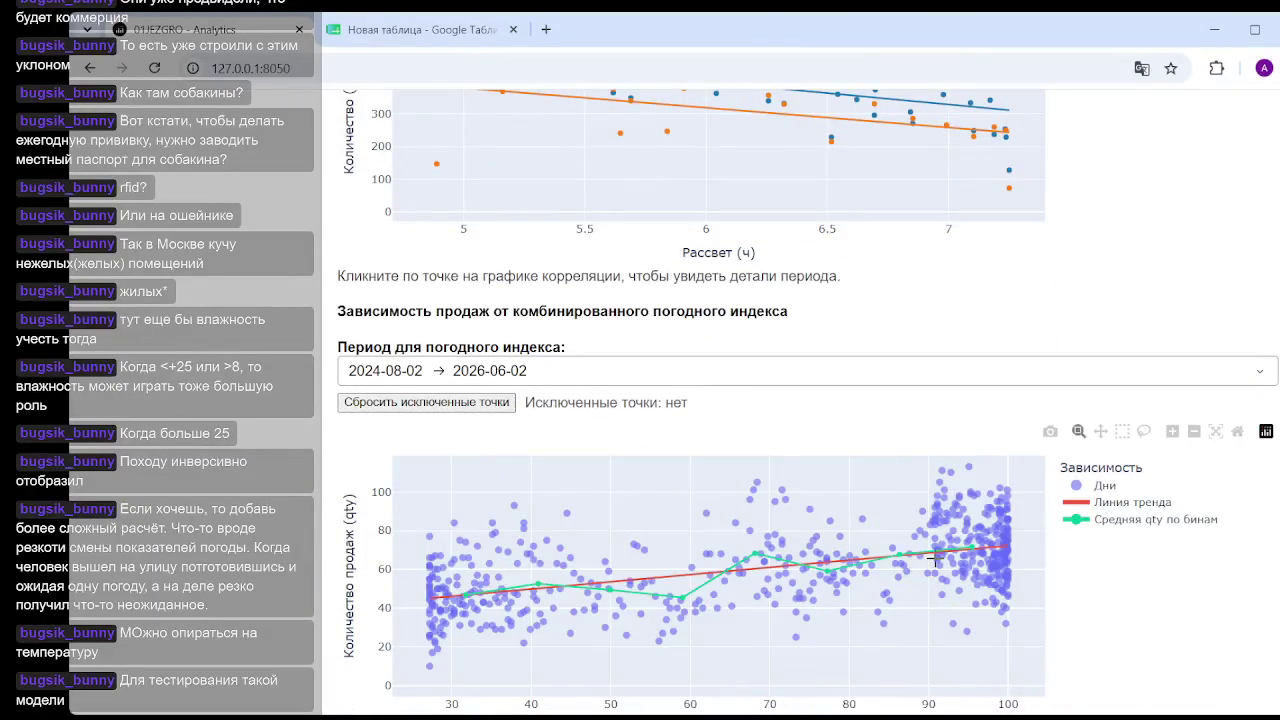
pyautogui.scroll(-1, 1155, 514)
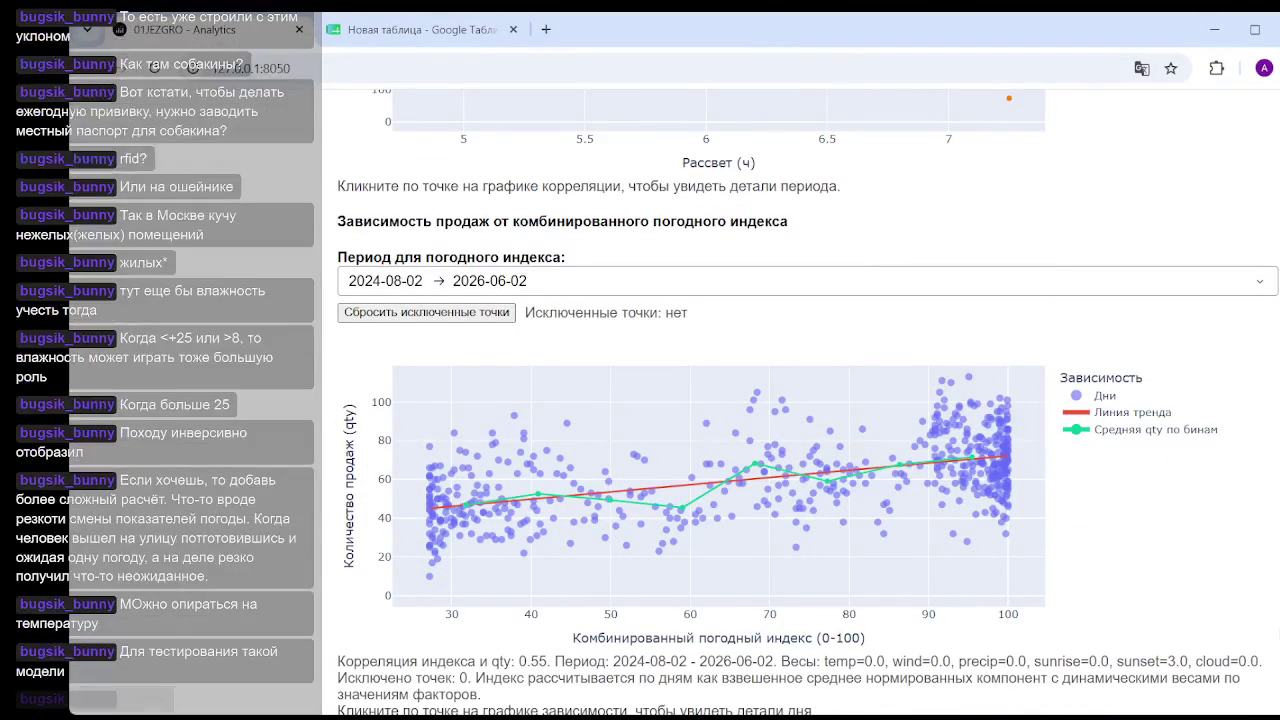
pyautogui.scroll(15, 850, 322)
pyautogui.scroll(2, 850, 322)
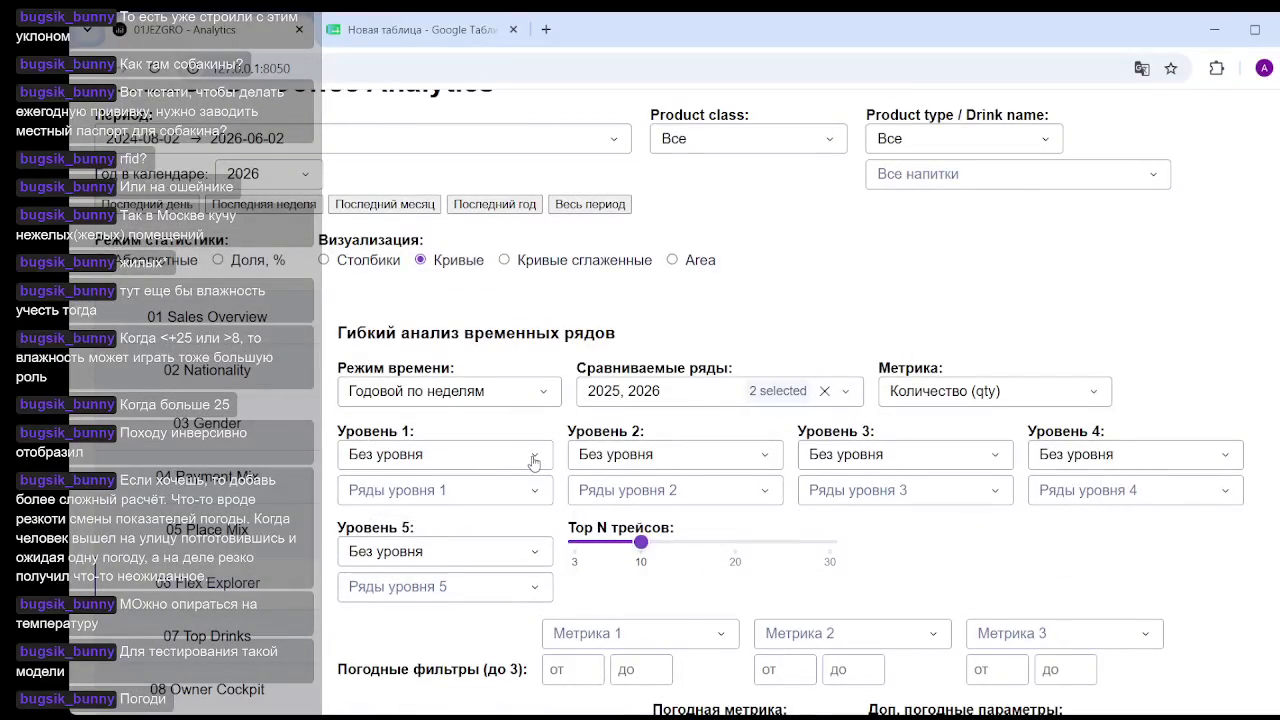
# Select Закат (ч) as the weather metric.
pyautogui.click(534, 460)
pyautogui.click(813, 596)
pyautogui.scroll(-2, 740, 560)
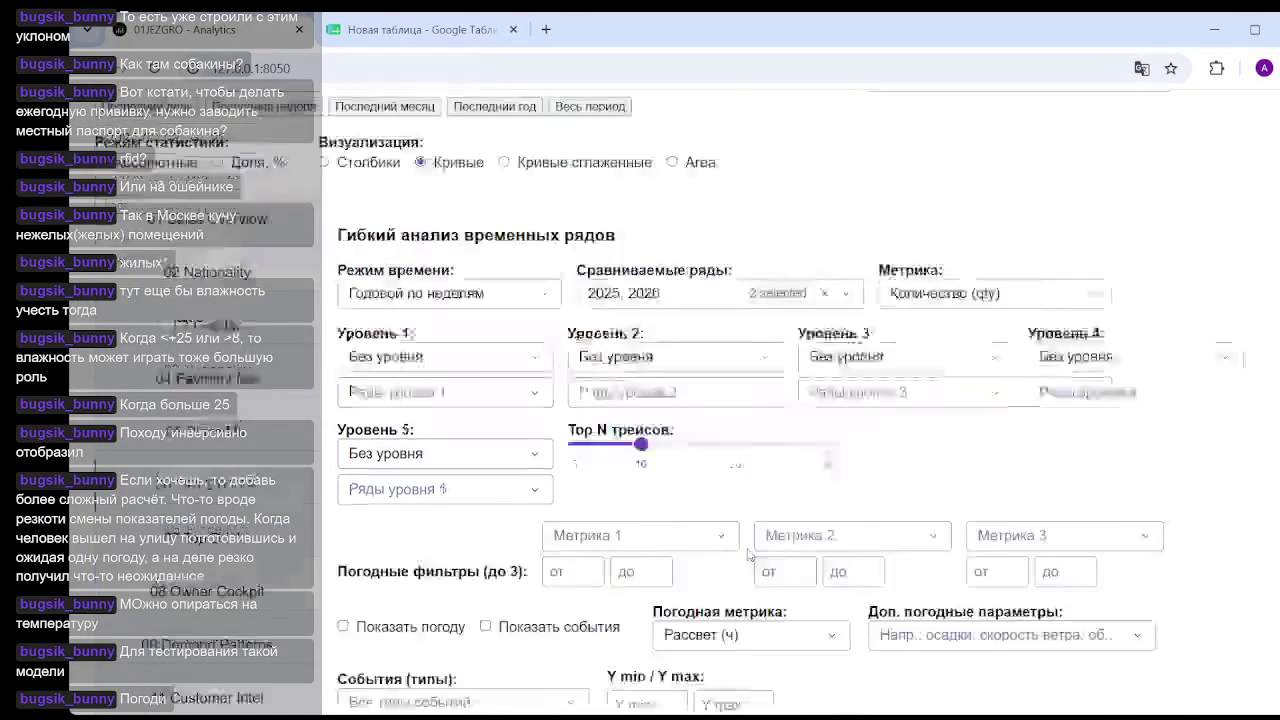
pyautogui.click(748, 463)
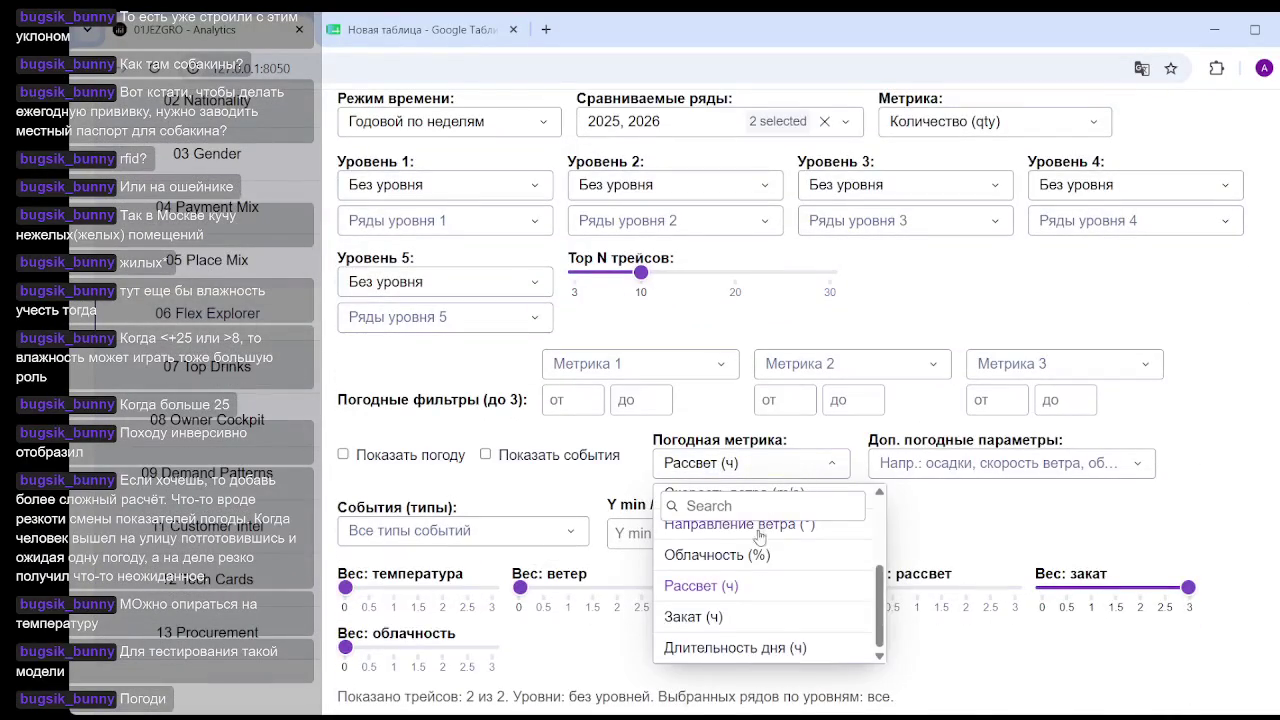
pyautogui.click(706, 618)
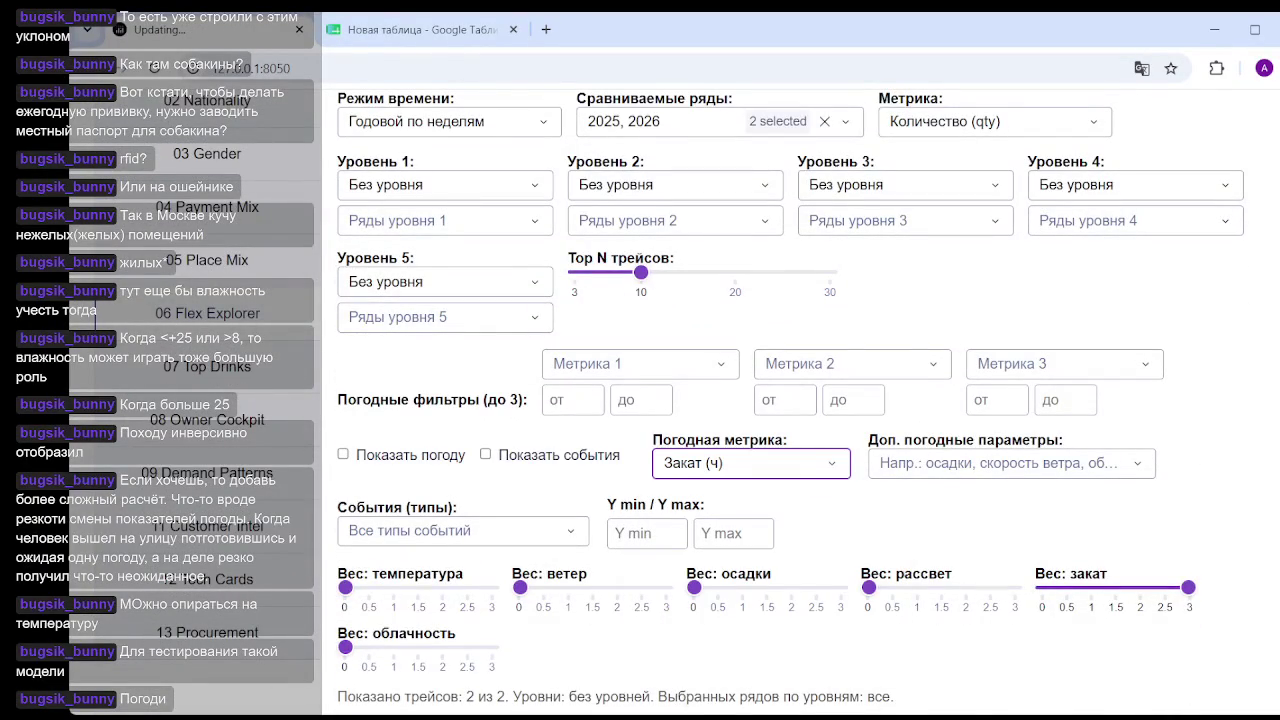
# Review the correlation and index charts: r=0.64 for 2025 and 0.44 for 2026.
pyautogui.scroll(-5, 700, 400)
pyautogui.scroll(-8, 700, 400)
pyautogui.scroll(-2, 700, 400)
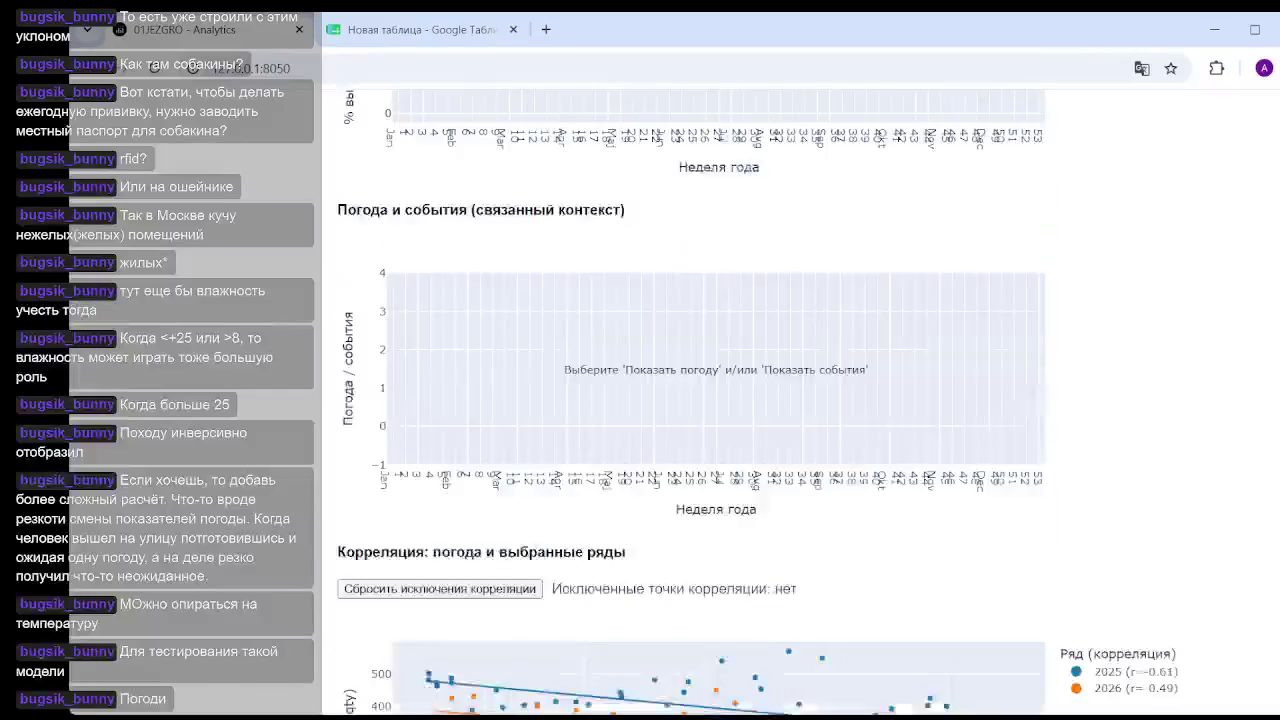
pyautogui.scroll(-2, 700, 400)
pyautogui.scroll(-2, 700, 450)
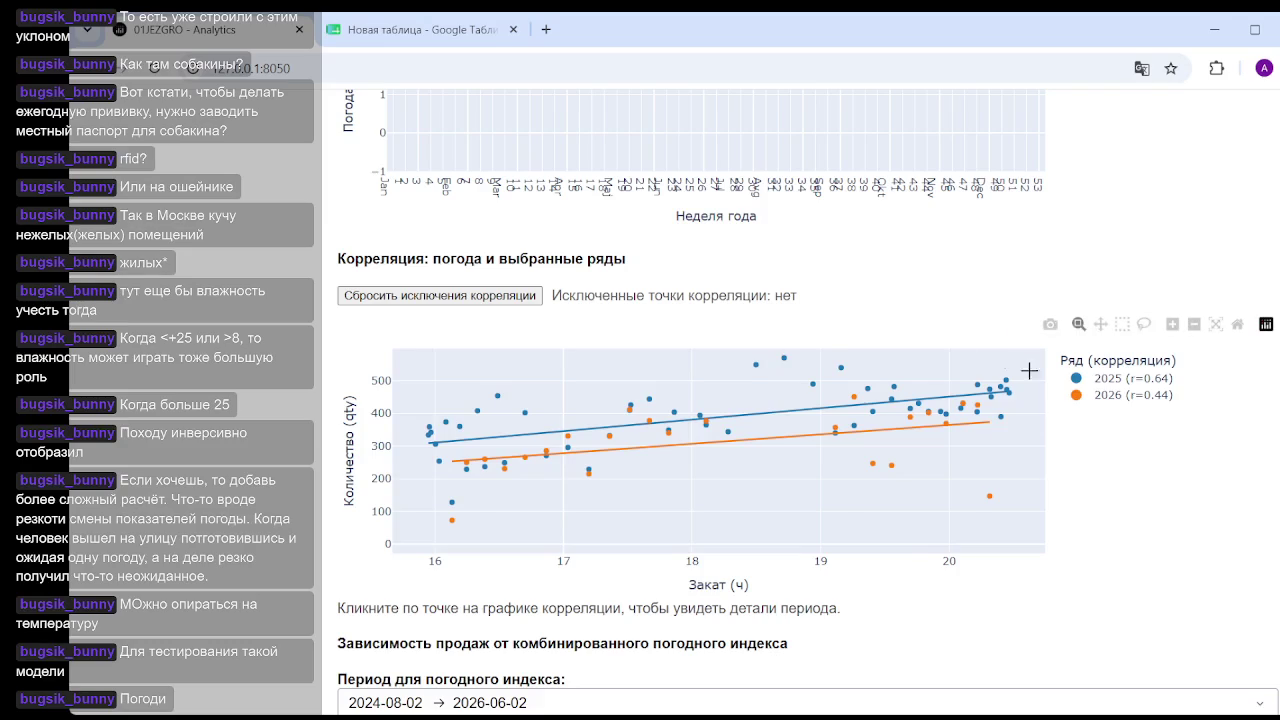
pyautogui.scroll(-3, 1276, 492)
pyautogui.scroll(-2, 1150, 450)
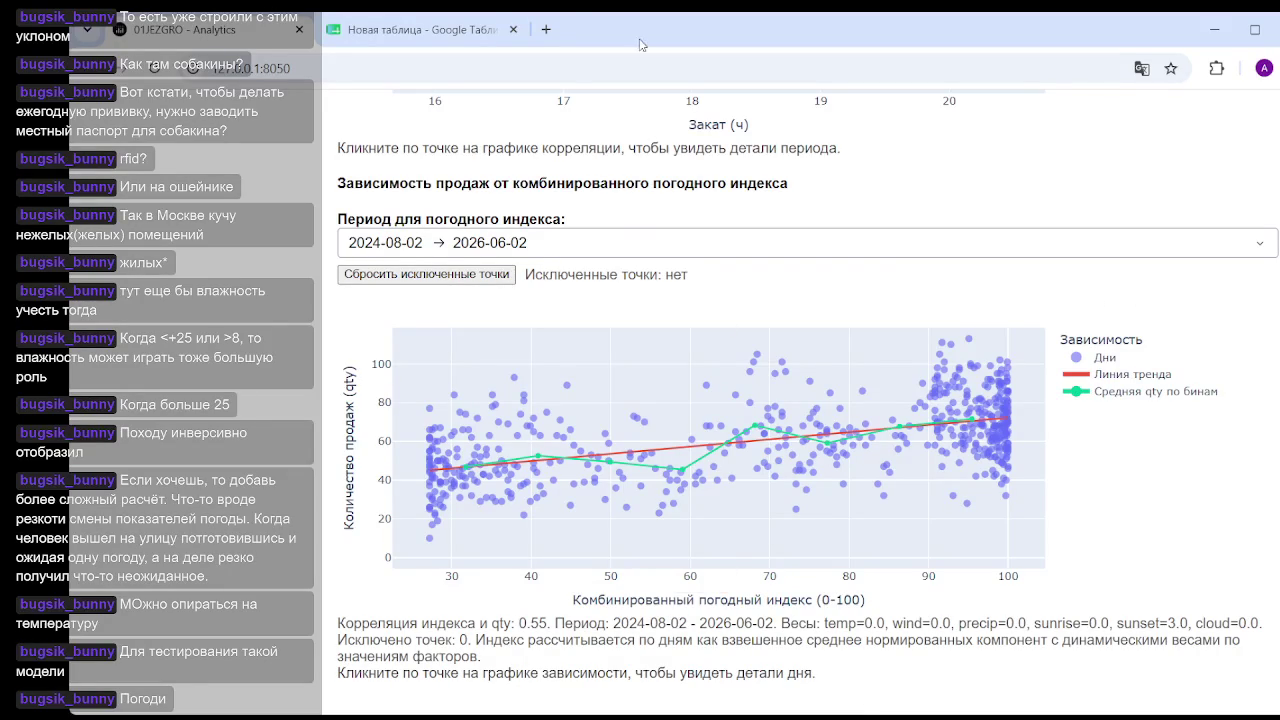
pyautogui.click(406, 29)
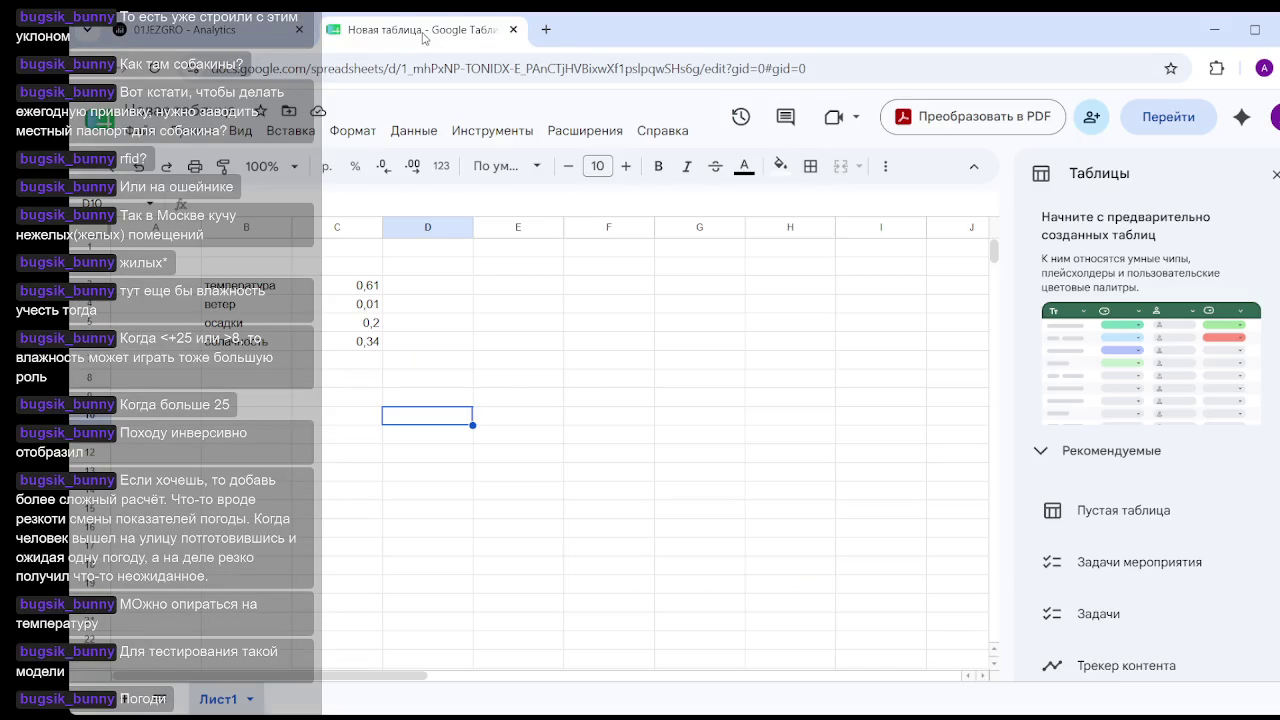
# Log the рассвет factor with correlation -0,43 in row 7 (B7/C7).
pyautogui.click(282, 360)
pyautogui.write('раа')
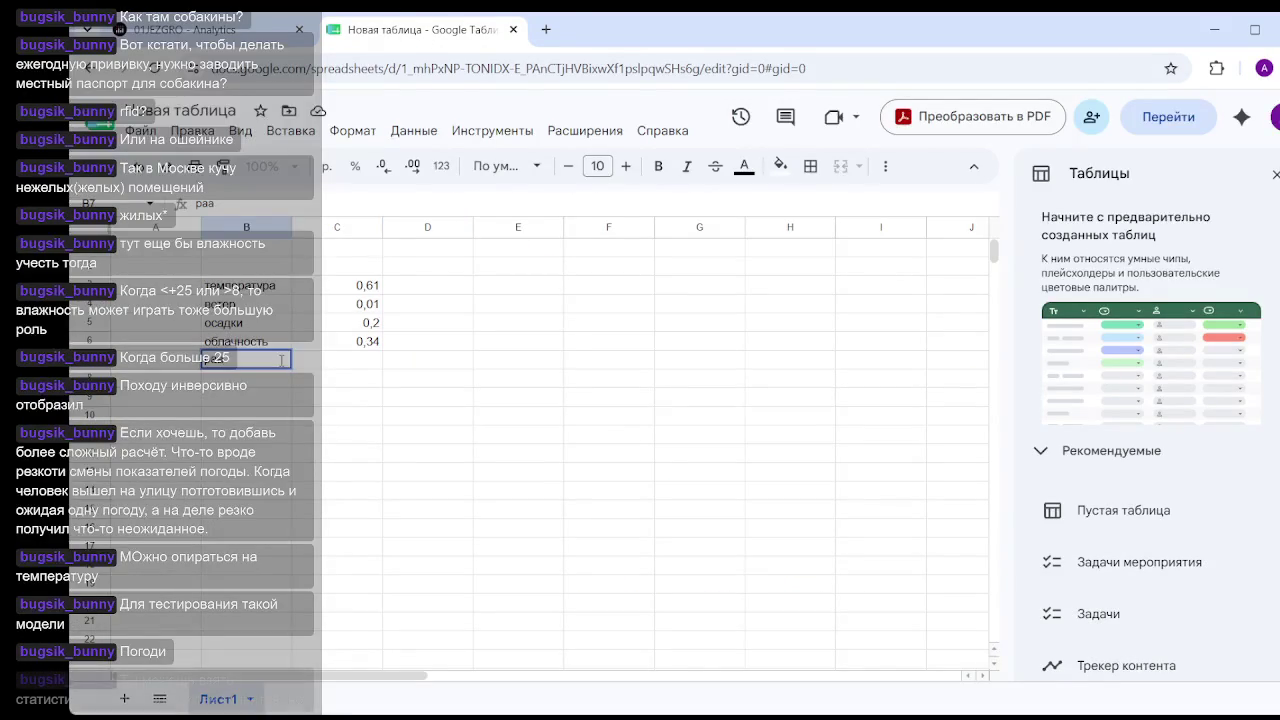
pyautogui.press('BackSpace')
pyautogui.write('счет')
pyautogui.press('Tab')
pyautogui.write('-0,43')
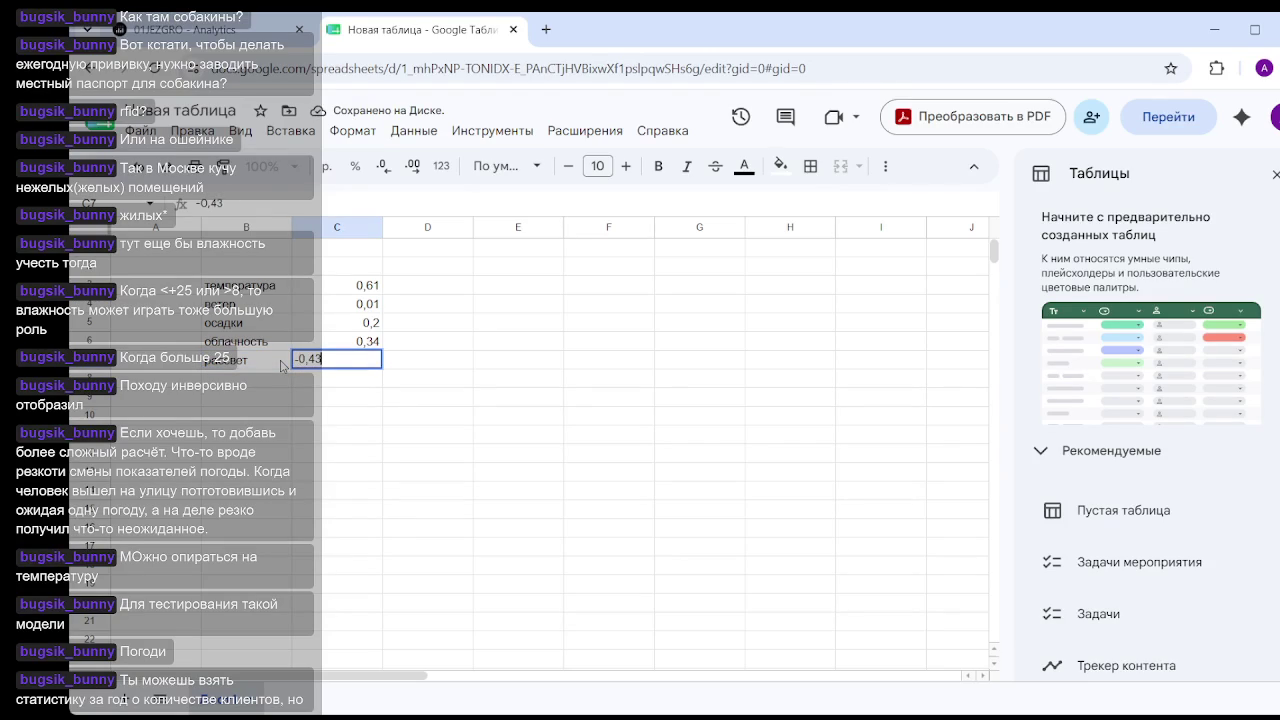
pyautogui.press('Return')
# Add the закат label and enter its 0,55 correlation in C8.
pyautogui.write('за')
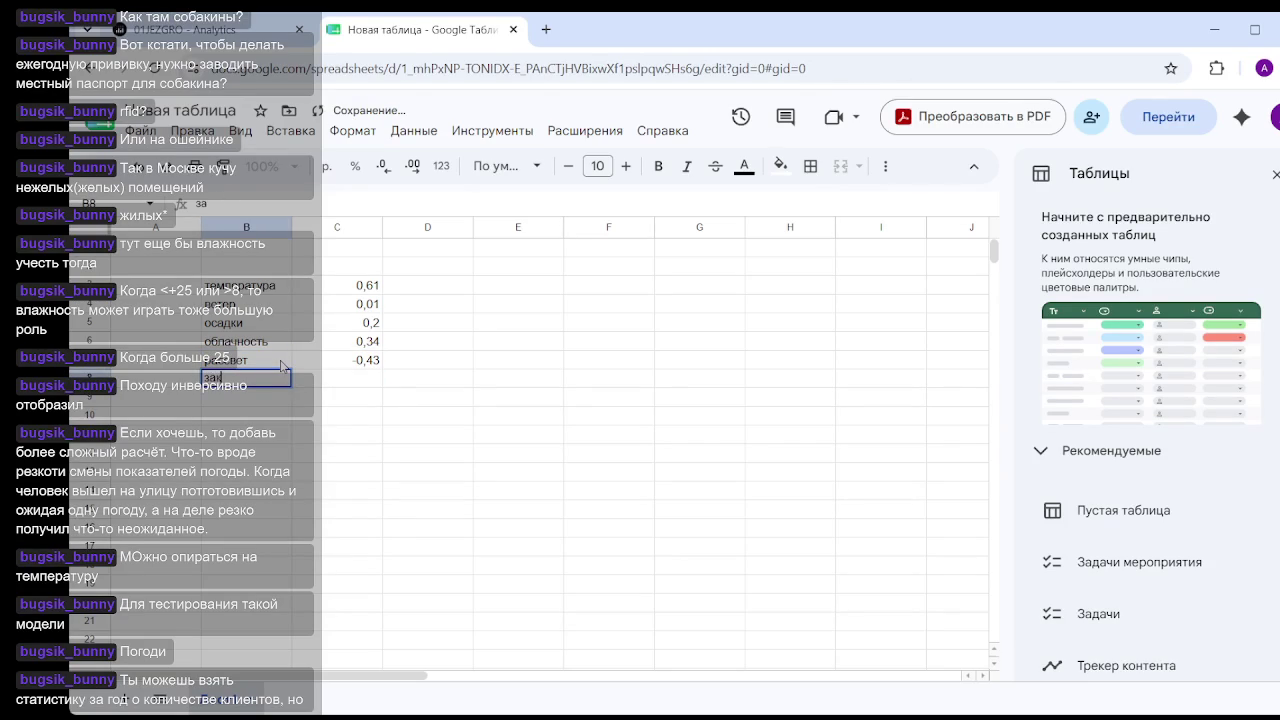
pyautogui.write('кат')
pyautogui.click(350, 388)
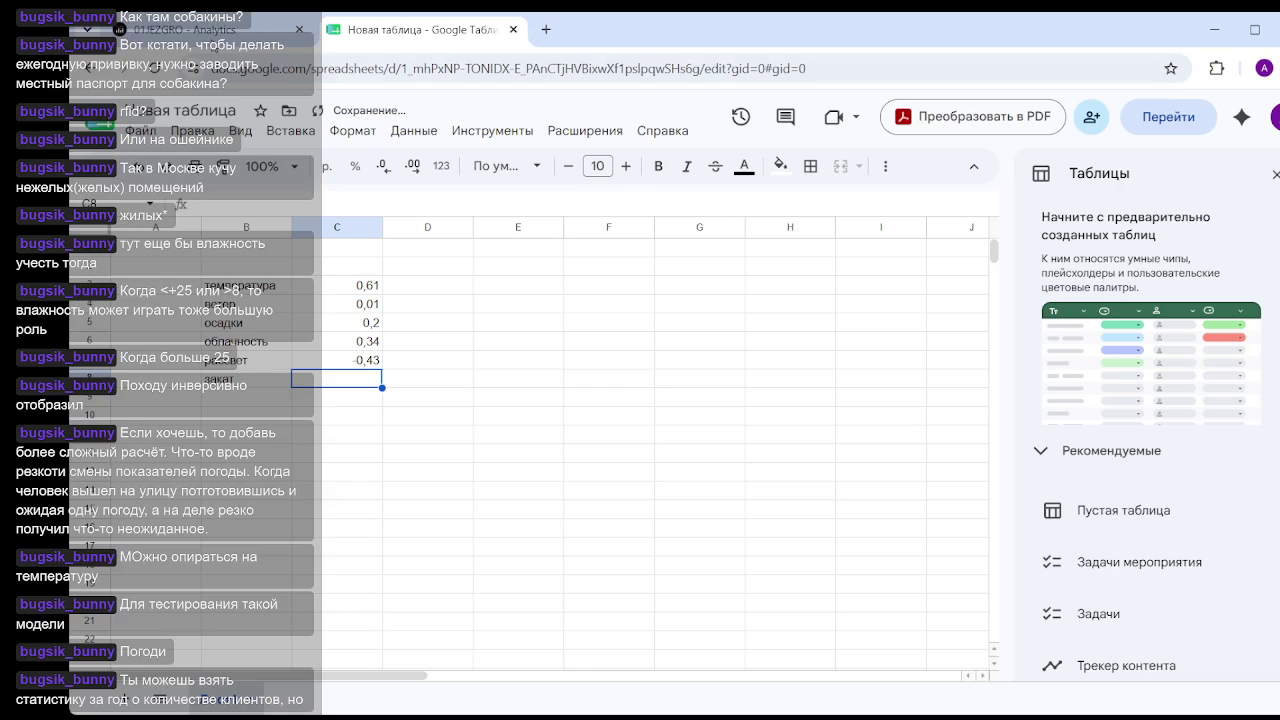
pyautogui.hotkey('alt', 'Tab')
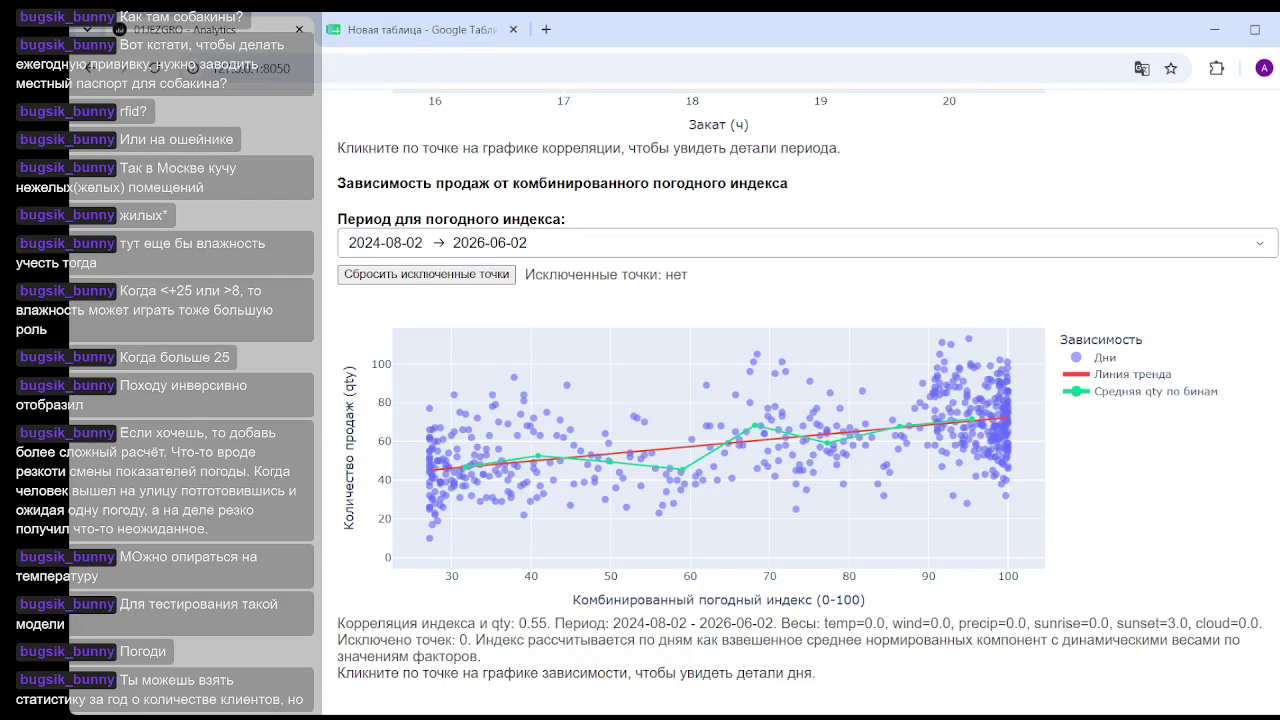
pyautogui.click(421, 38)
pyautogui.write('0,55')
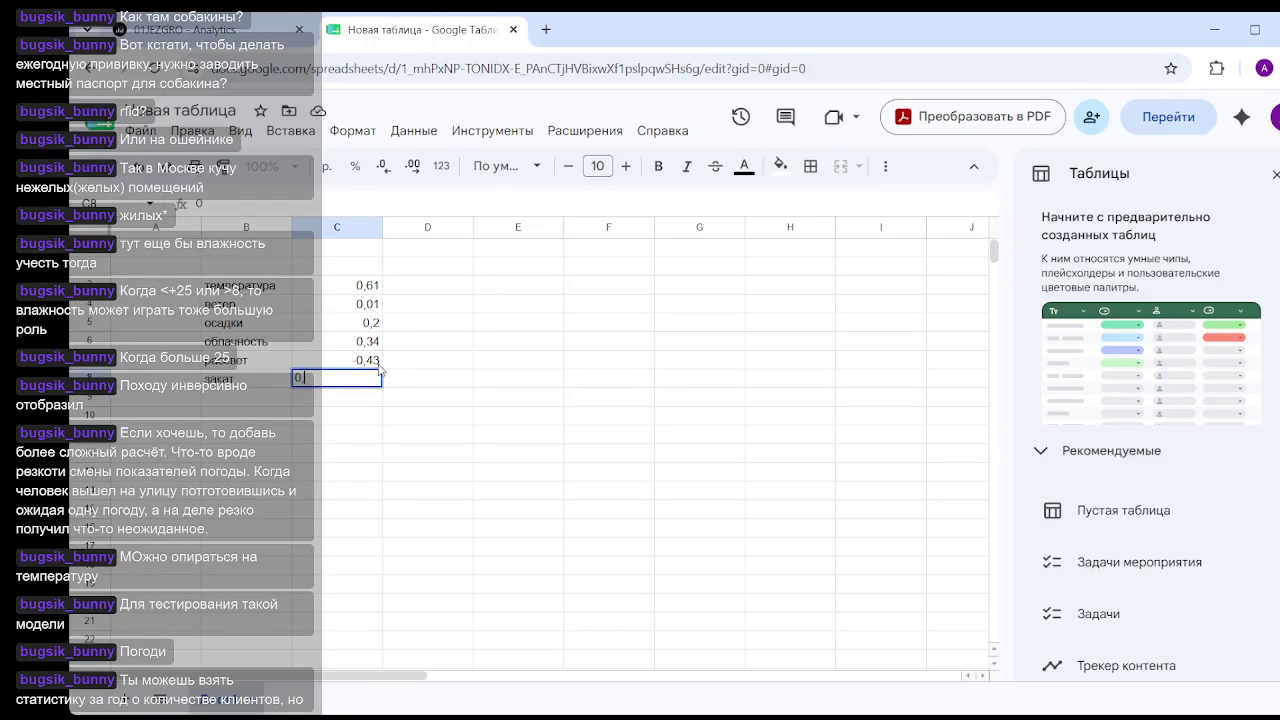
pyautogui.click(507, 550)
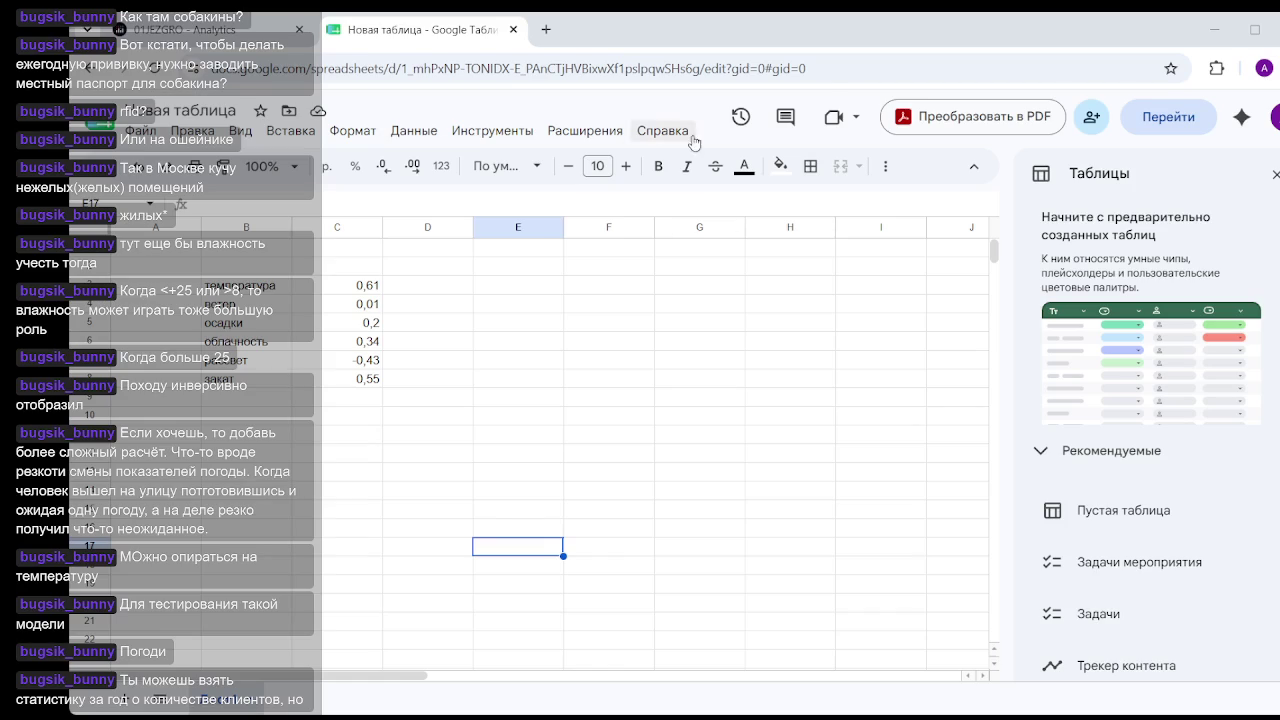
# Select C3, C6 and C8 (0,61, 0,34, 0,55) to confirm they total 1,5, then return to the dashboard.
pyautogui.moveTo(622, 514); pyautogui.dragTo(700, 510)
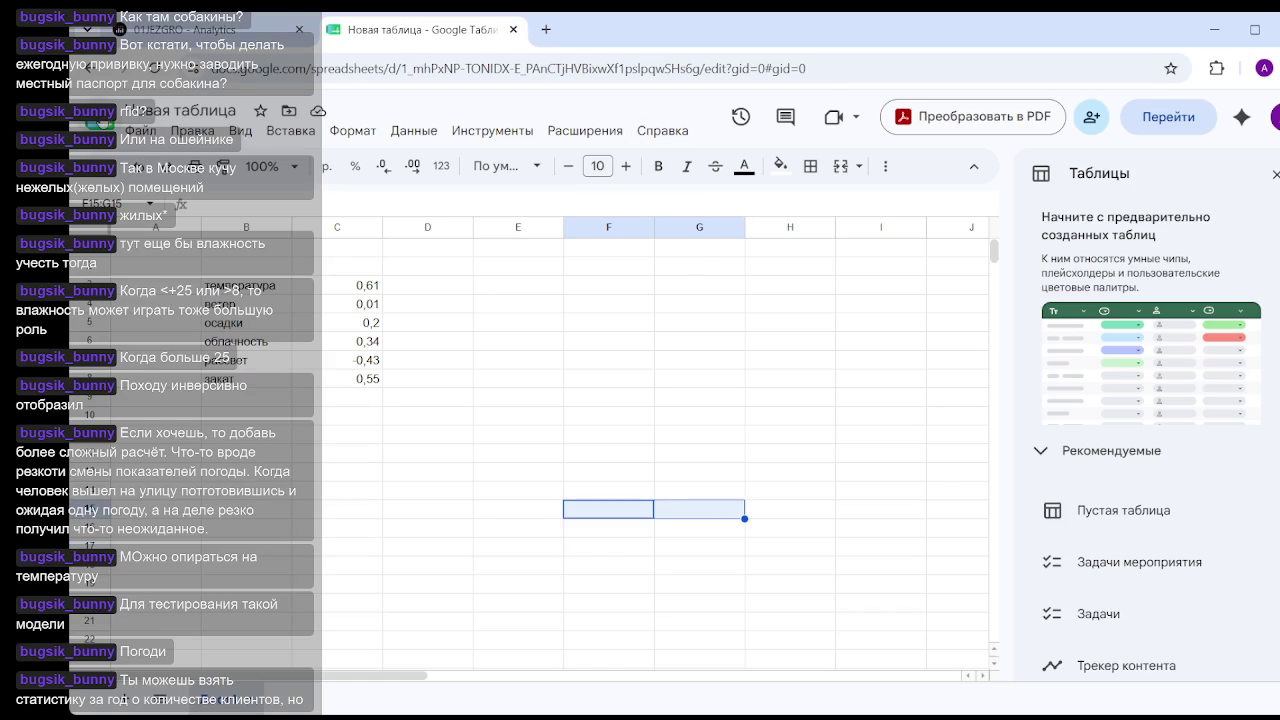
pyautogui.click(602, 418)
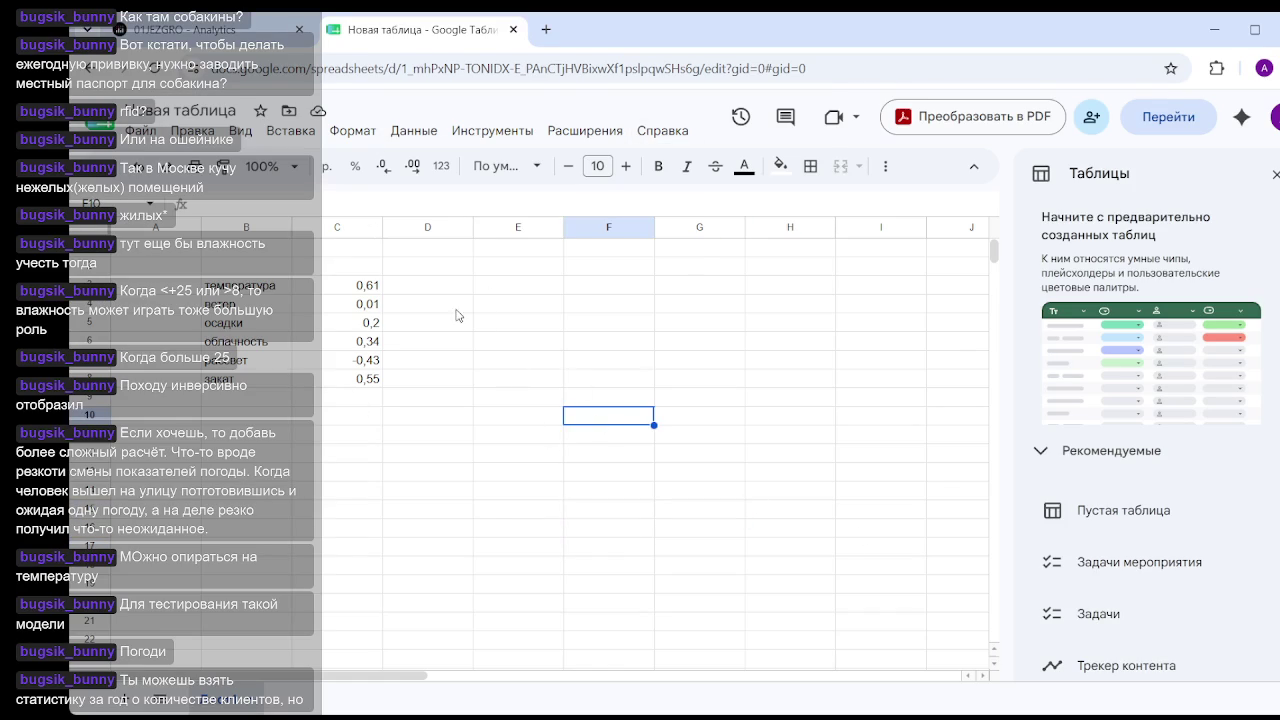
pyautogui.click(377, 289)
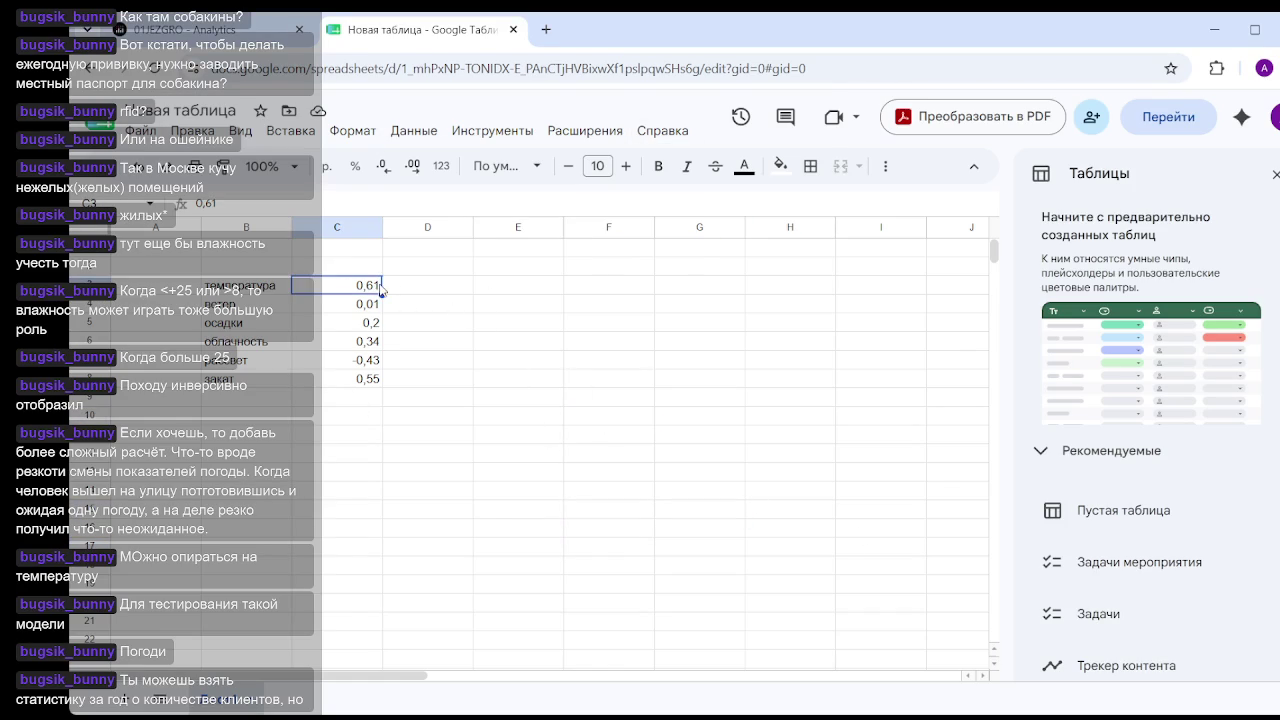
pyautogui.click(376, 344)
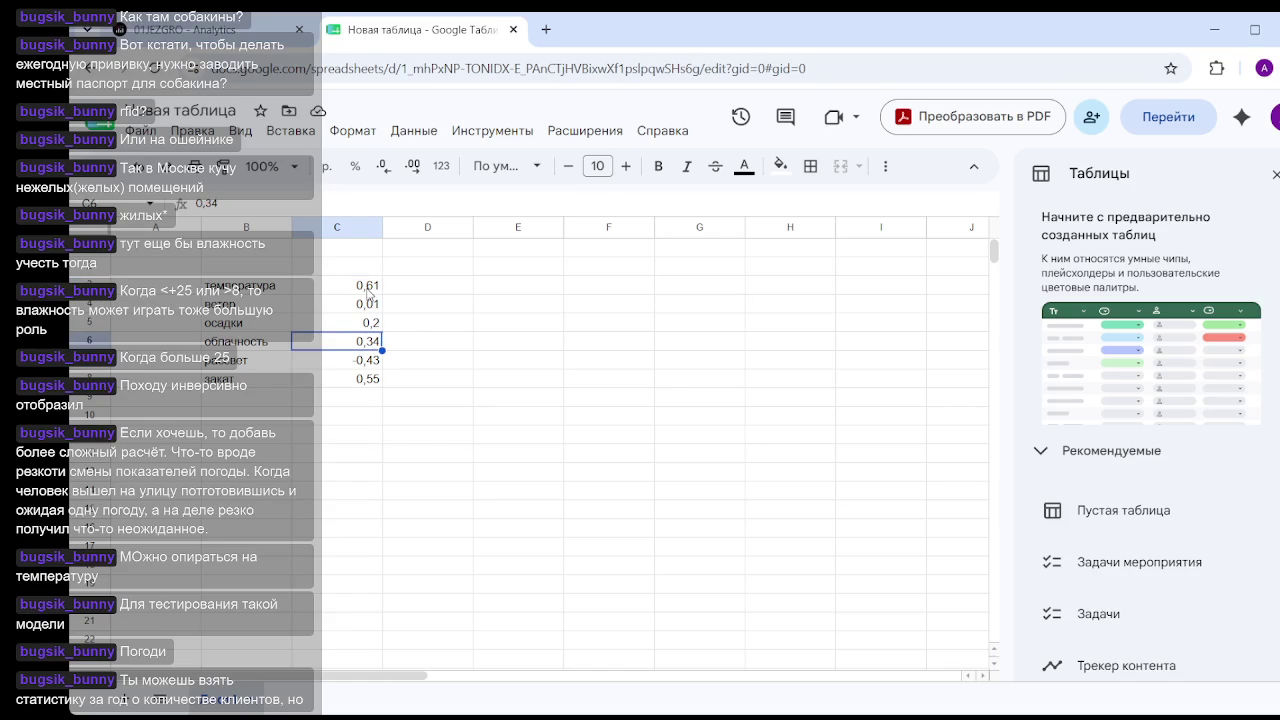
pyautogui.keyDown('ctrl'); pyautogui.click(371, 293); pyautogui.keyUp('ctrl')
pyautogui.keyDown('ctrl'); pyautogui.click(369, 380); pyautogui.keyUp('ctrl')
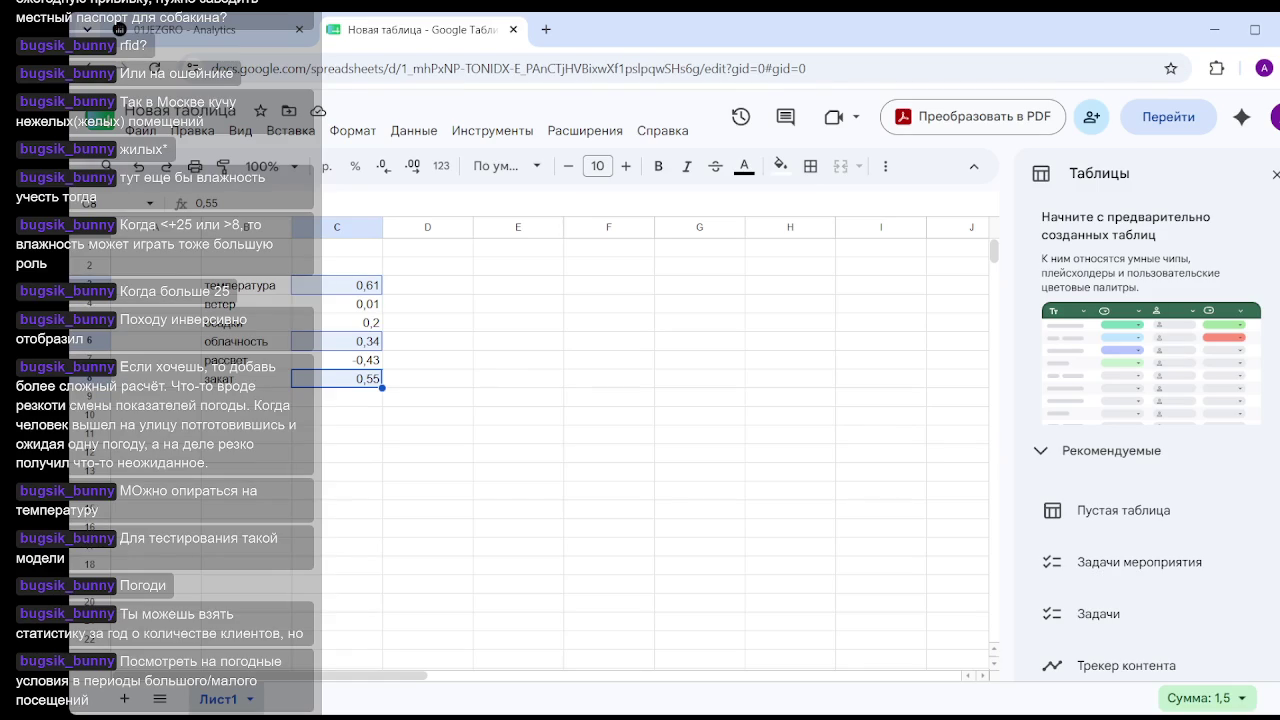
pyautogui.click(240, 34)
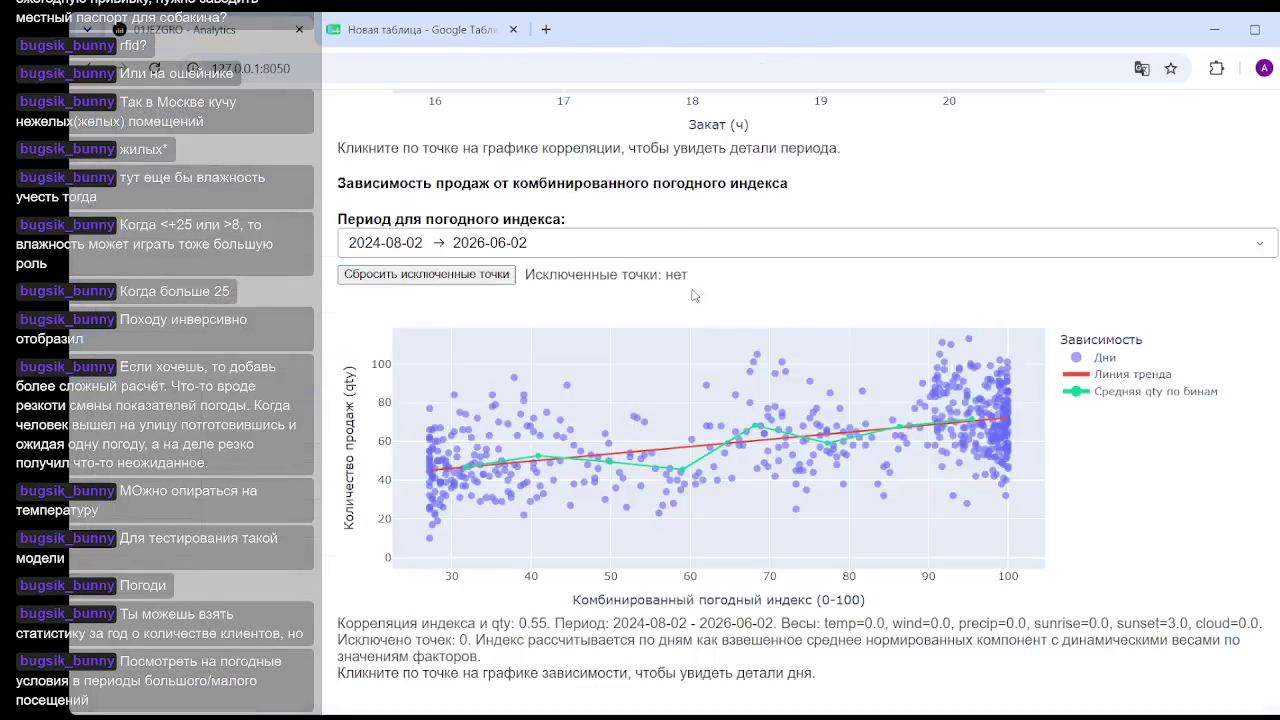
# Drop the sunset weight to 0 and raise the temperature weight to its maximum of 3.
pyautogui.scroll(15, 819, 340)
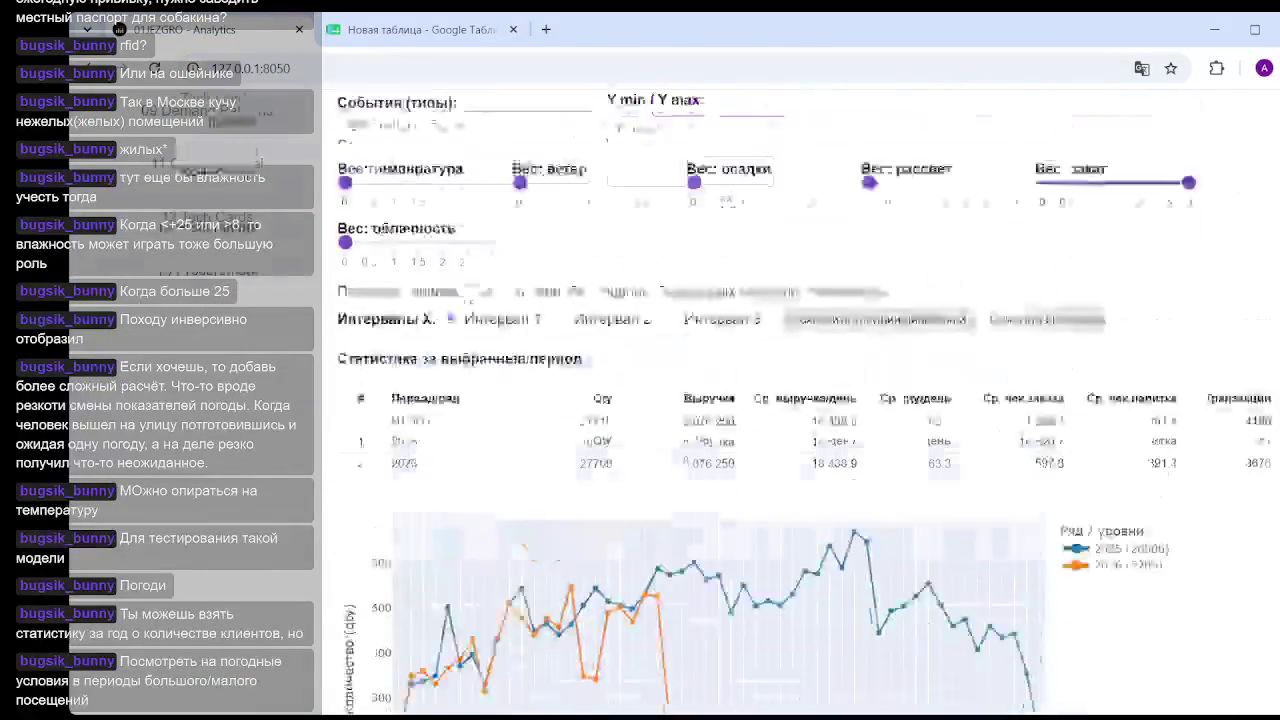
pyautogui.scroll(2, 819, 340)
pyautogui.moveTo(1188, 487); pyautogui.dragTo(930, 488)
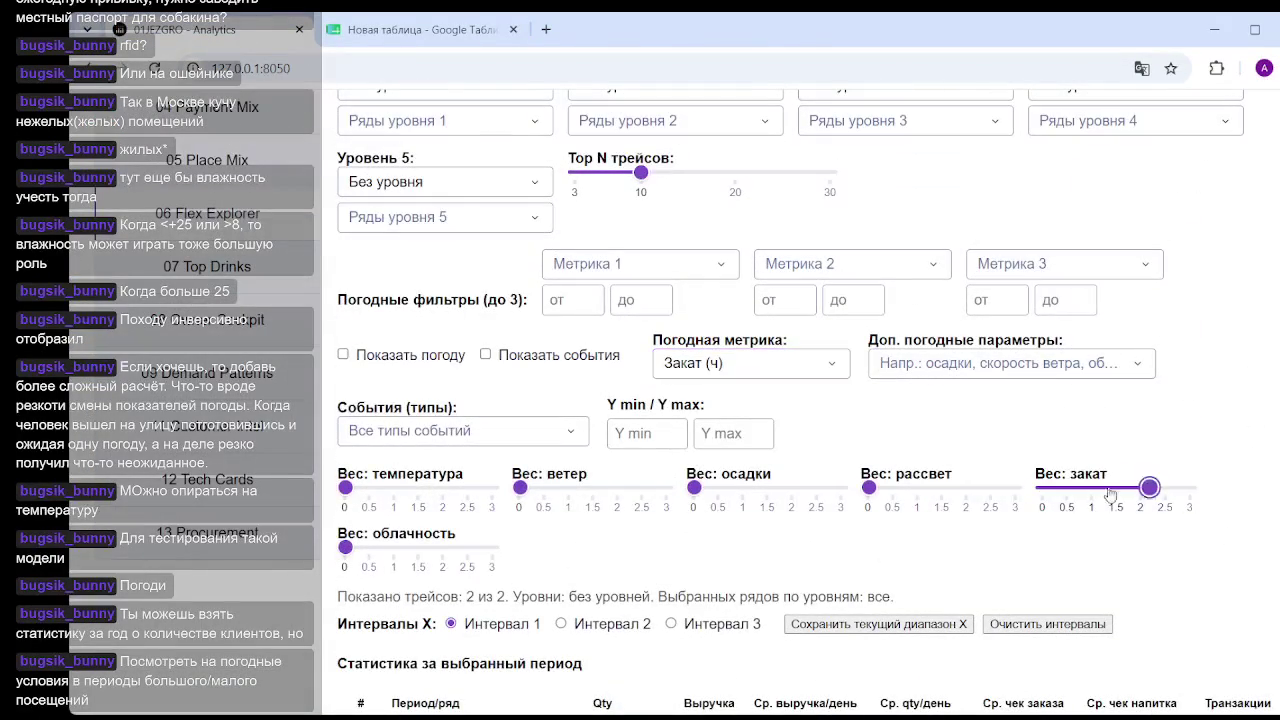
pyautogui.moveTo(345, 487); pyautogui.dragTo(558, 499)
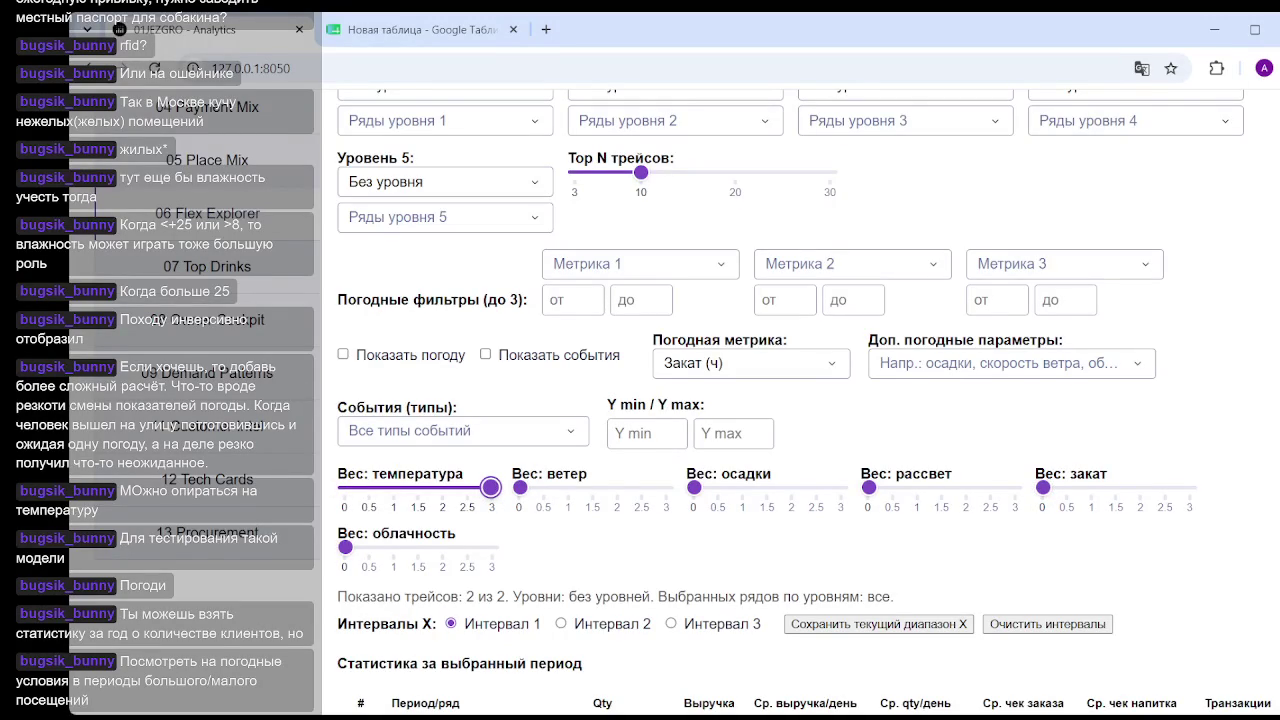
pyautogui.scroll(-4, 800, 400)
pyautogui.scroll(-10, 800, 400)
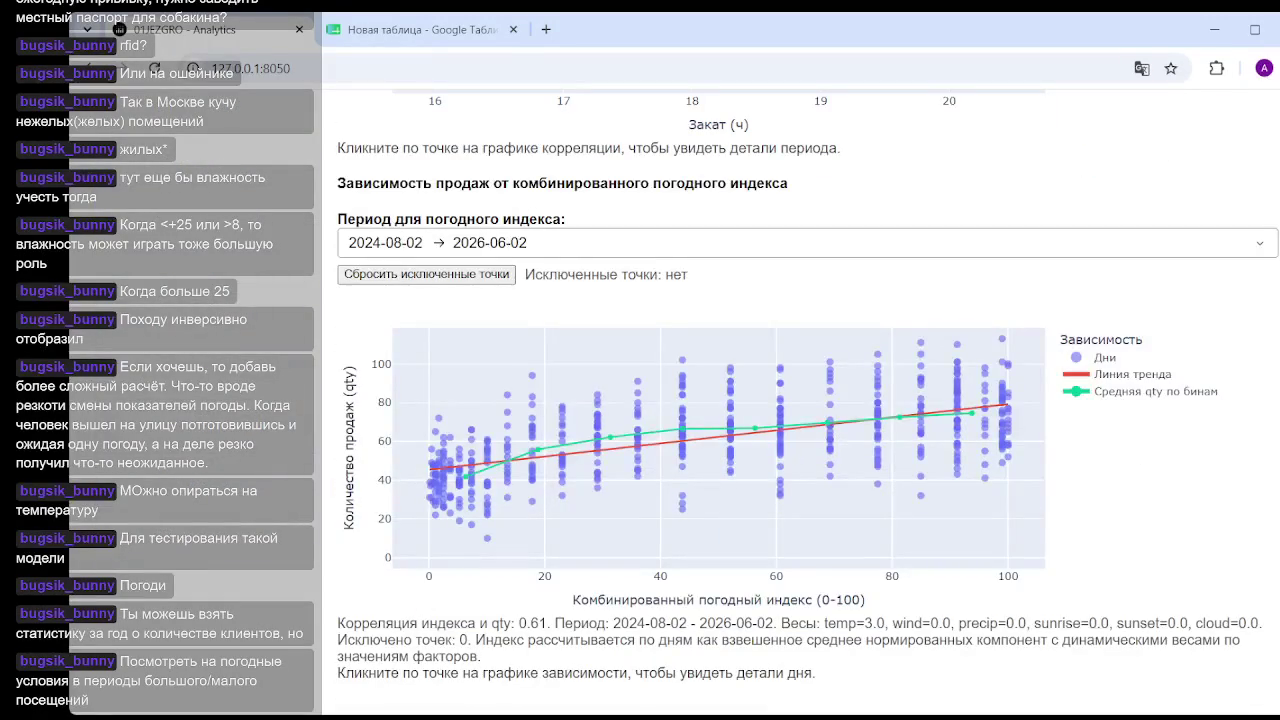
# Reduce the temperature weight to 1.5 and check the index chart at 0.61 correlation.
pyautogui.scroll(5, 631, 453)
pyautogui.scroll(8, 631, 453)
pyautogui.scroll(1, 631, 453)
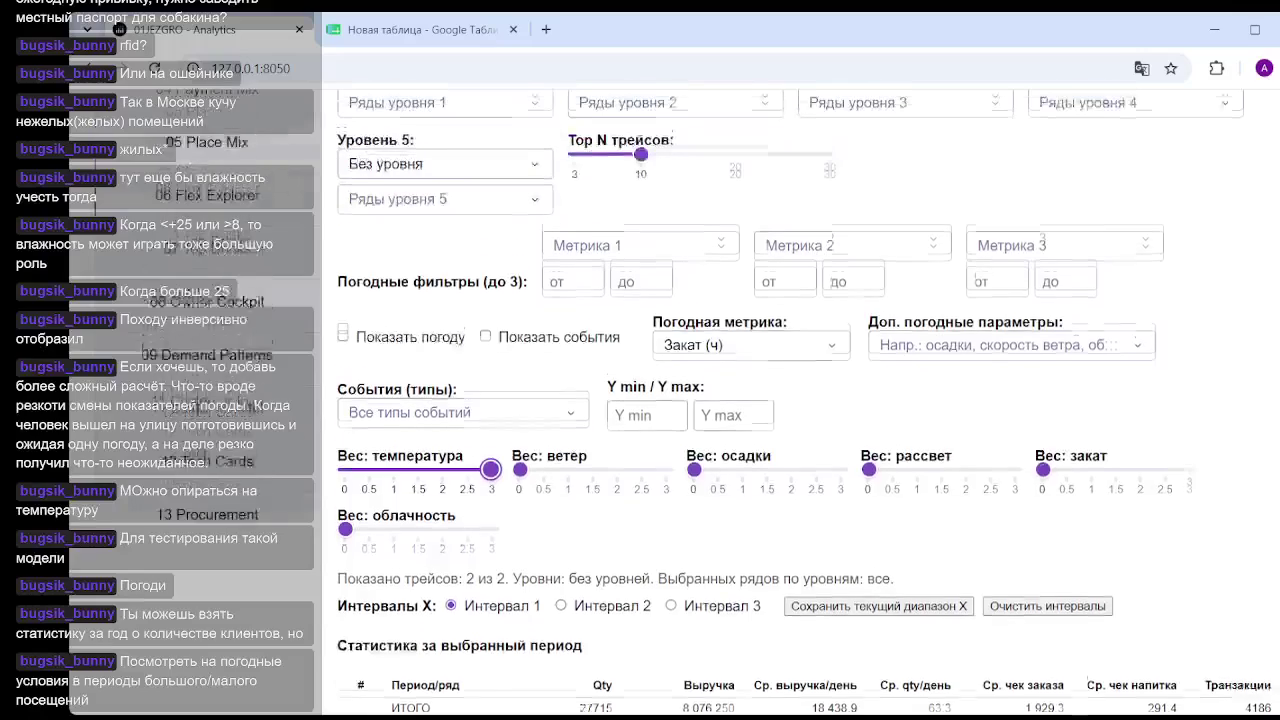
pyautogui.moveTo(491, 477); pyautogui.dragTo(418, 478)
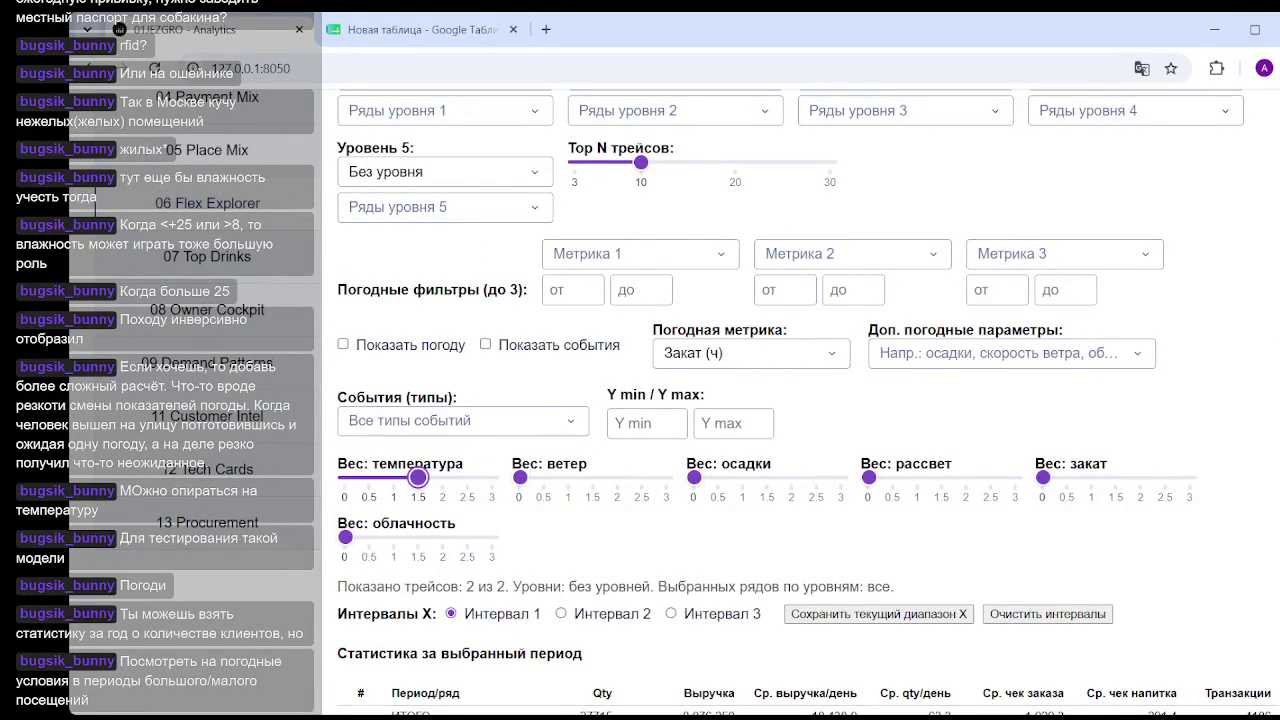
pyautogui.scroll(-10, 600, 450)
pyautogui.scroll(-4, 700, 437)
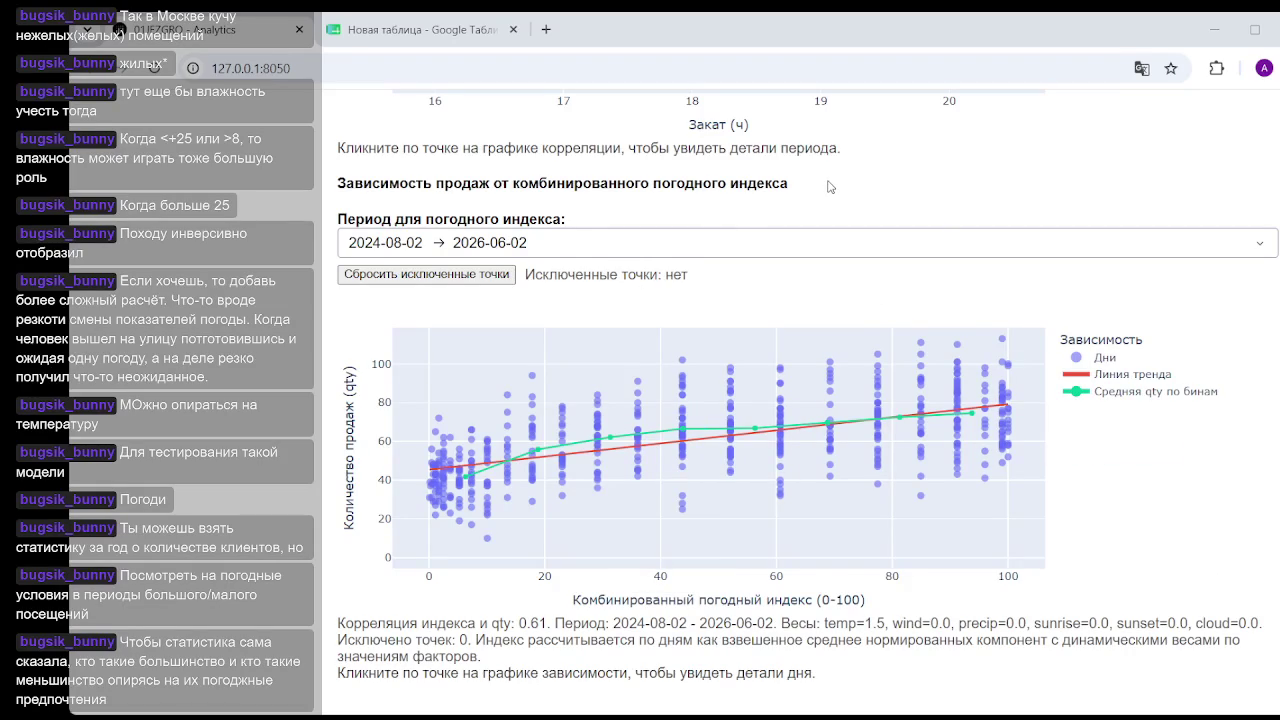
# Move the temperature weight from 1.5 to 1.0 and confirm the index chart still shows 0.61.
pyautogui.scroll(1, 700, 450)
pyautogui.scroll(7, 700, 400)
pyautogui.scroll(-3, 700, 400)
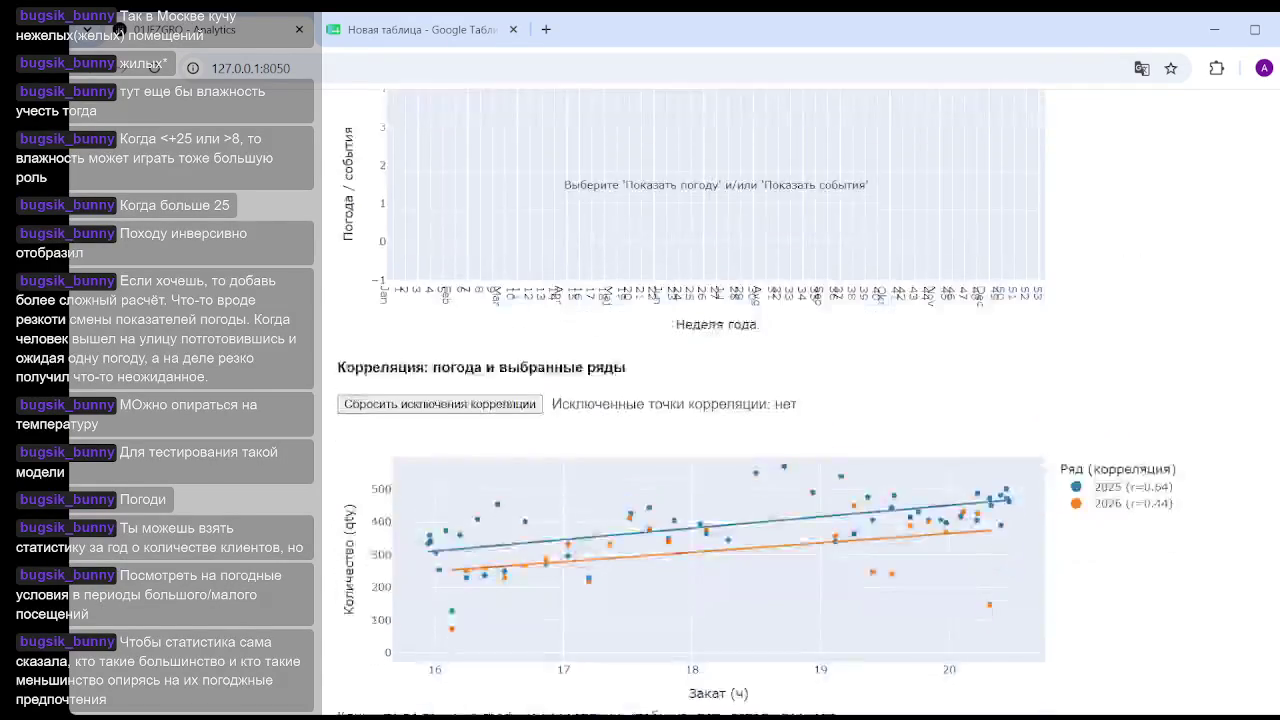
pyautogui.scroll(-3, 700, 400)
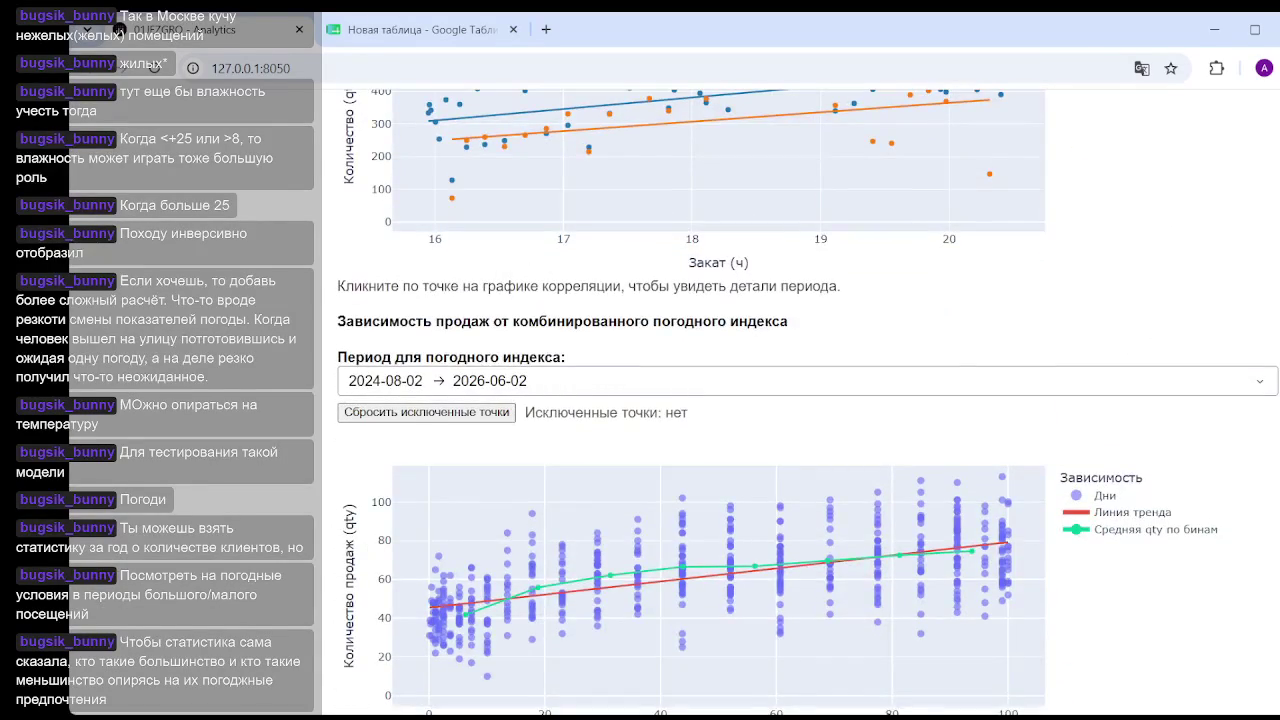
pyautogui.scroll(-1, 700, 400)
pyautogui.scroll(1, 675, 312)
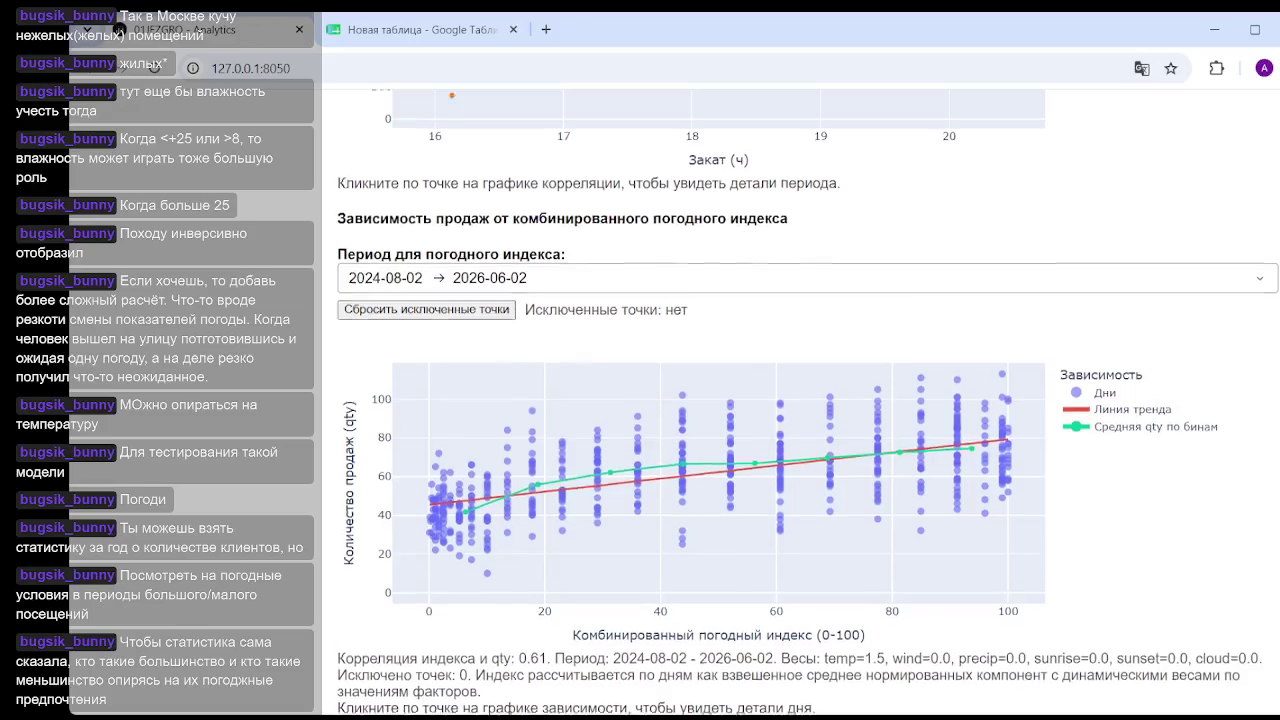
pyautogui.scroll(3, 675, 312)
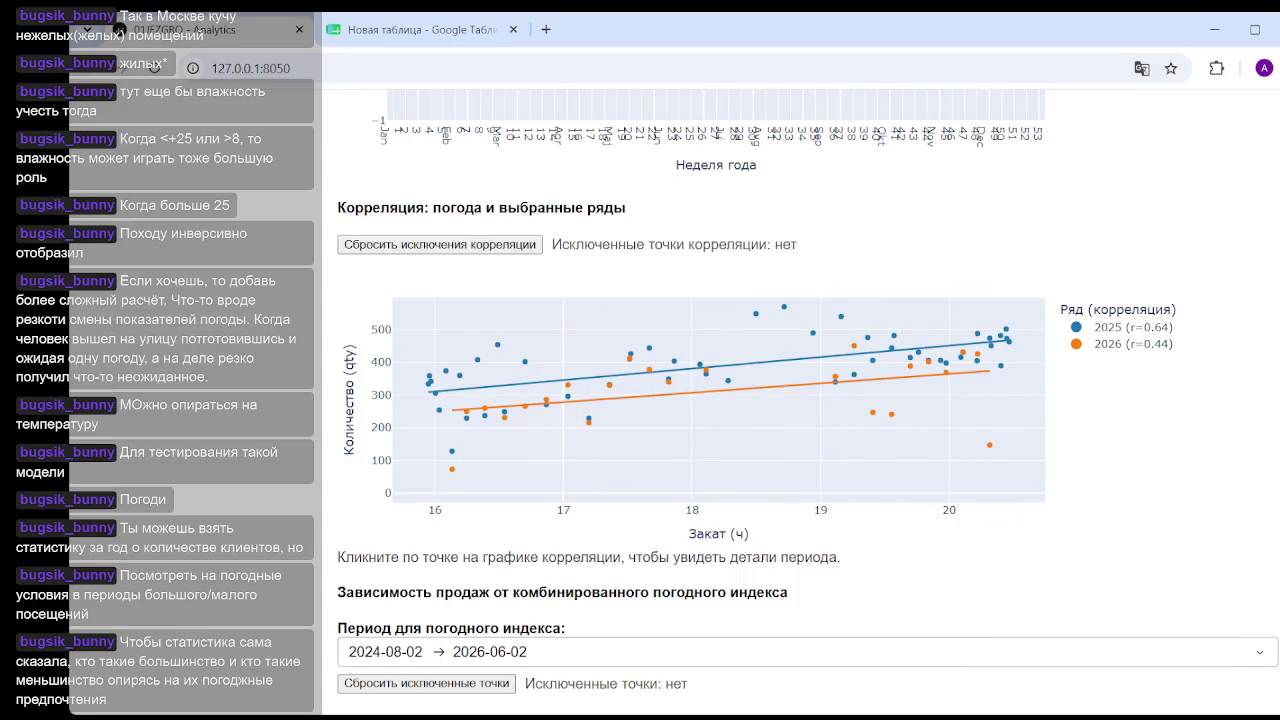
pyautogui.scroll(10, 800, 400)
pyautogui.scroll(10, 800, 400)
pyautogui.scroll(5, 800, 400)
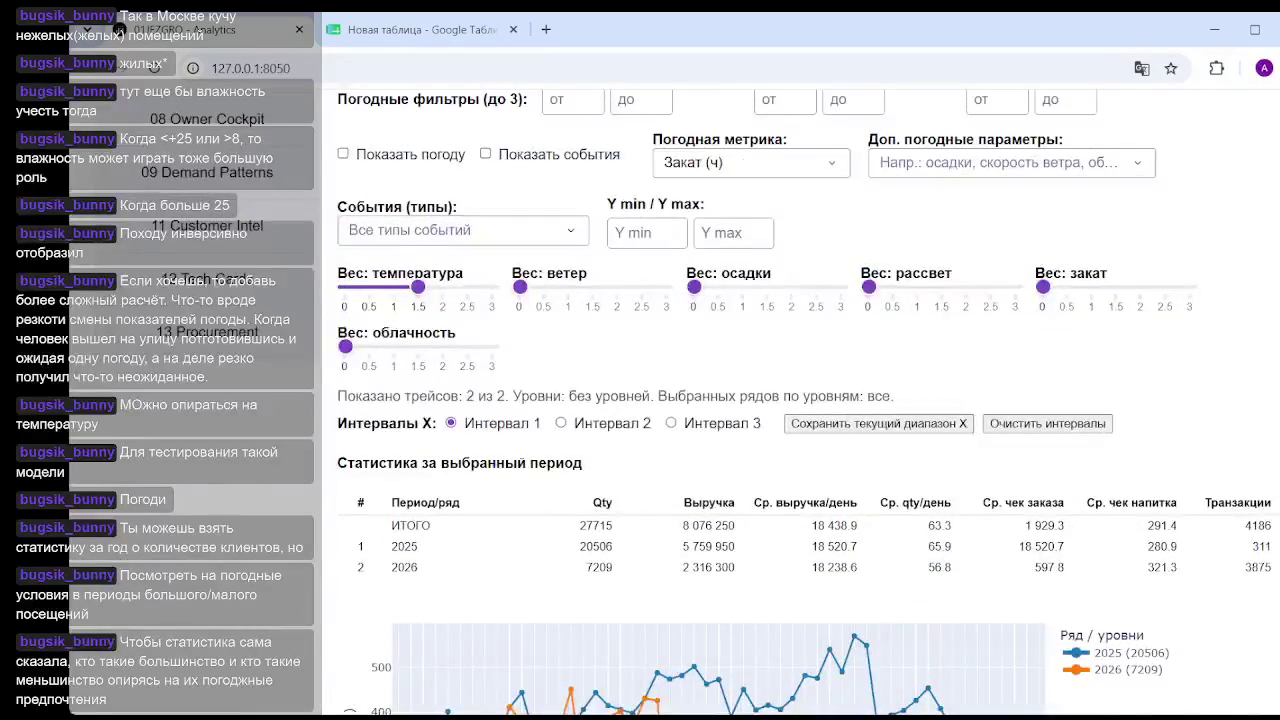
pyautogui.scroll(4, 800, 400)
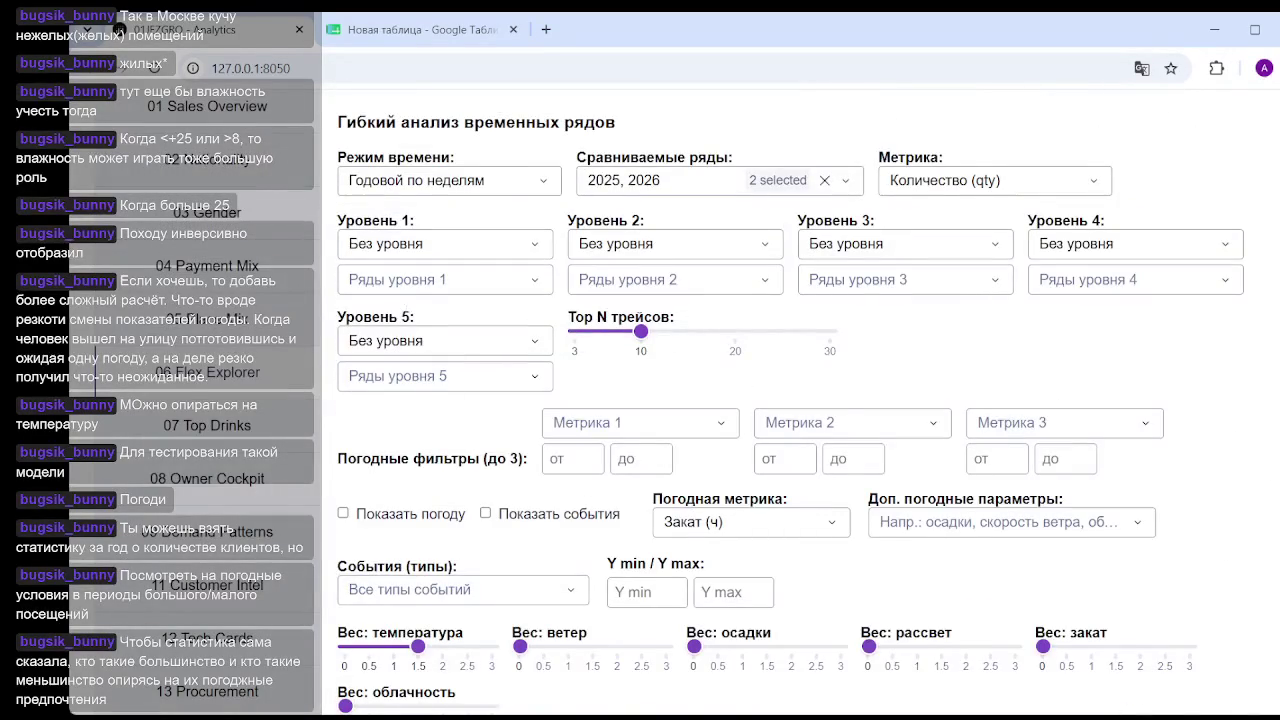
pyautogui.scroll(-20, 651, 400)
pyautogui.scroll(-10, 651, 400)
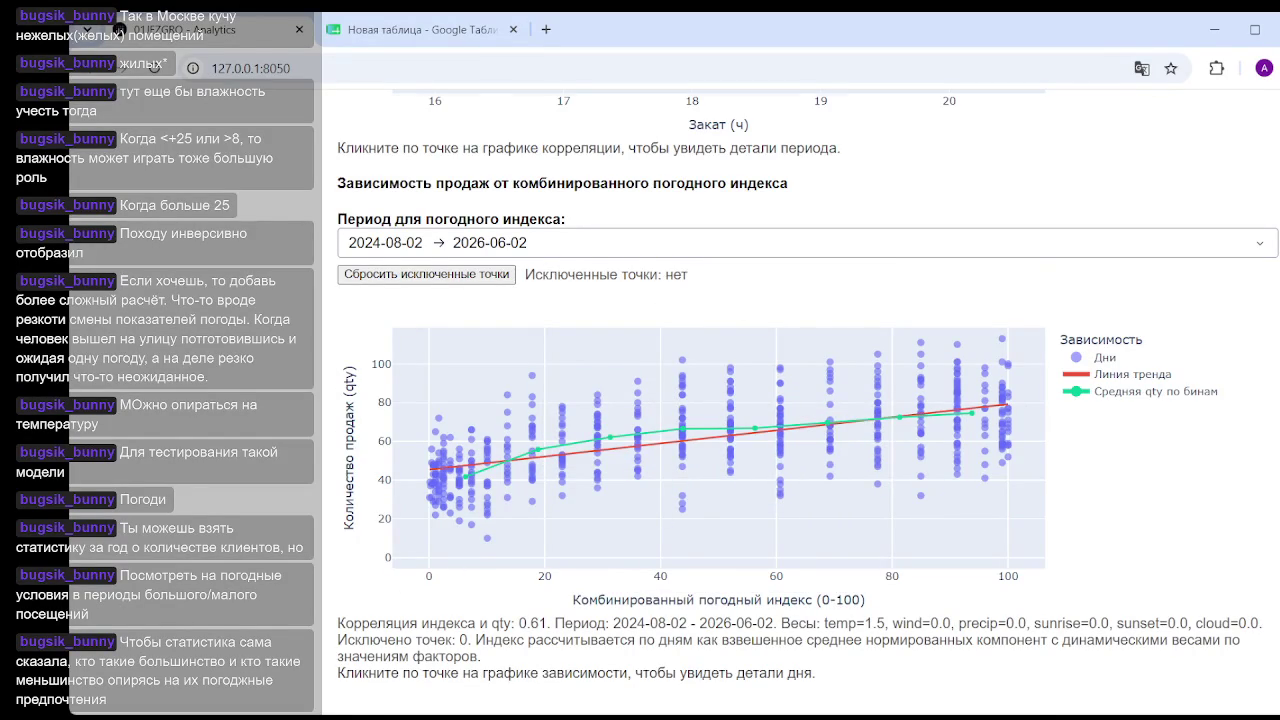
pyautogui.scroll(10, 423, 437)
pyautogui.scroll(10, 423, 437)
pyautogui.scroll(5, 423, 437)
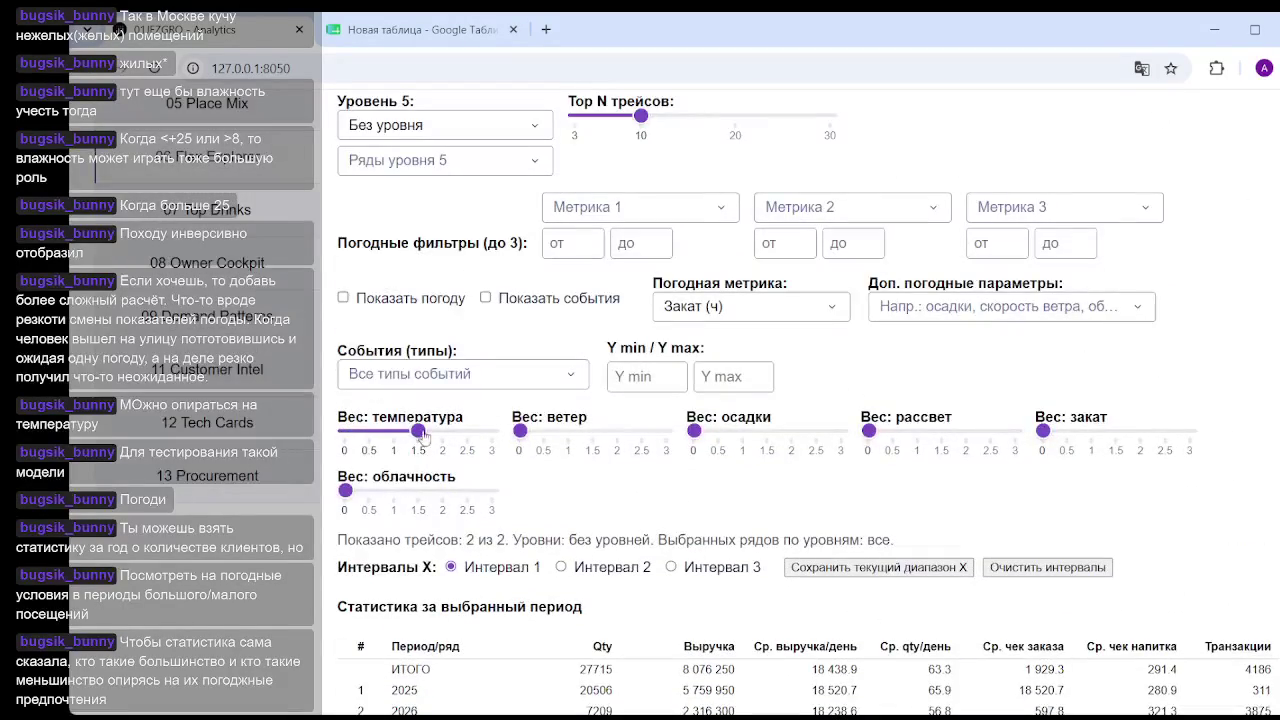
pyautogui.moveTo(420, 431); pyautogui.dragTo(393, 430)
pyautogui.scroll(-10, 800, 400)
pyautogui.scroll(-5, 800, 400)
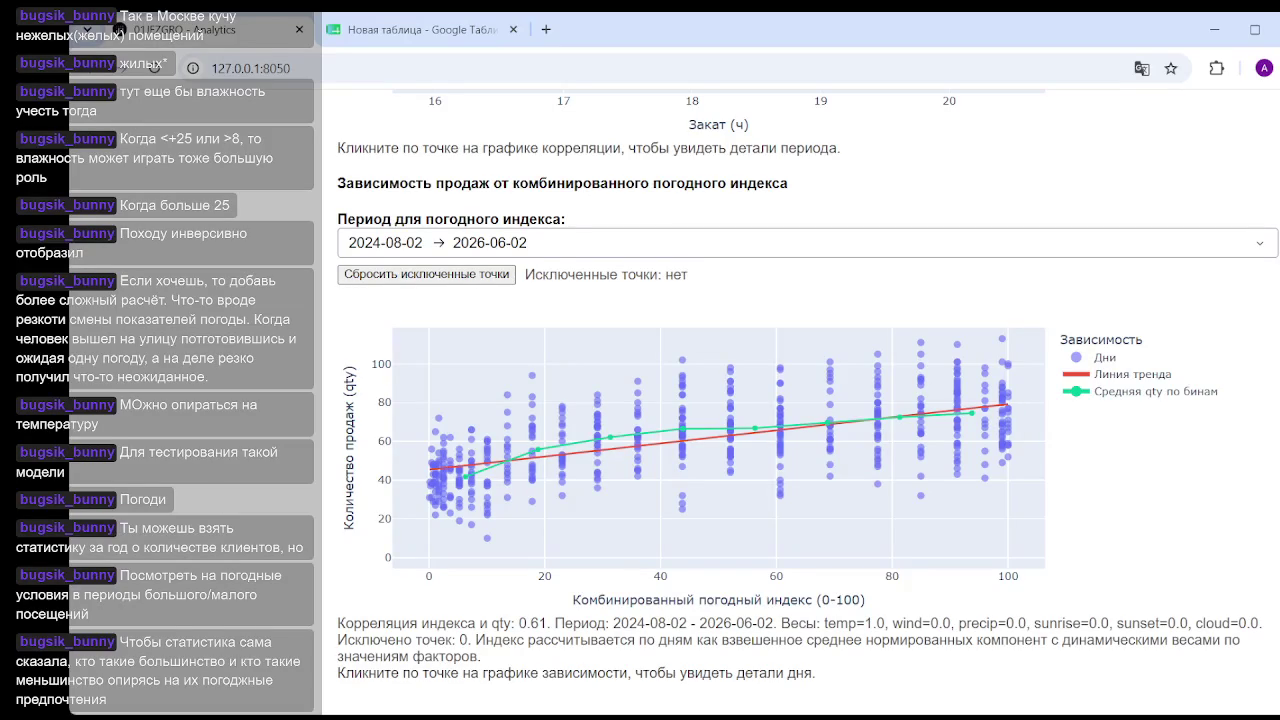
pyautogui.scroll(1, 800, 400)
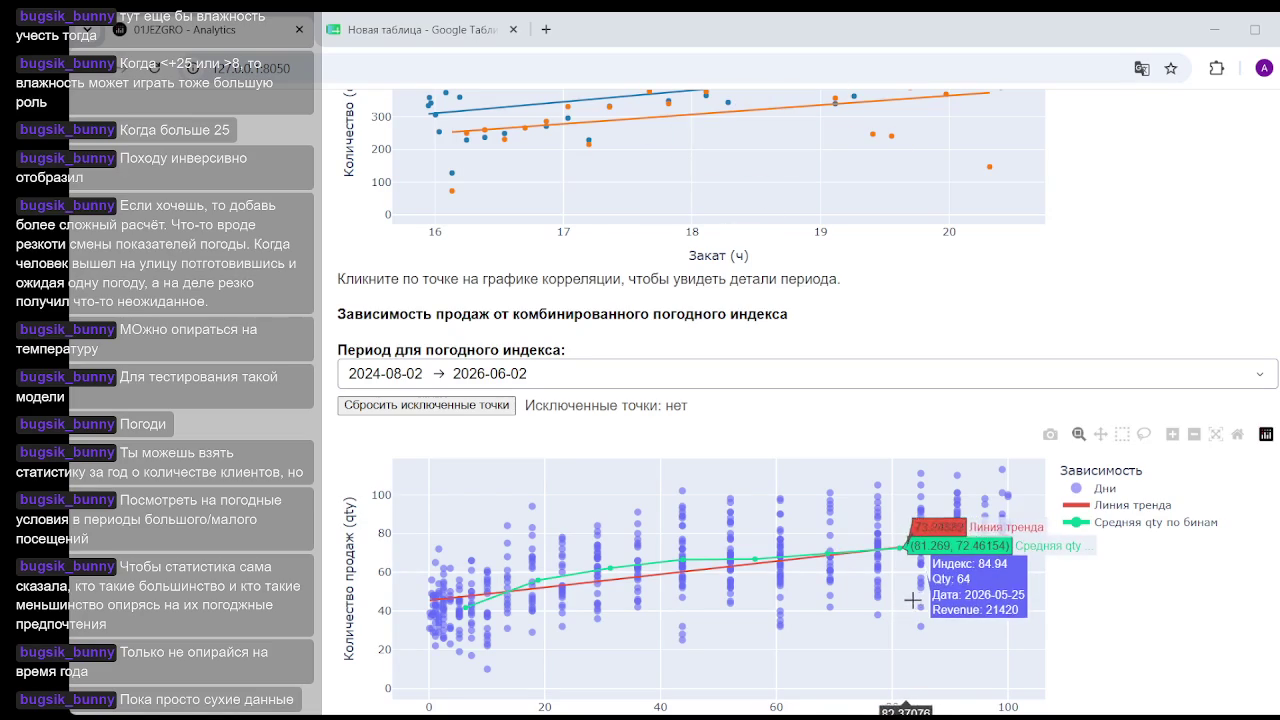
pyautogui.moveTo(957, 577)
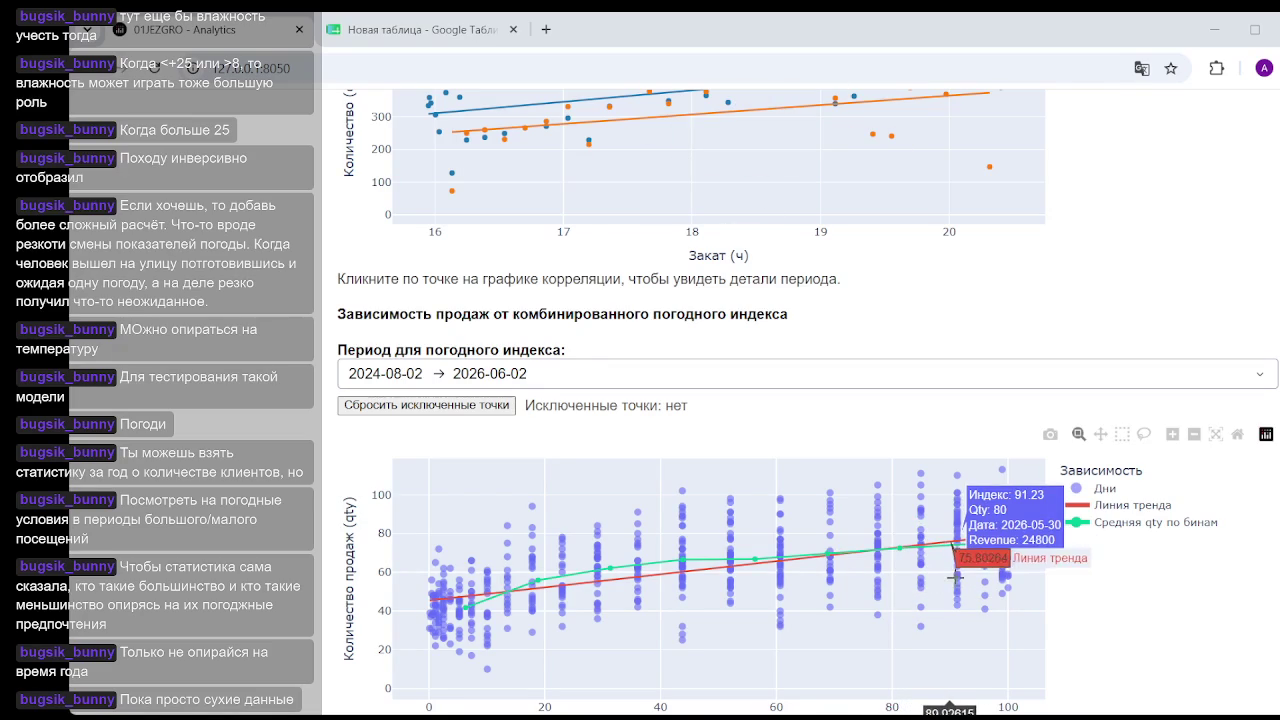
pyautogui.scroll(-2, 1071, 596)
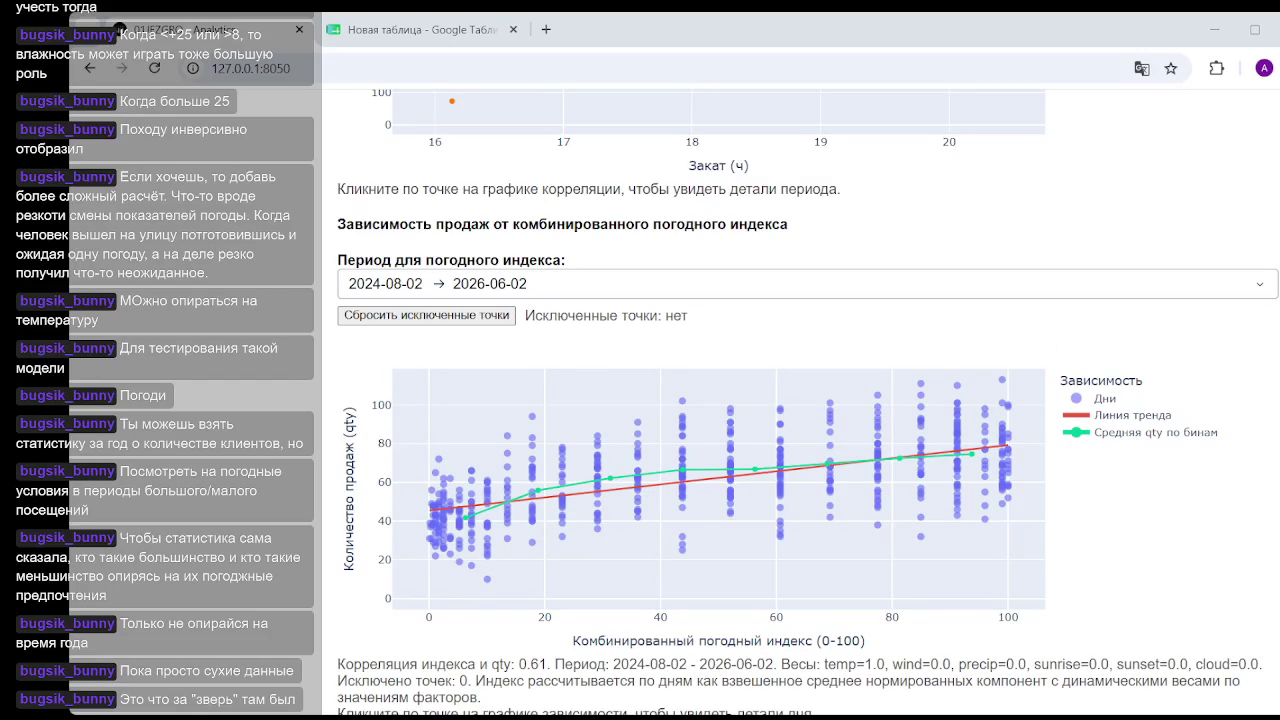
# Raise the temperature weight to 3 and glance at the spreadsheet's weather correlations.
pyautogui.scroll(-10, 700, 400)
pyautogui.scroll(10, 395, 450)
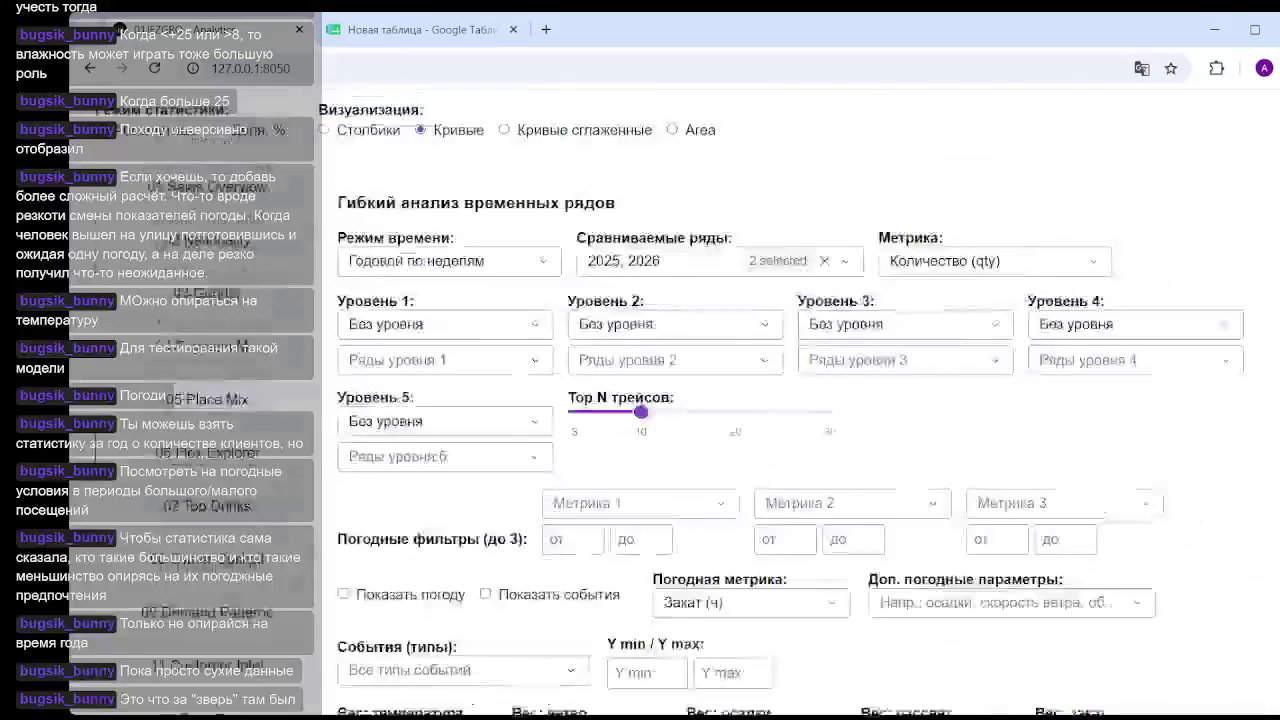
pyautogui.scroll(-3, 395, 450)
pyautogui.moveTo(395, 450); pyautogui.dragTo(491, 450)
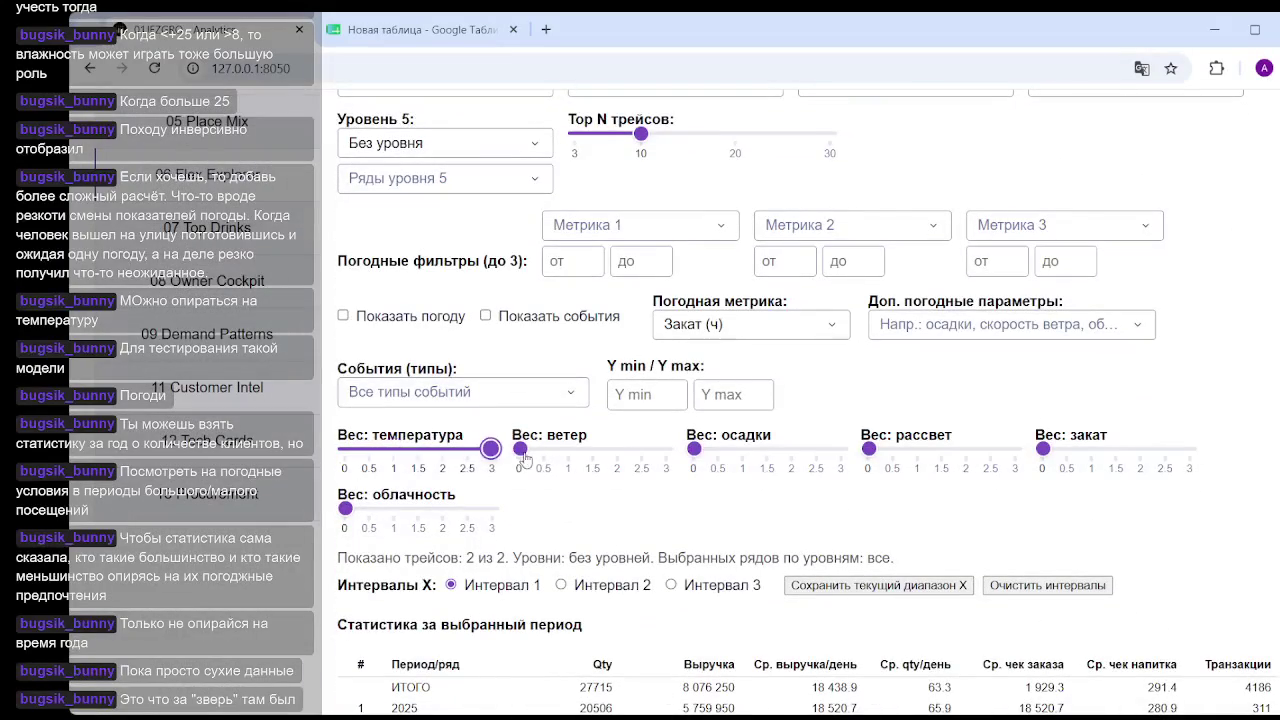
pyautogui.click(468, 40)
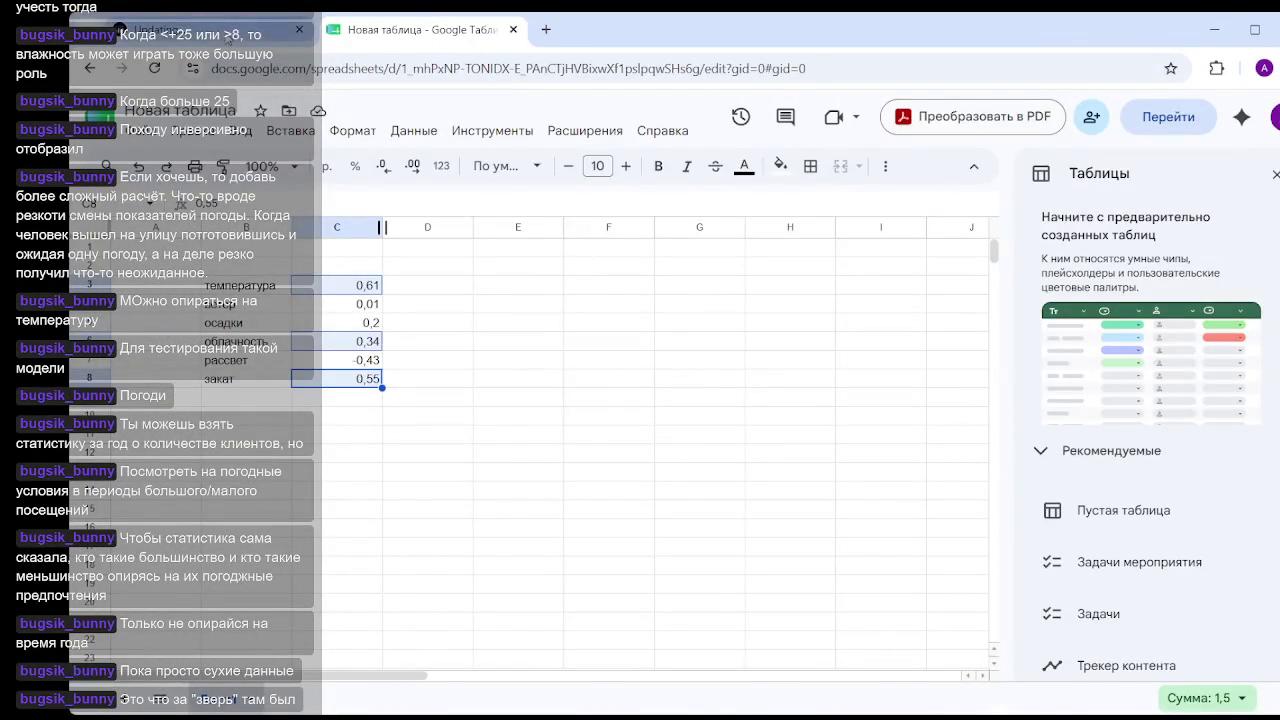
pyautogui.hotkey('ctrl', 'Tab')
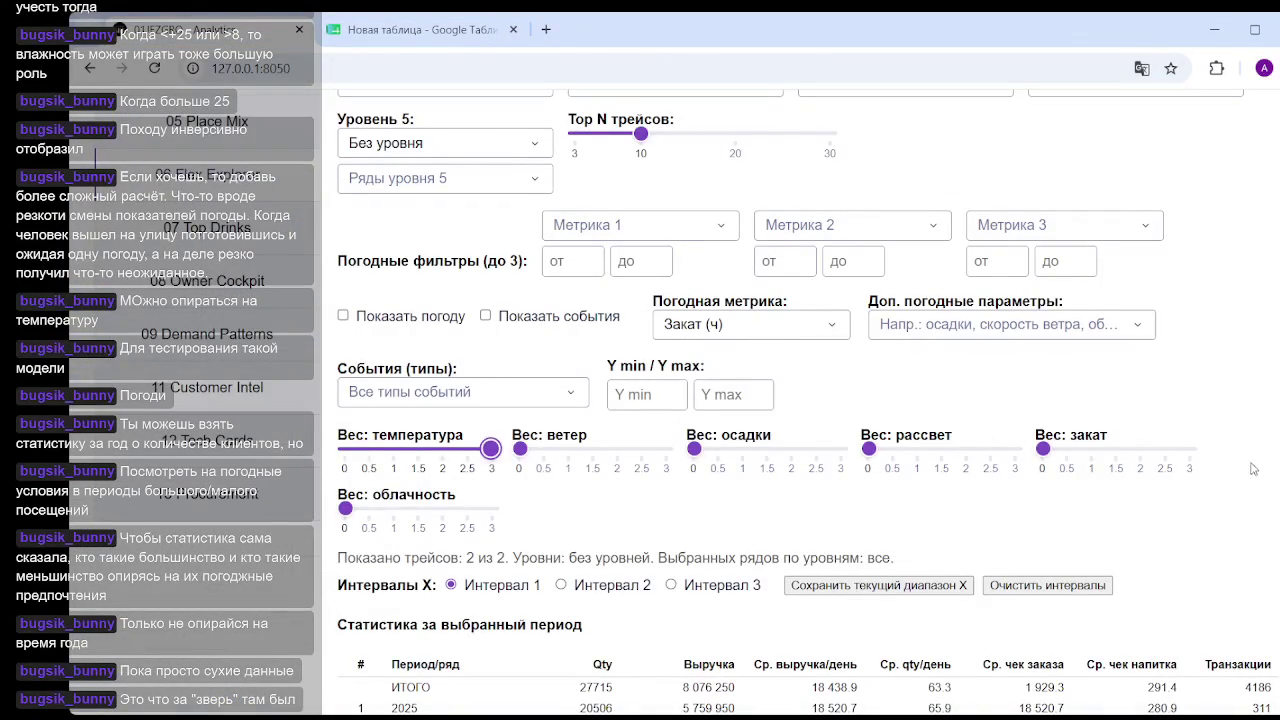
# Raise the sunset weight to 3 and view the combined-index chart at 0.62 correlation.
pyautogui.click(1188, 449)
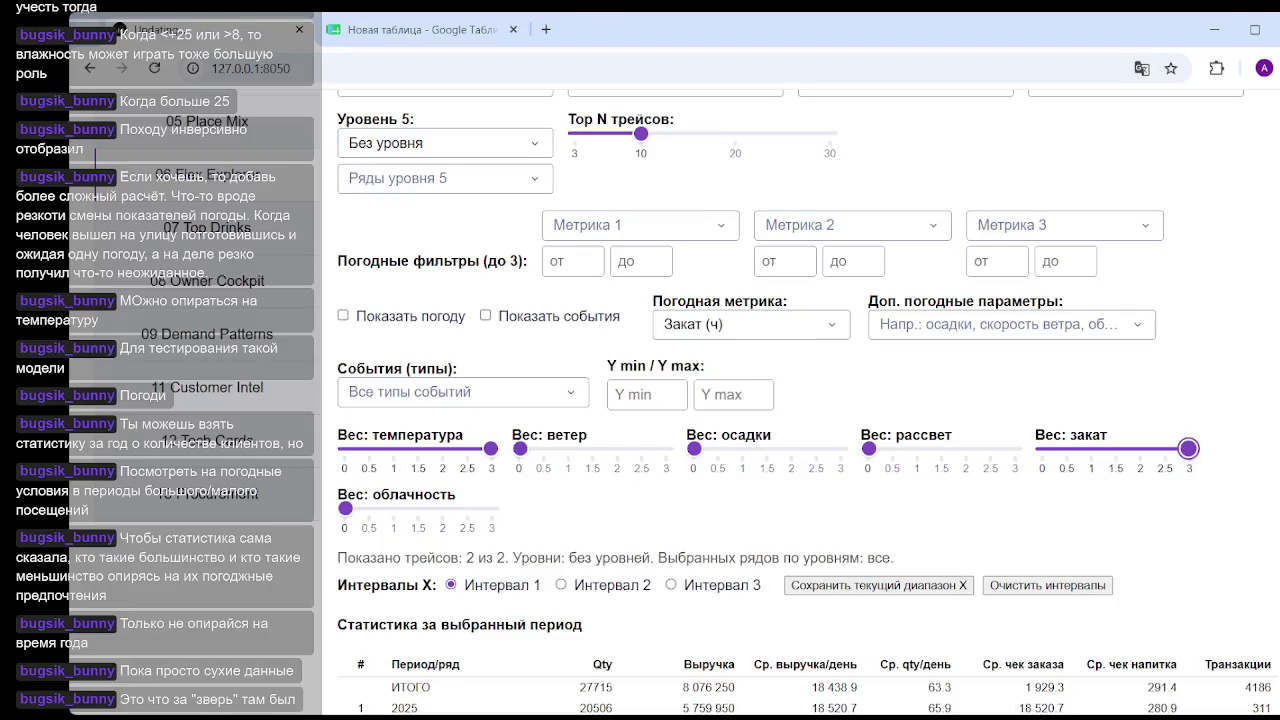
pyautogui.scroll(-10, 700, 400)
pyautogui.scroll(-6, 700, 400)
pyautogui.scroll(-2, 700, 400)
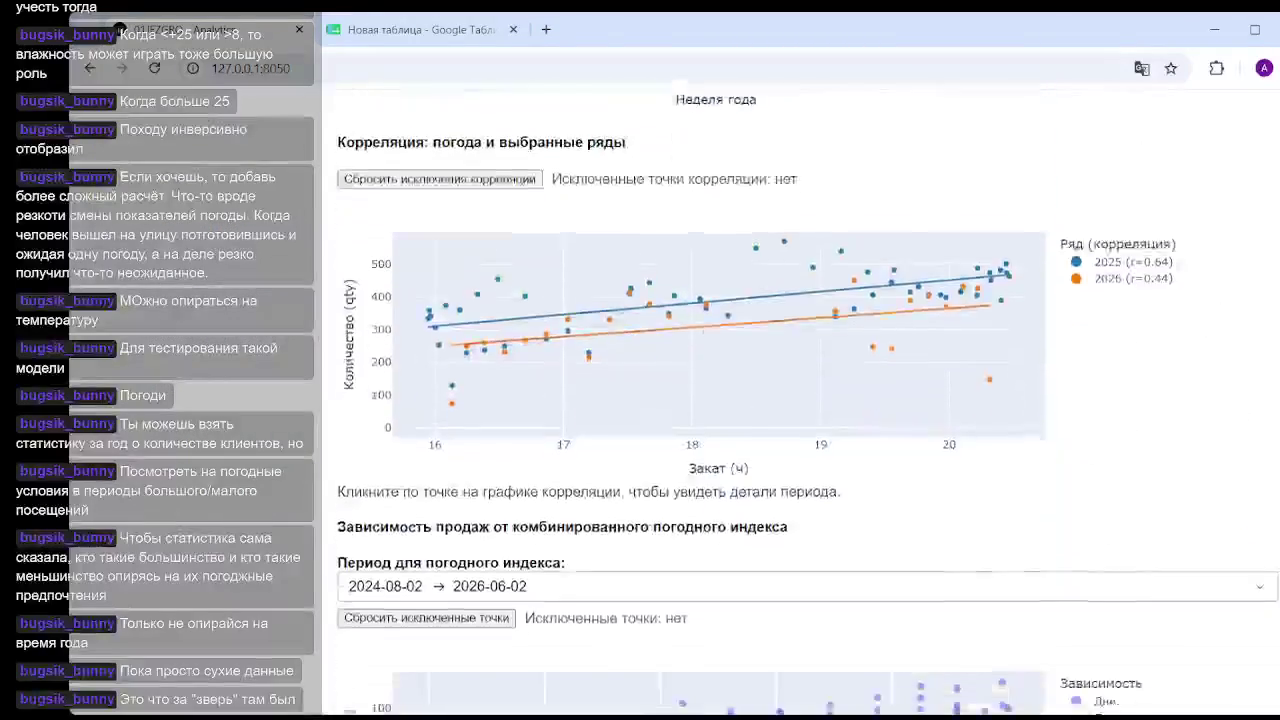
pyautogui.scroll(-3, 888, 458)
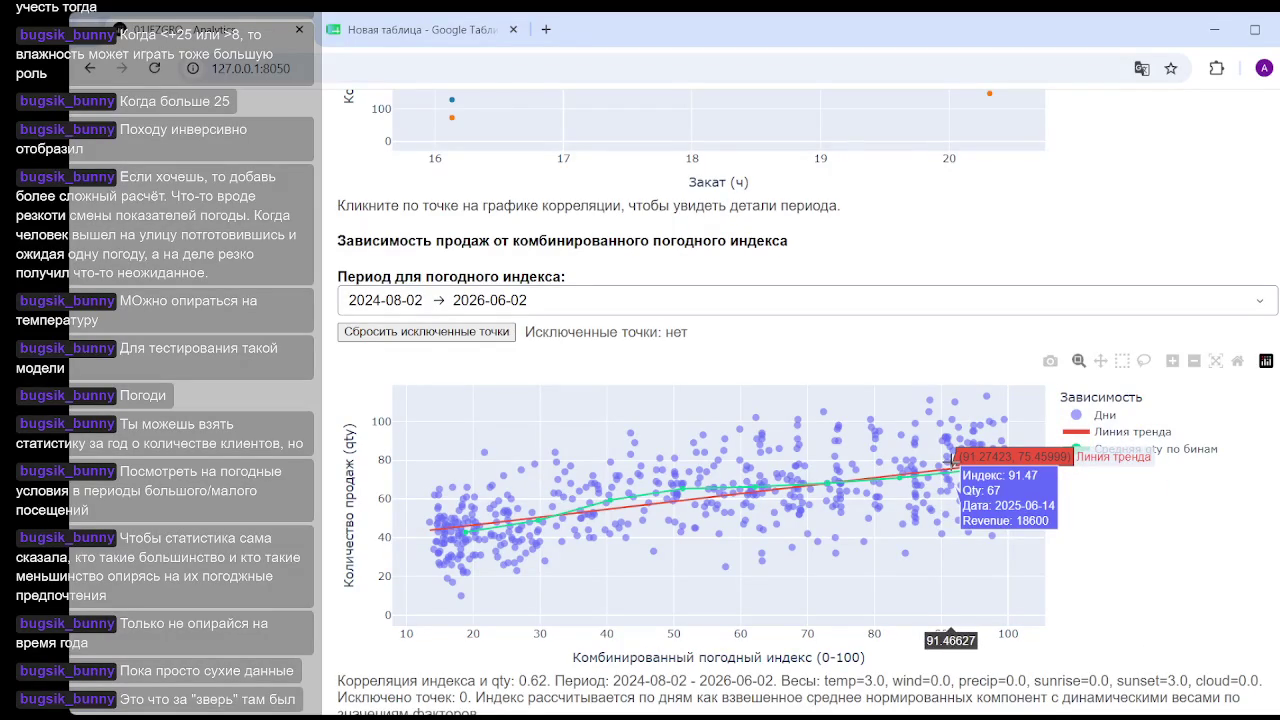
pyautogui.moveTo(917, 510)
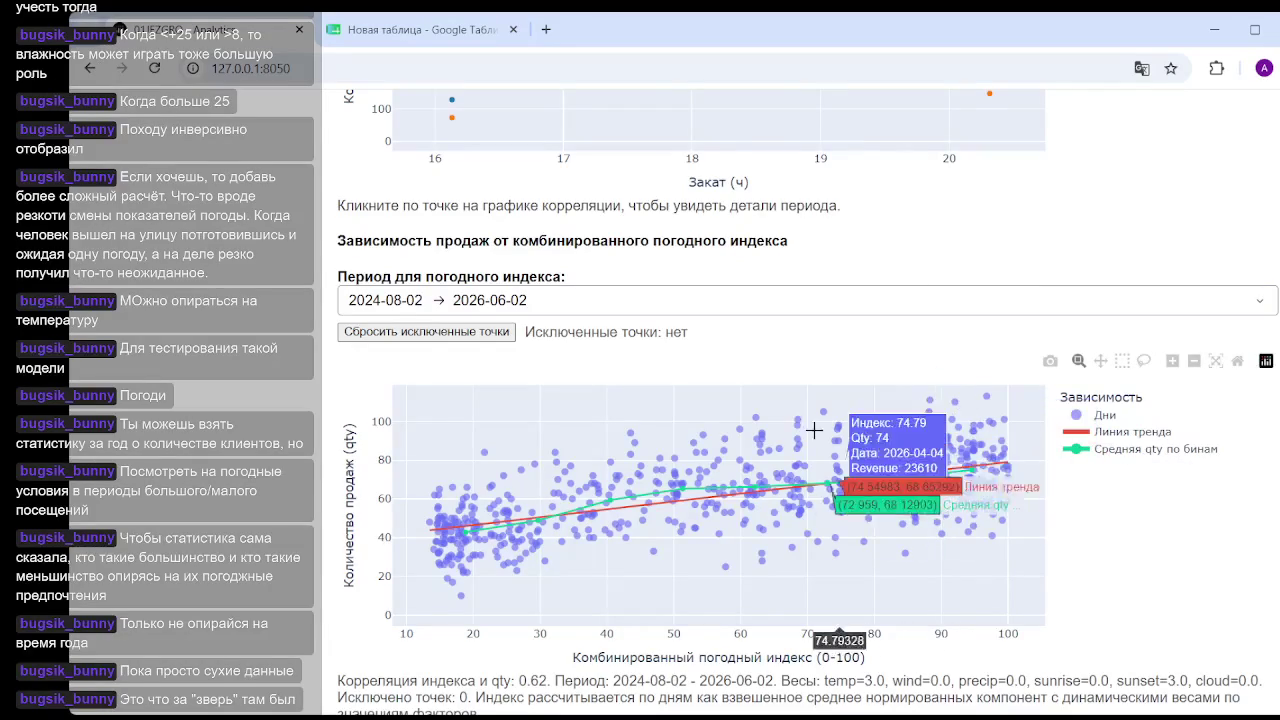
pyautogui.moveTo(929, 549)
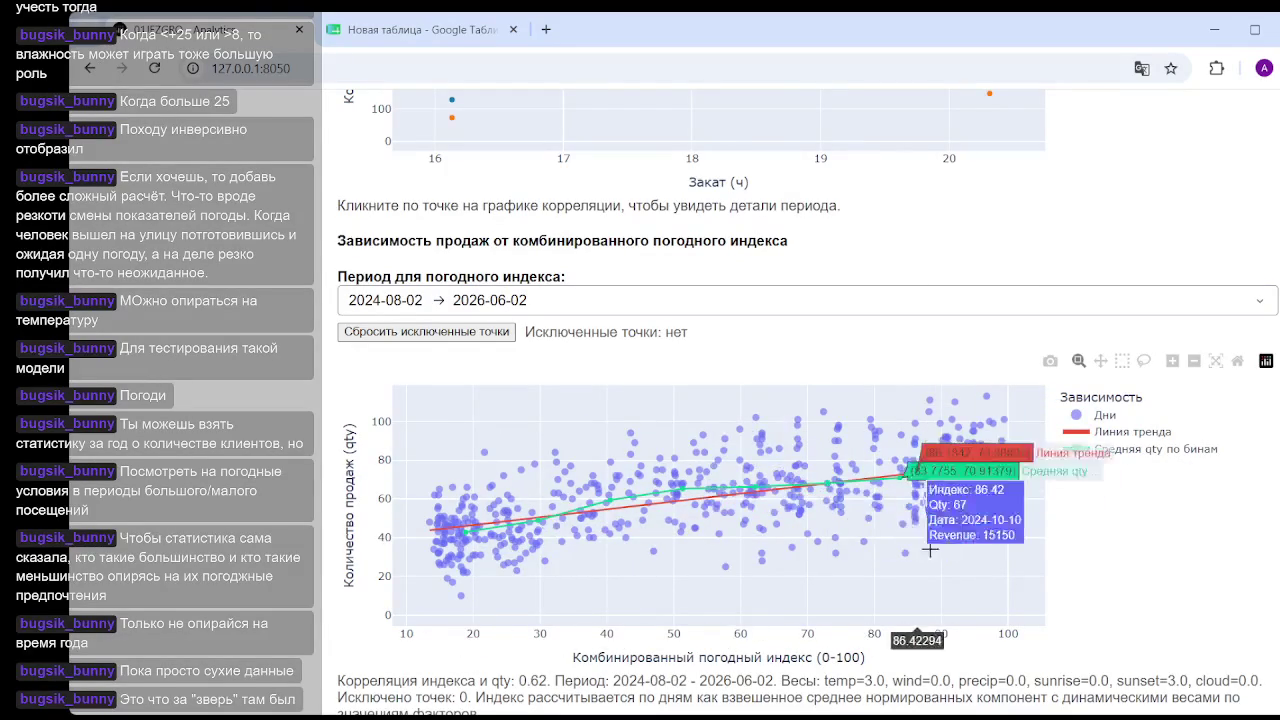
# Lower the sunset weight to about 1 and check the index chart.
pyautogui.scroll(5, 690, 400)
pyautogui.scroll(5, 690, 400)
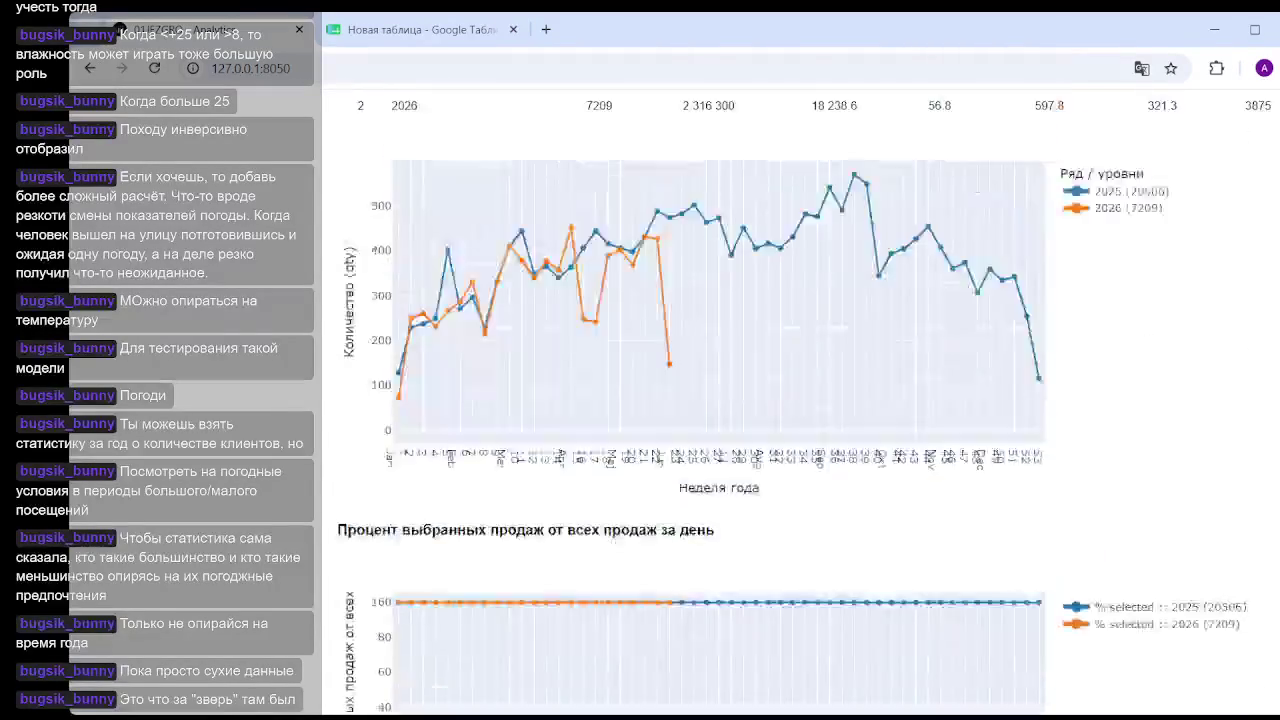
pyautogui.scroll(5, 690, 400)
pyautogui.scroll(2, 690, 400)
pyautogui.moveTo(1188, 308); pyautogui.dragTo(1091, 308)
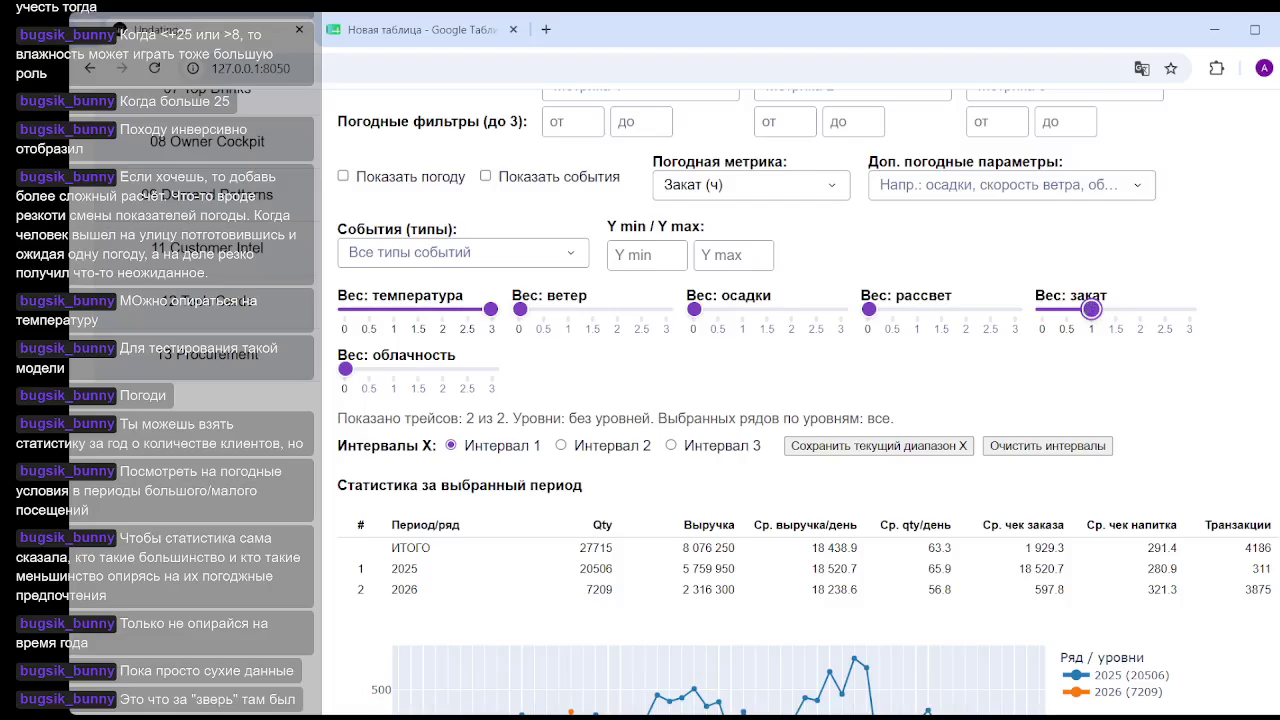
pyautogui.scroll(-8, 735, 428)
pyautogui.scroll(-3, 735, 428)
pyautogui.scroll(-3, 735, 428)
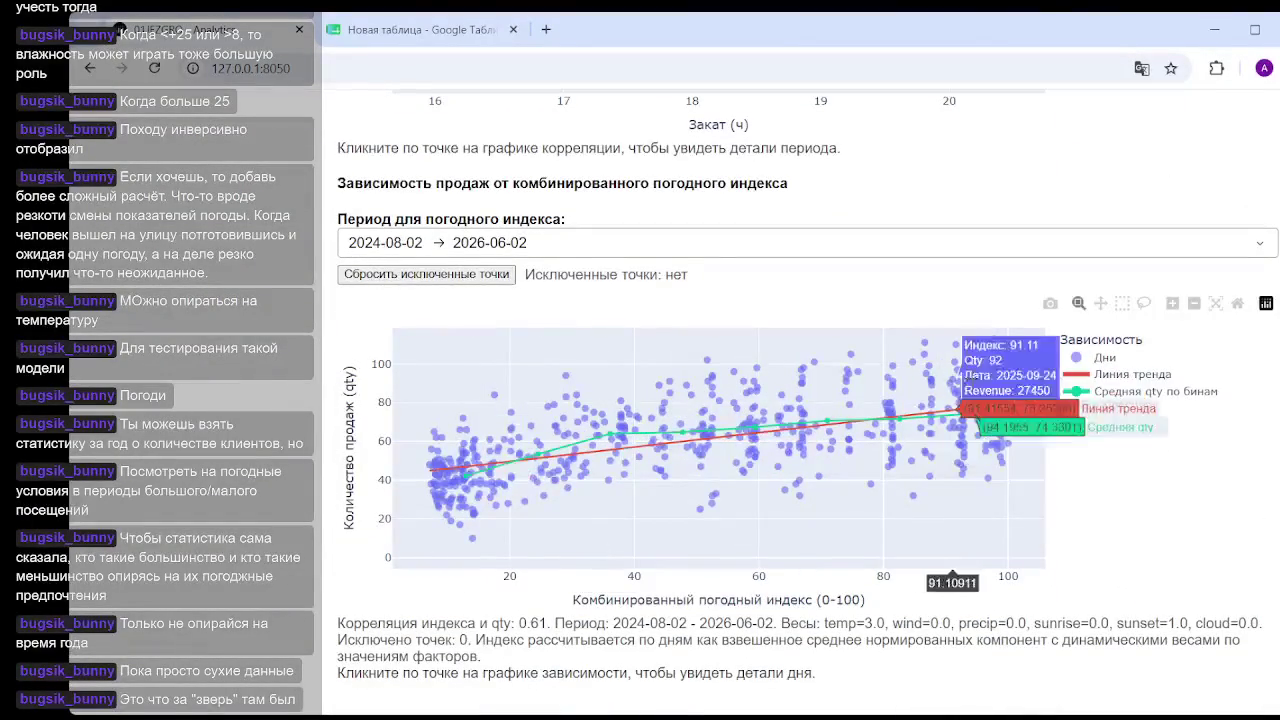
# Try a sunset weight of 2, check the chart, then drop sunset to 0.
pyautogui.scroll(8, 1090, 366)
pyautogui.scroll(5, 1090, 366)
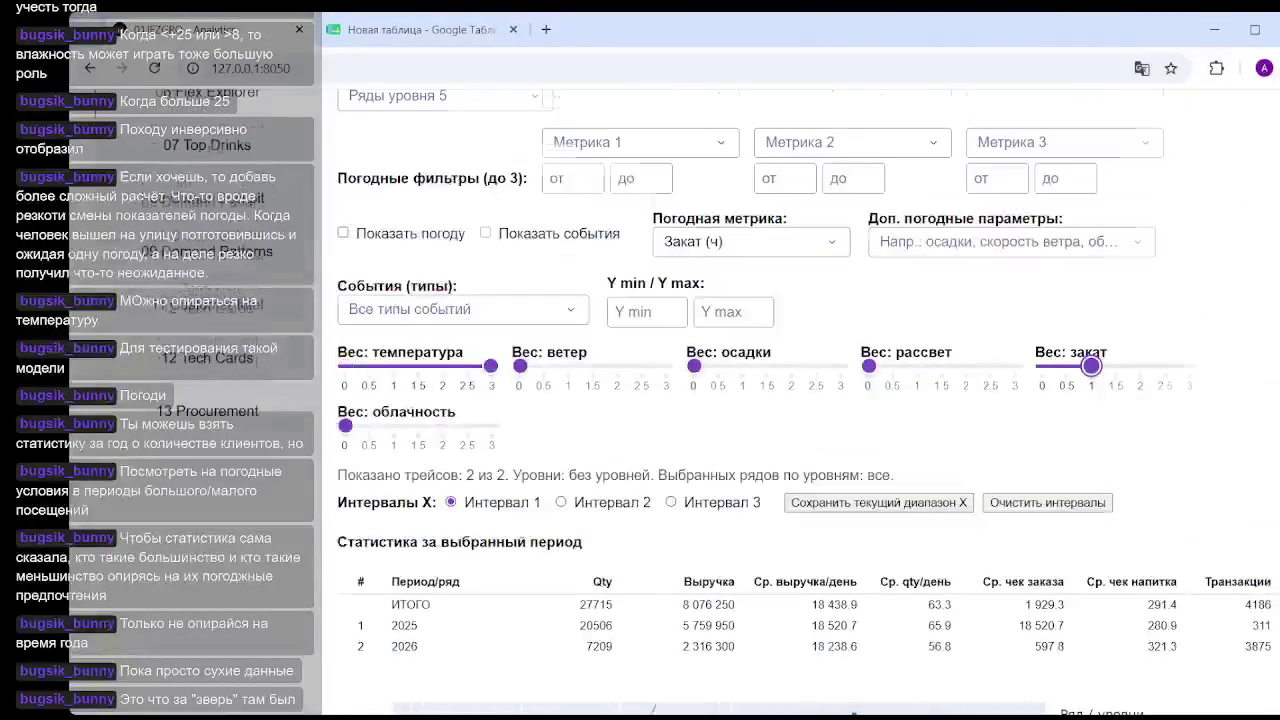
pyautogui.moveTo(1090, 366); pyautogui.dragTo(1140, 368)
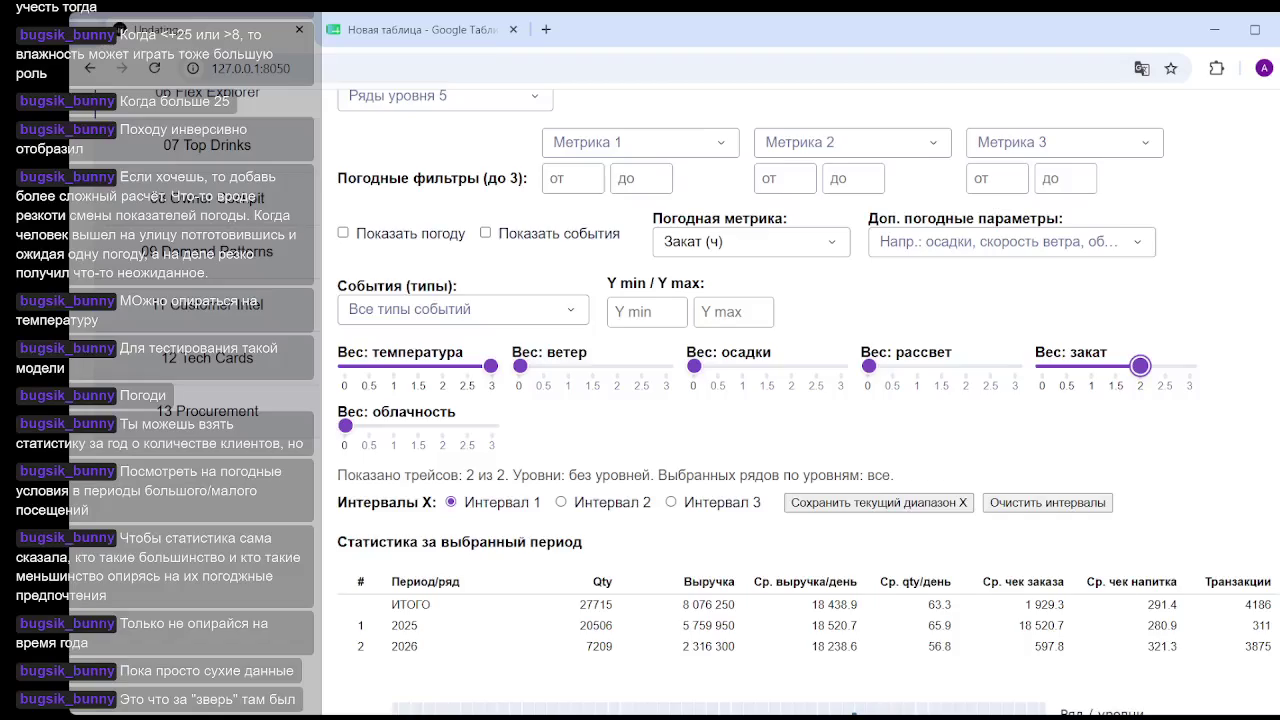
pyautogui.scroll(-10, 1201, 317)
pyautogui.scroll(-3, 1252, 567)
pyautogui.scroll(-3, 1252, 567)
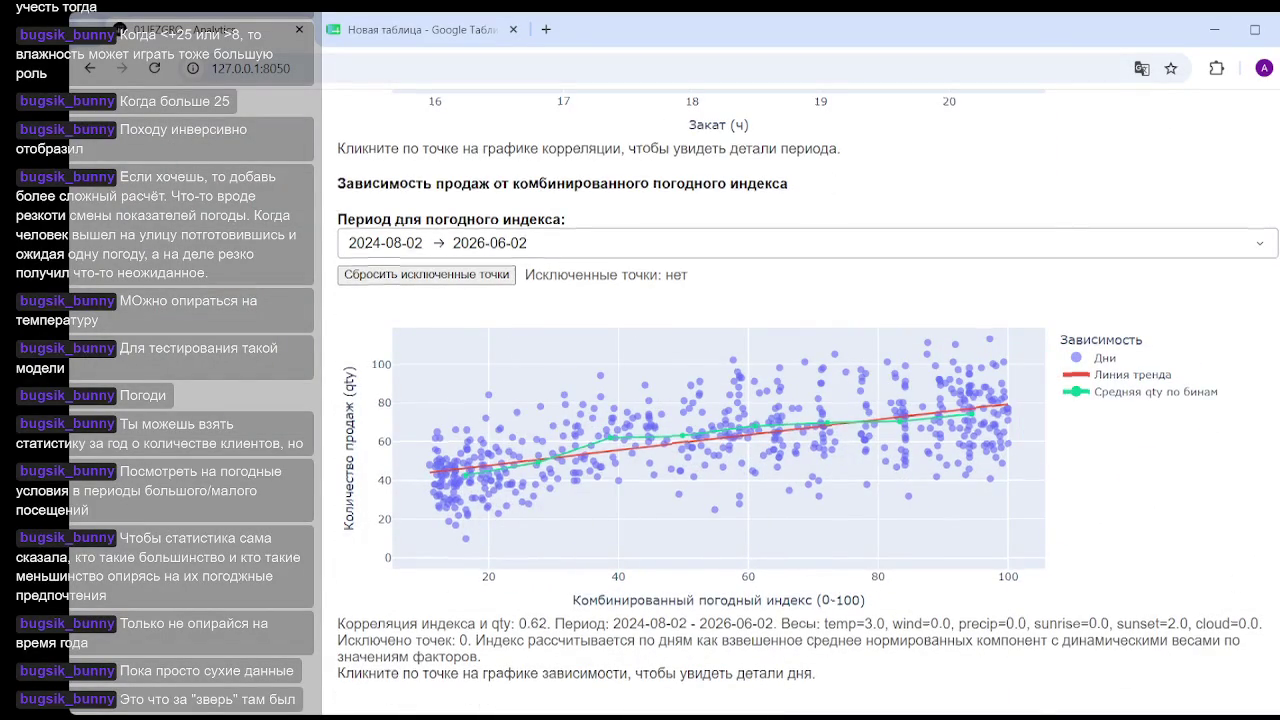
pyautogui.scroll(10, 1220, 542)
pyautogui.moveTo(1140, 559); pyautogui.dragTo(1042, 560)
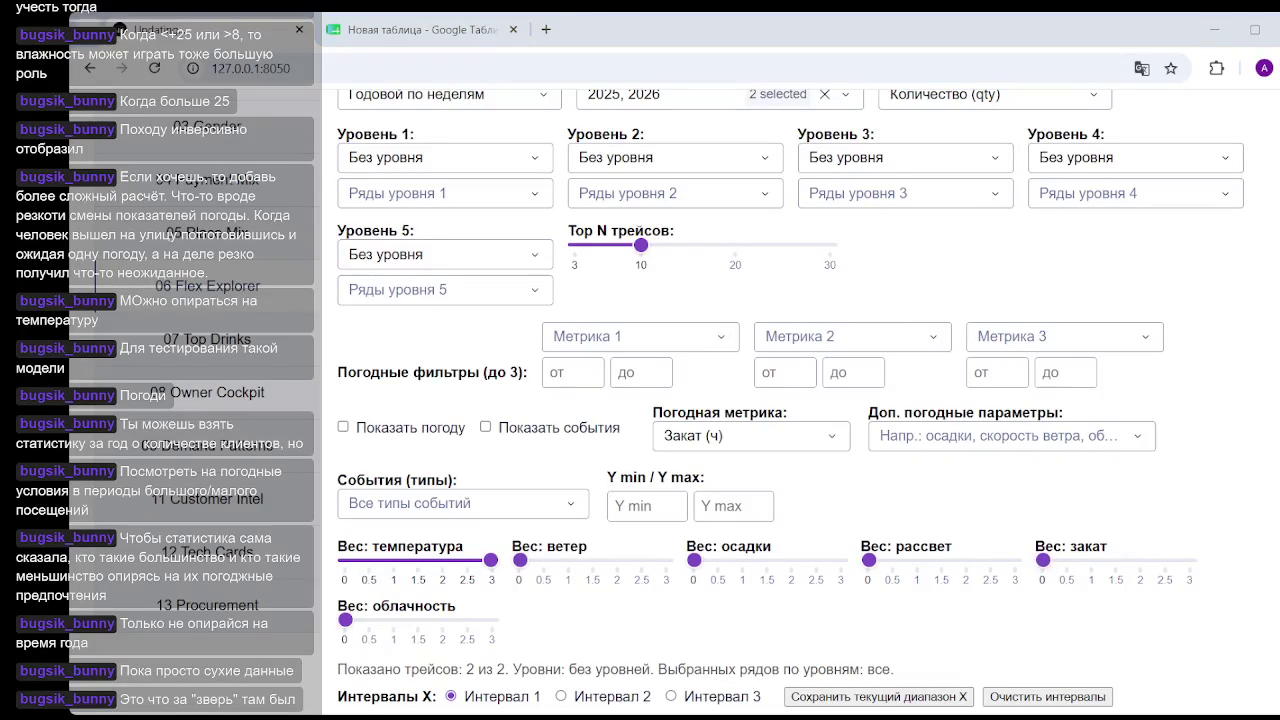
# Check the weather correlations in Google Sheets, then give cloudiness a weight of 3.
pyautogui.hotkey('alt', 'Tab')
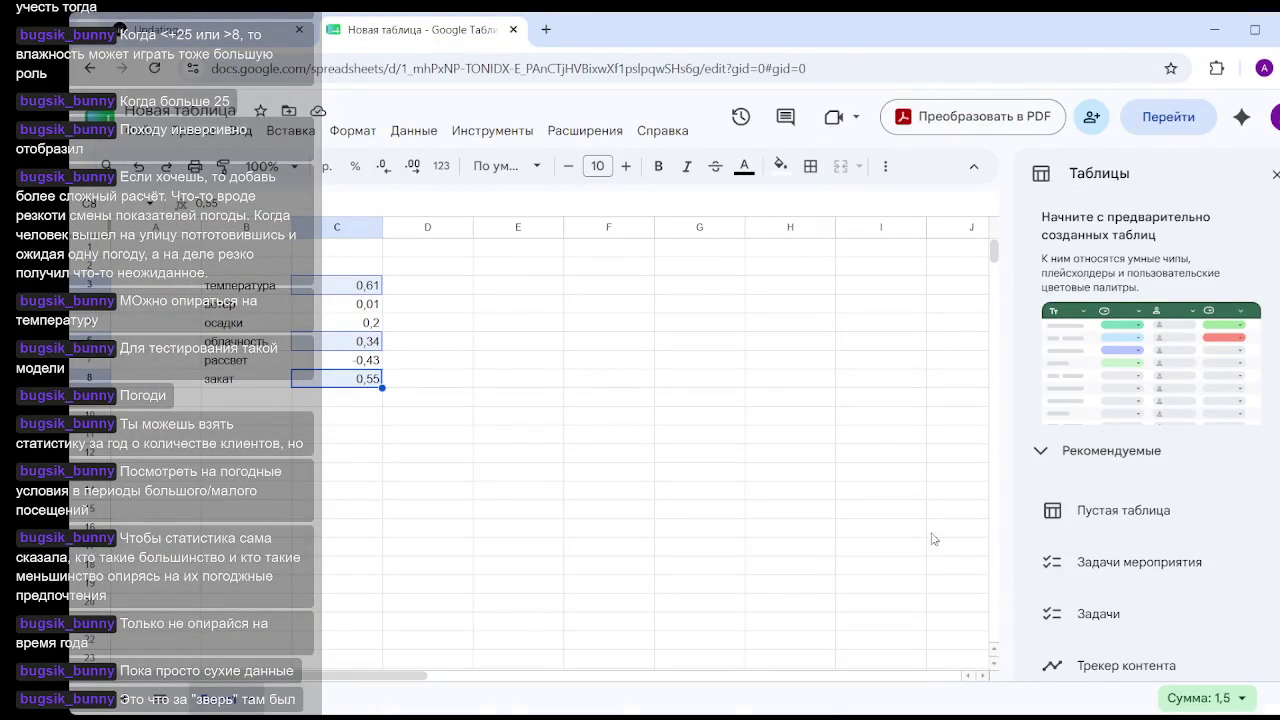
pyautogui.hotkey('alt', 'Tab')
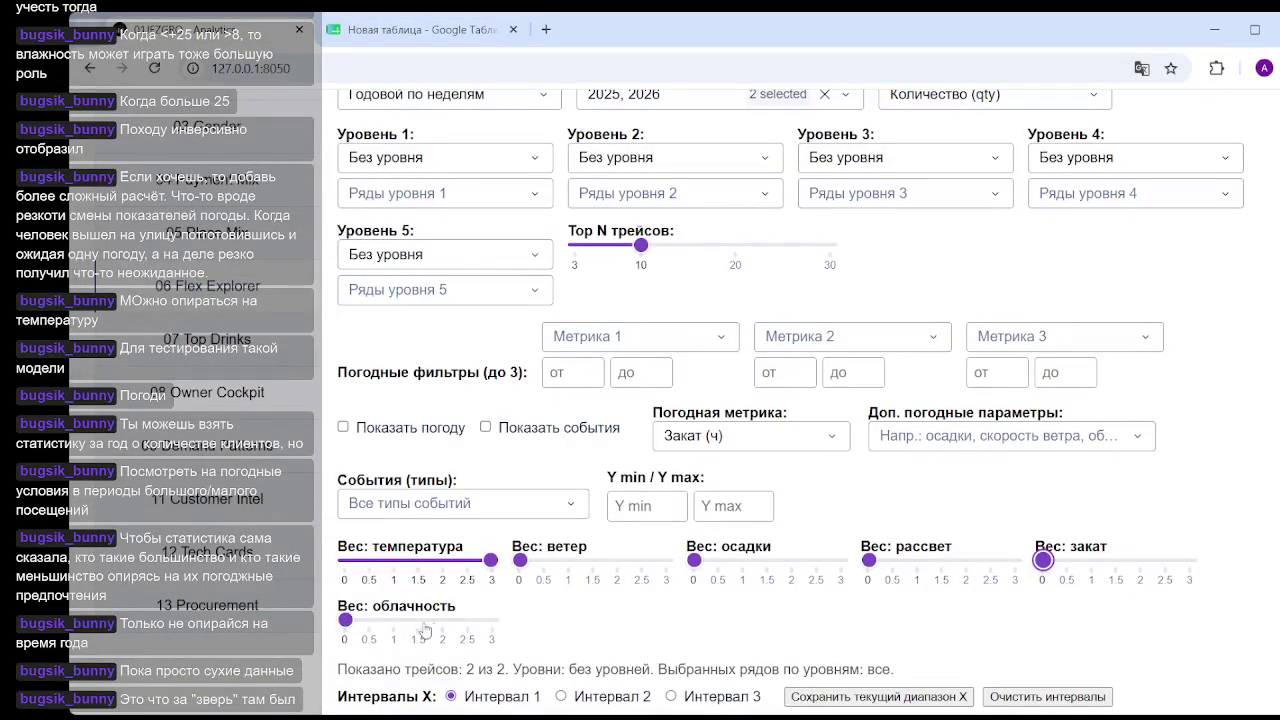
pyautogui.click(490, 620)
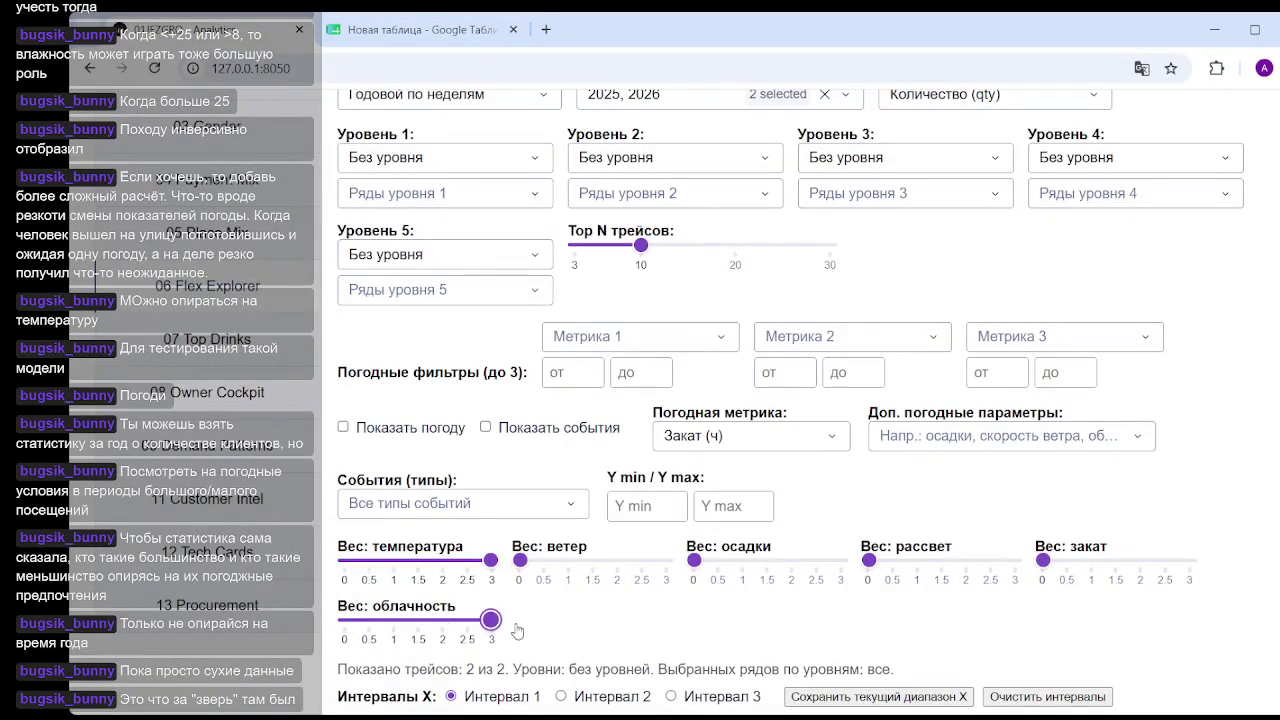
pyautogui.click(490, 560)
pyautogui.scroll(-10, 979, 505)
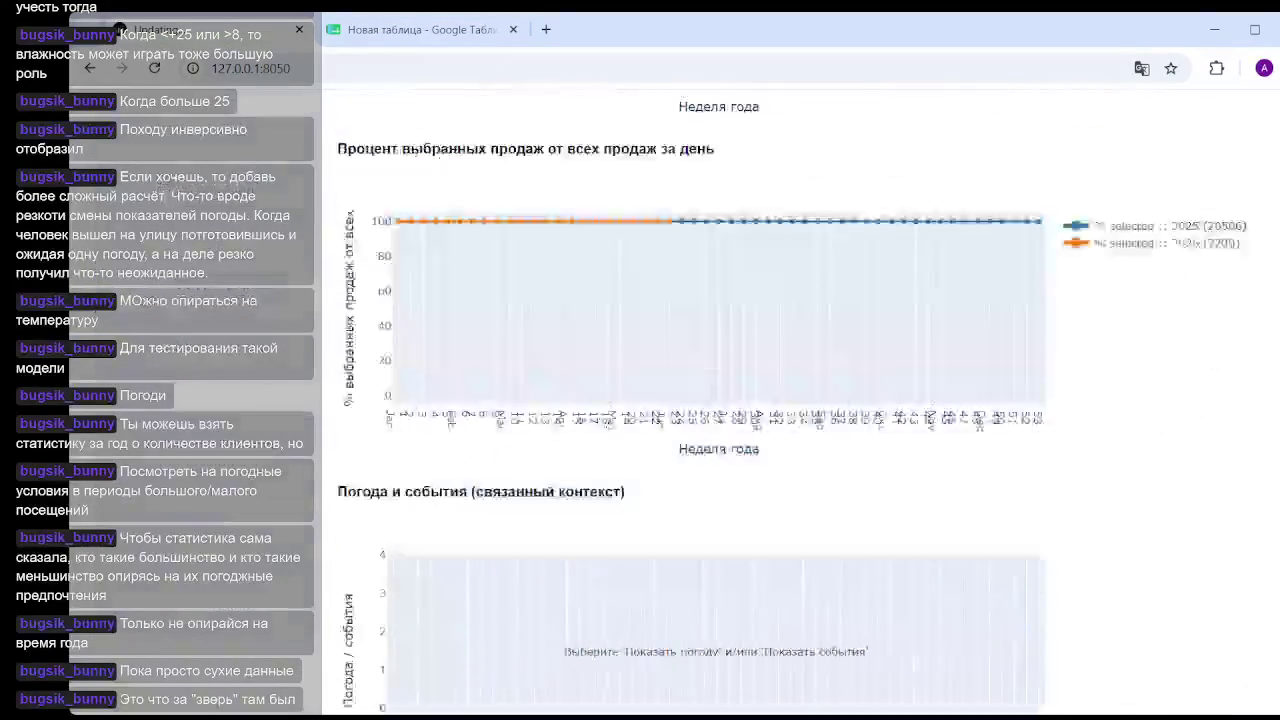
# Reduce the cloudiness weight to 1 and check the index chart.
pyautogui.scroll(-10, 979, 505)
pyautogui.scroll(-1, 979, 505)
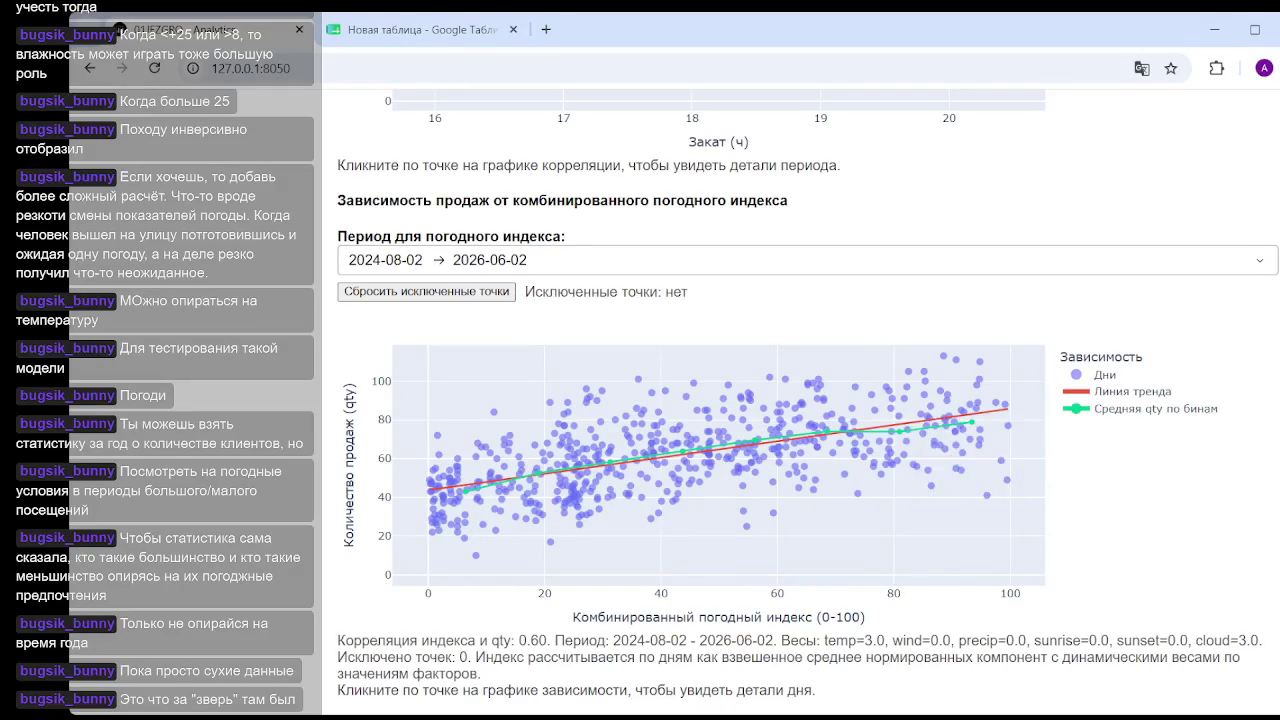
pyautogui.scroll(10, 1155, 283)
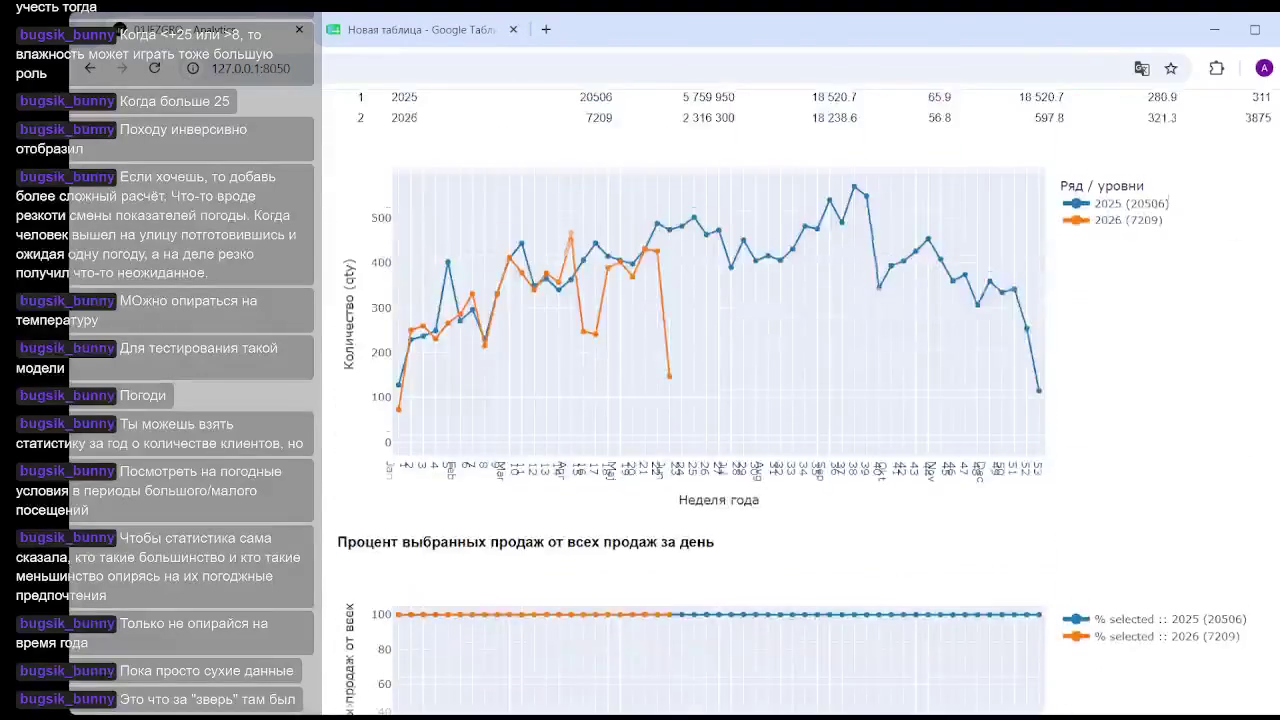
pyautogui.scroll(3, 1155, 283)
pyautogui.scroll(3, 1155, 283)
pyautogui.moveTo(490, 481); pyautogui.dragTo(394, 482)
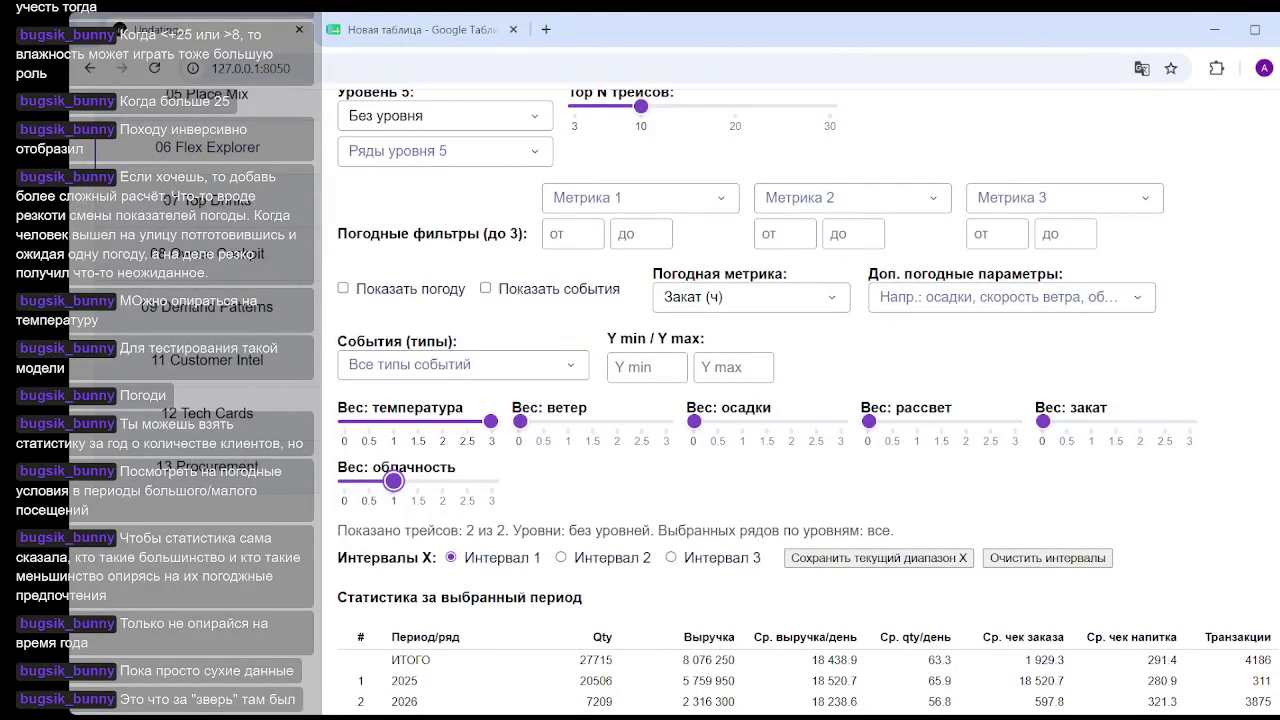
pyautogui.scroll(-2, 394, 481)
pyautogui.scroll(-8, 394, 481)
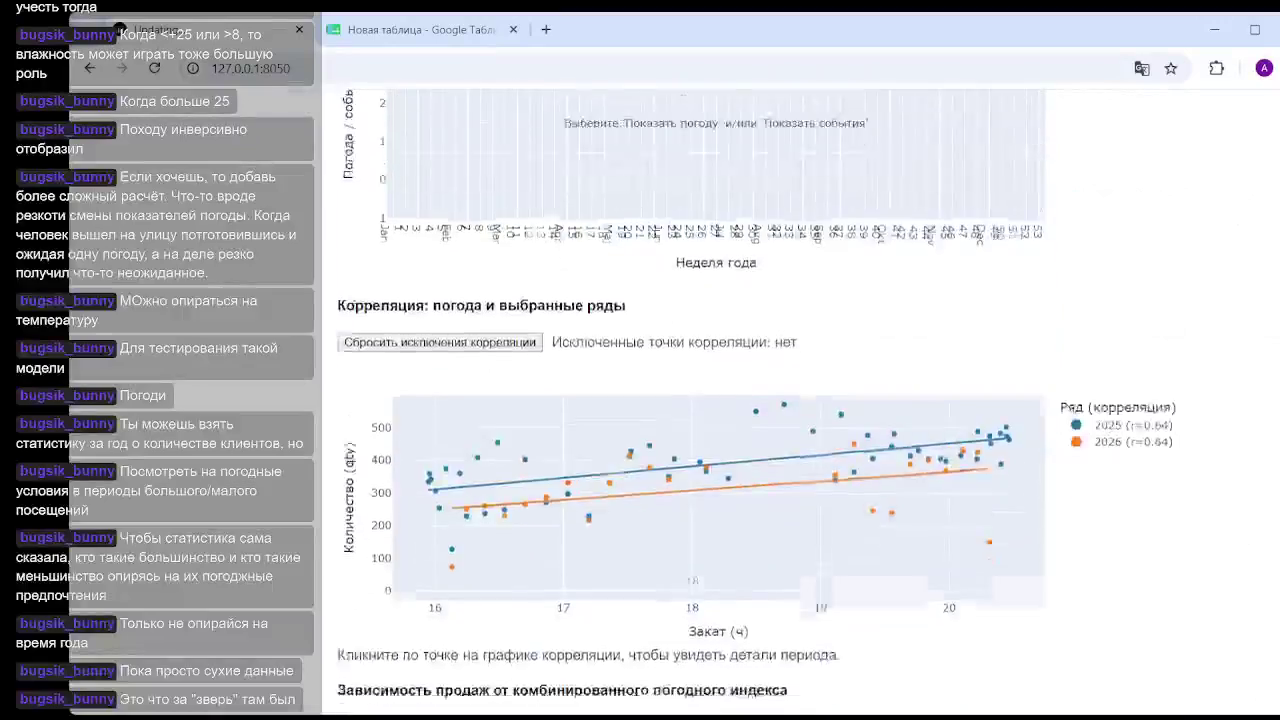
pyautogui.scroll(-2, 394, 481)
pyautogui.scroll(-3, 394, 481)
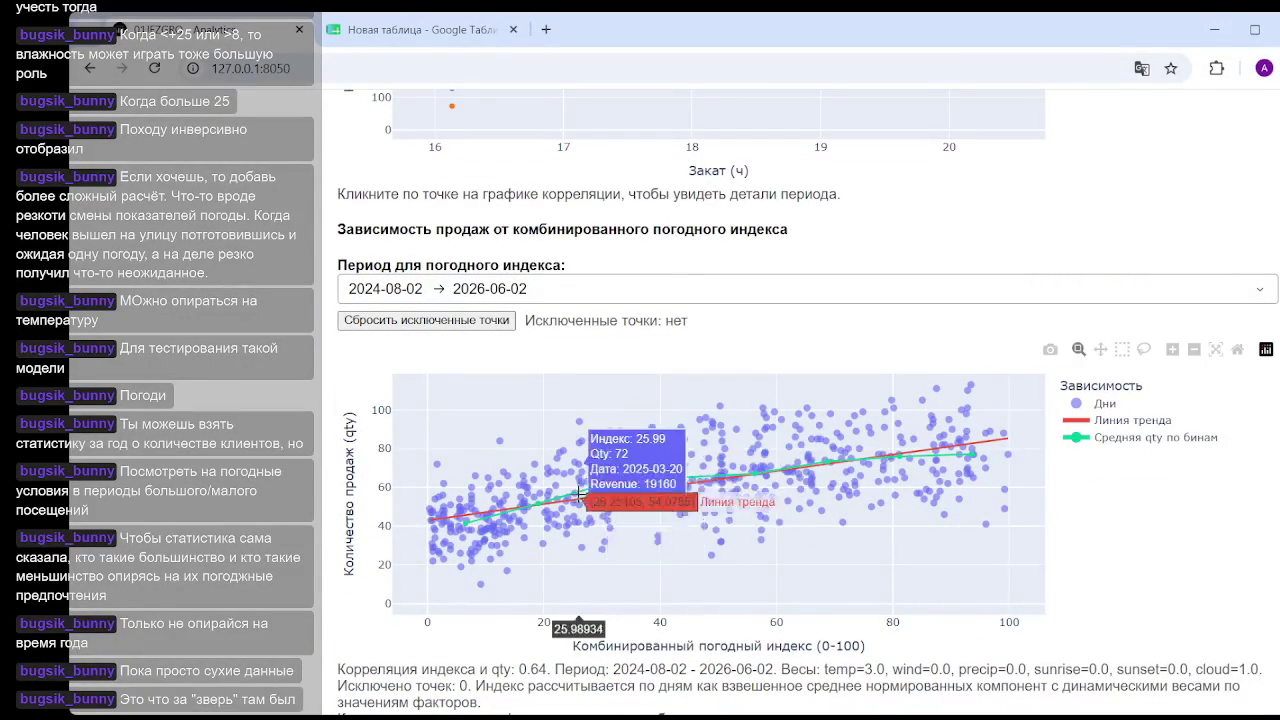
# Try a temperature weight of 2, then restore it to 3.
pyautogui.scroll(5, 845, 362)
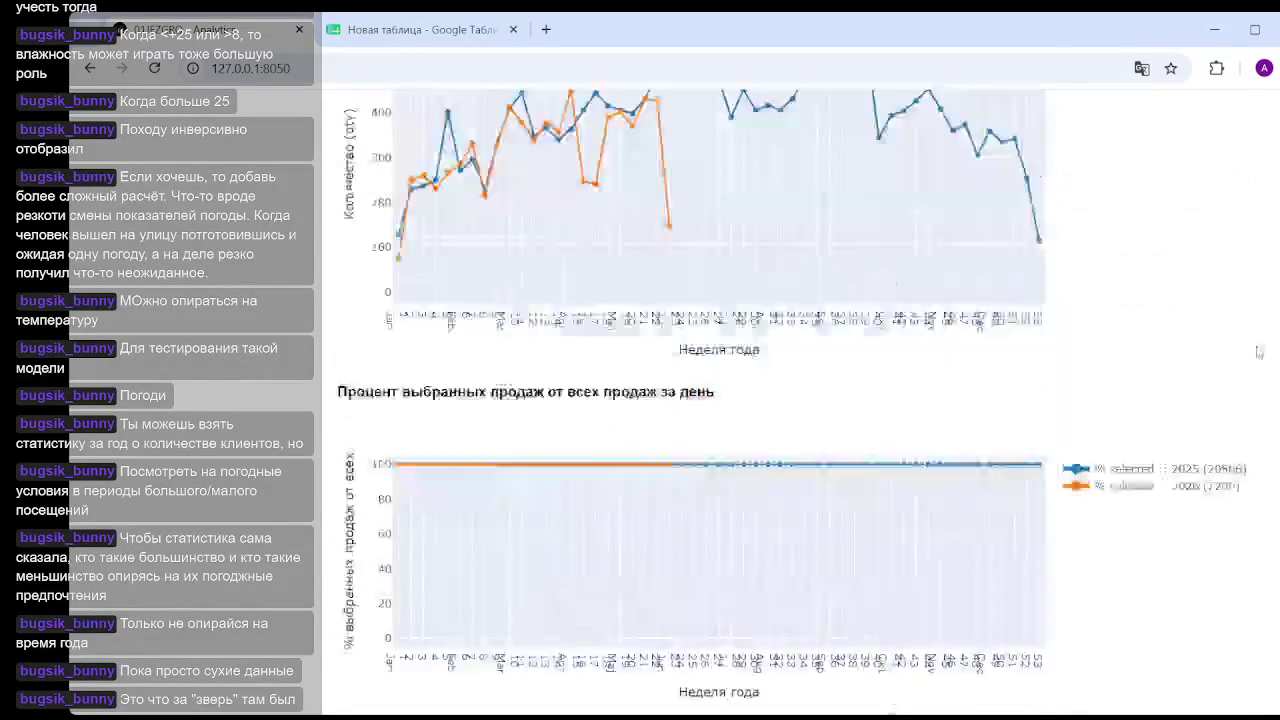
pyautogui.scroll(5, 845, 362)
pyautogui.moveTo(496, 397); pyautogui.dragTo(443, 397)
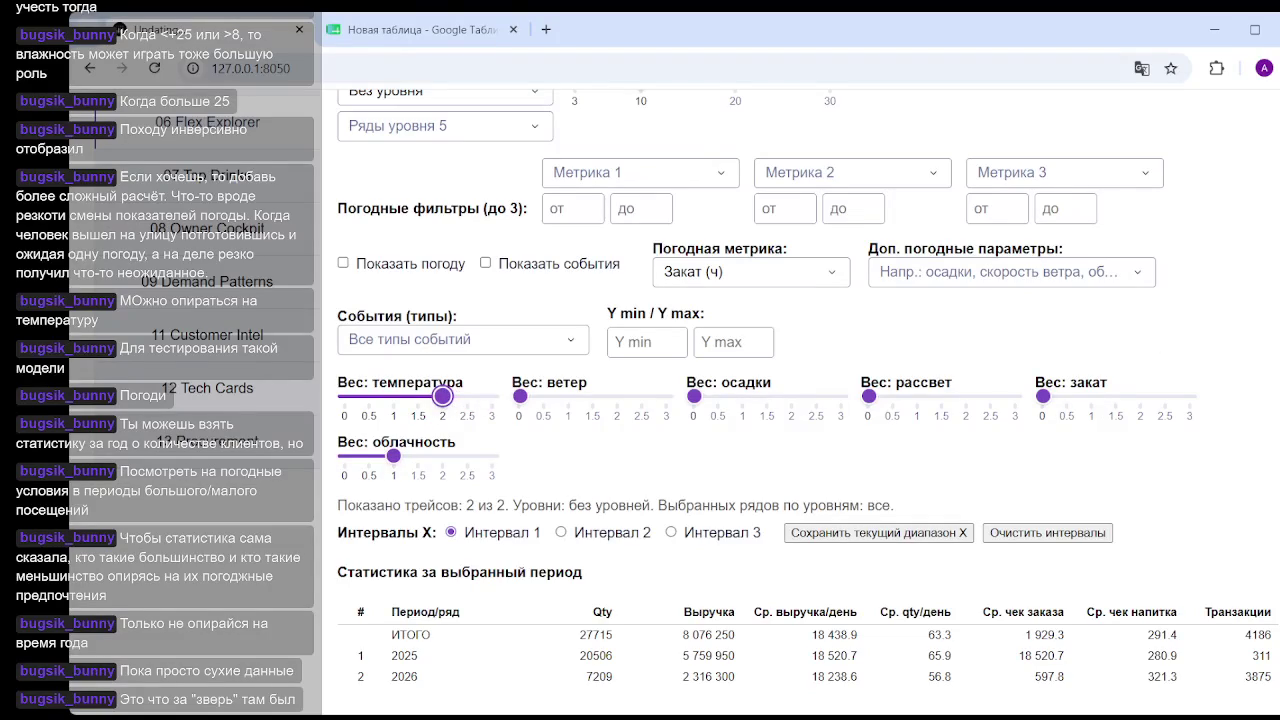
pyautogui.scroll(-10, 443, 397)
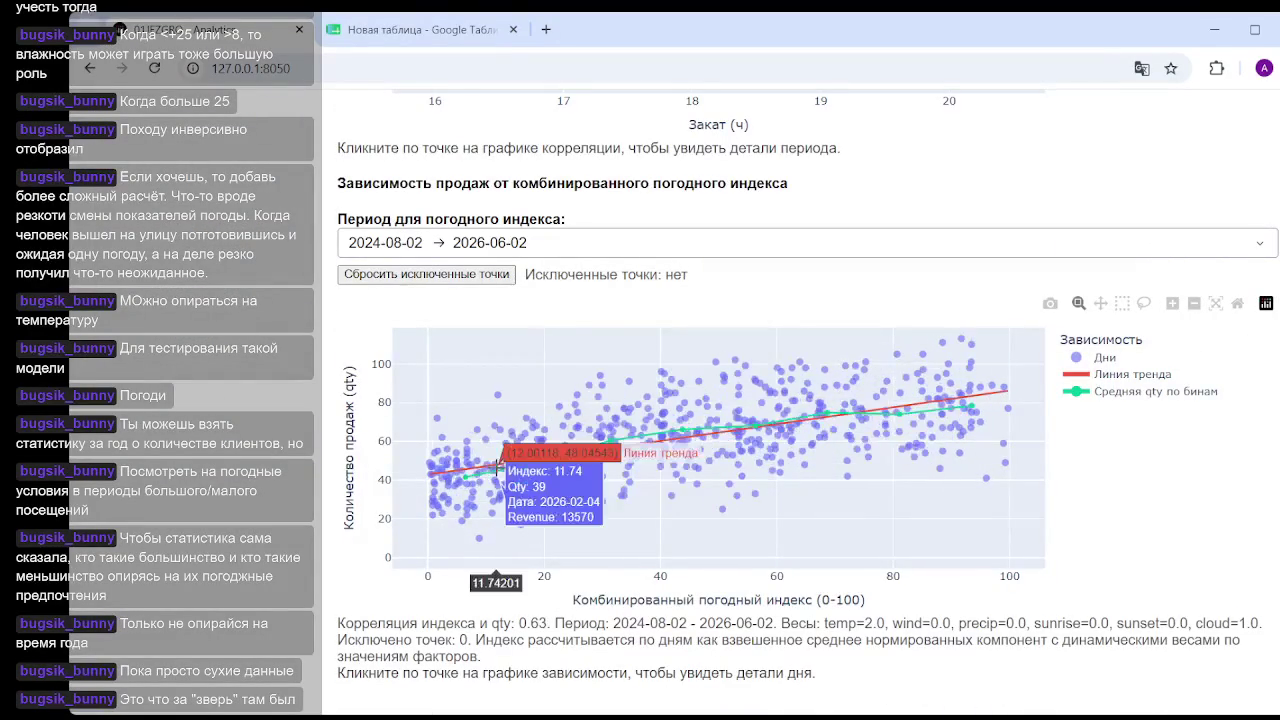
pyautogui.scroll(-5, 700, 400)
pyautogui.scroll(10, 630, 388)
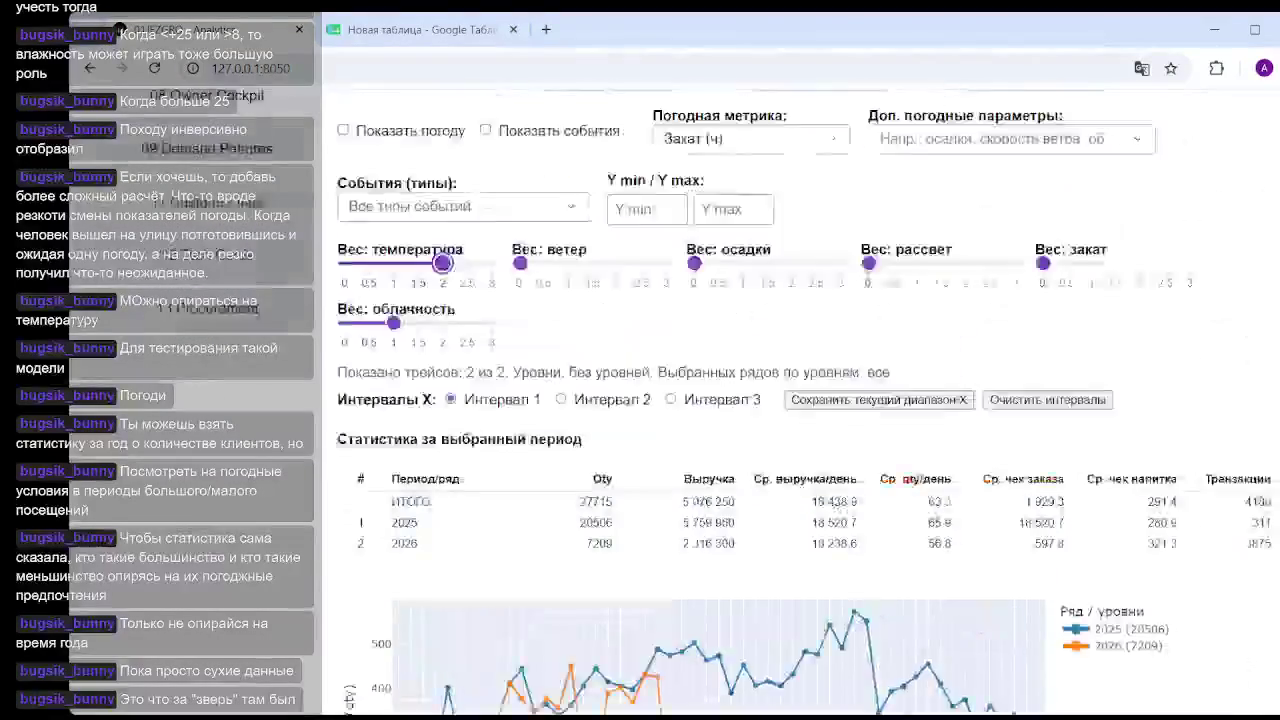
pyautogui.scroll(2, 630, 388)
pyautogui.moveTo(440, 440); pyautogui.dragTo(492, 440)
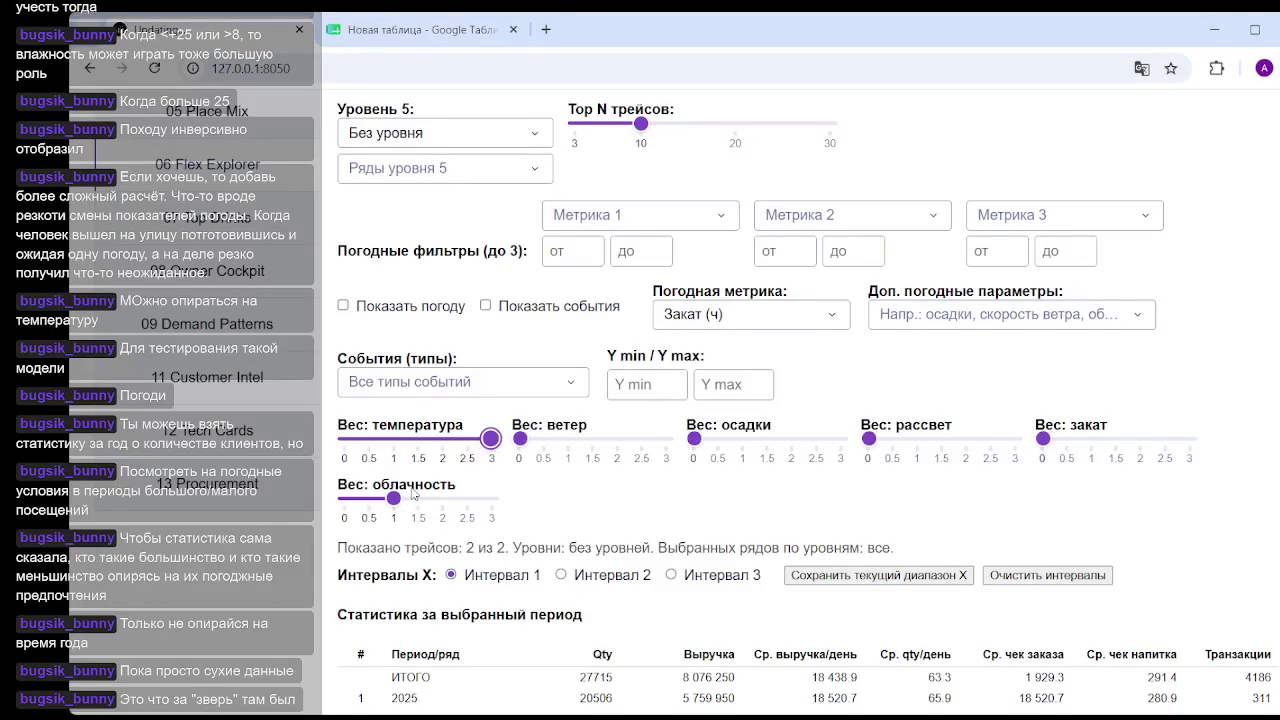
# Try cloudiness at 1.5, then set it back to 1 for a 0.64 correlation.
pyautogui.moveTo(405, 503); pyautogui.dragTo(424, 500)
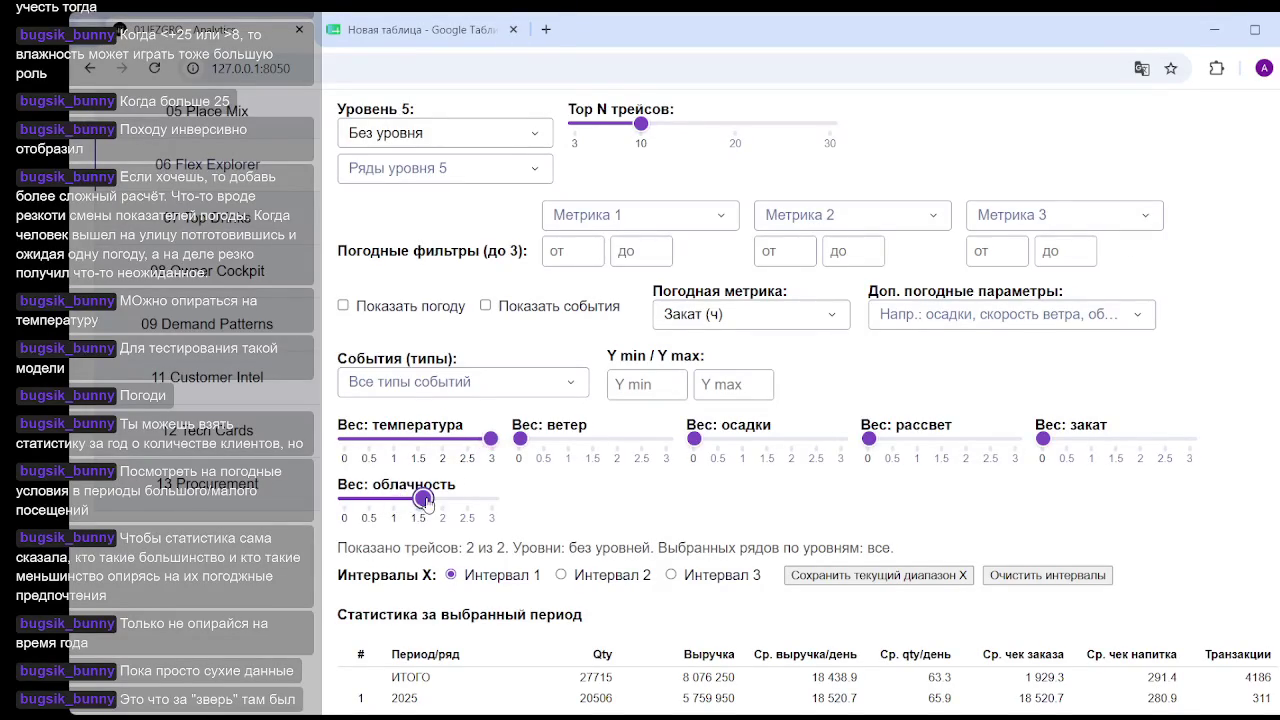
pyautogui.scroll(-4, 424, 498)
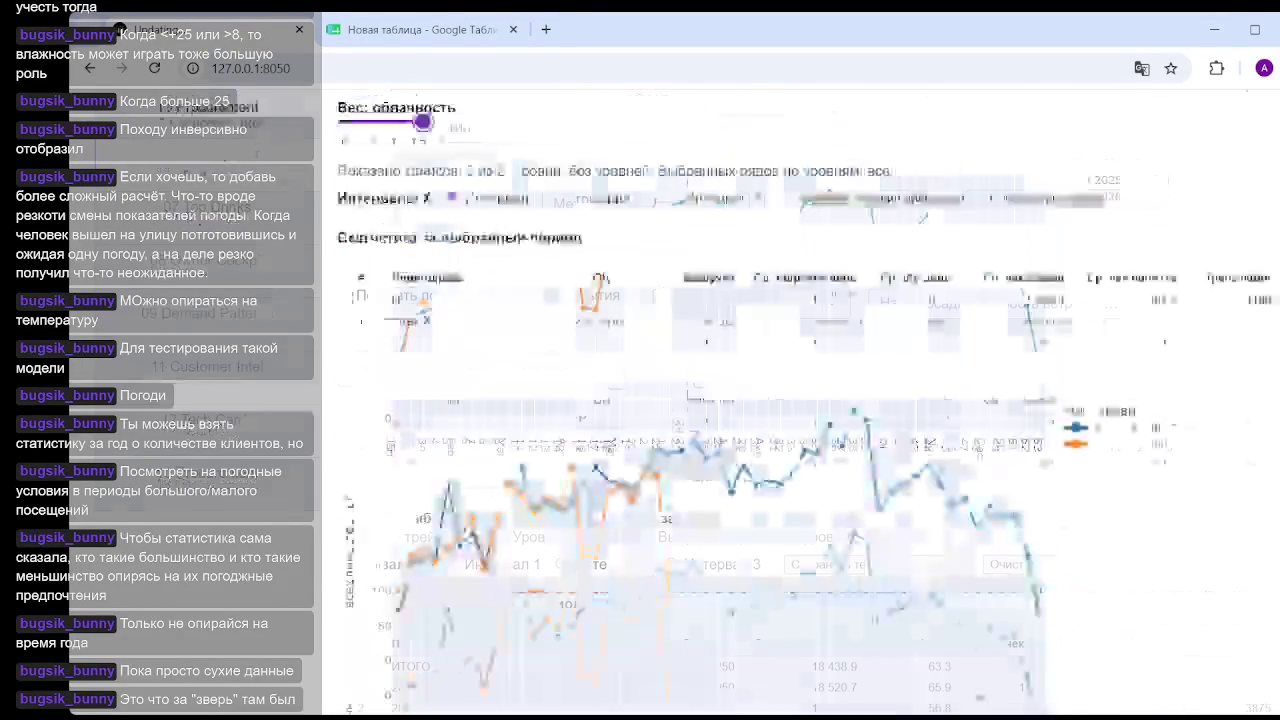
pyautogui.scroll(-6, 424, 498)
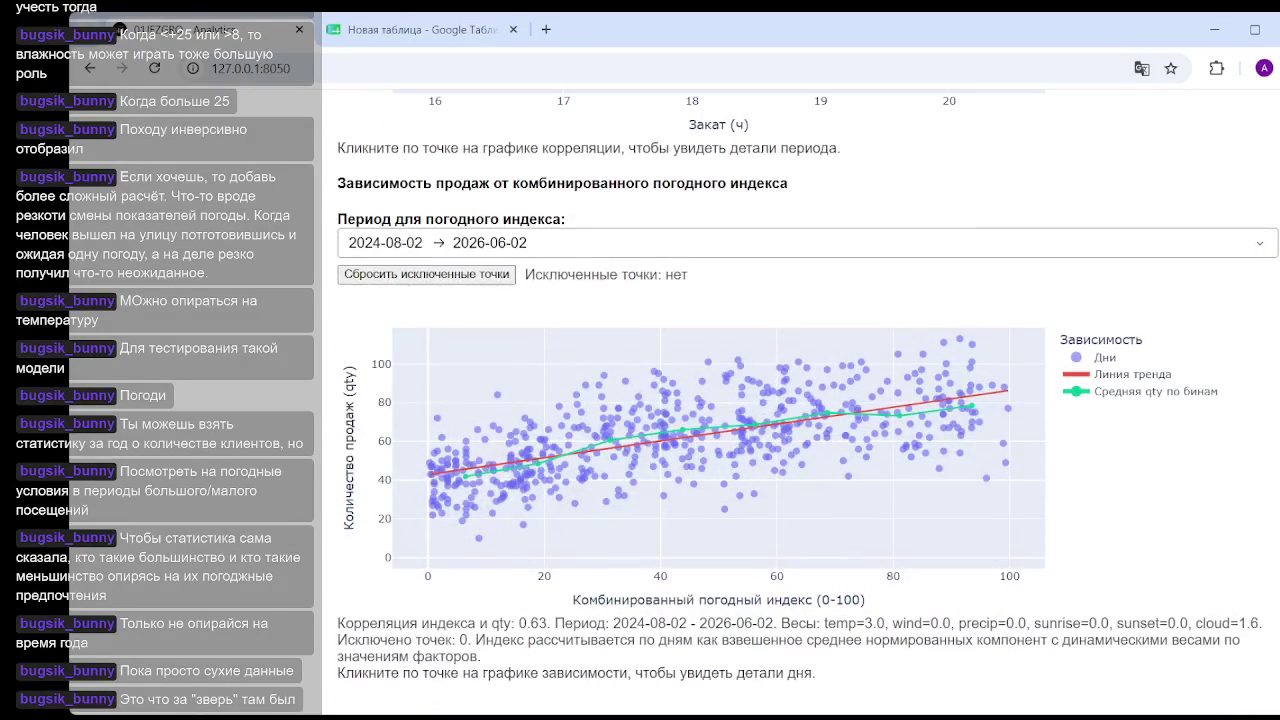
pyautogui.scroll(10, 578, 443)
pyautogui.scroll(5, 578, 443)
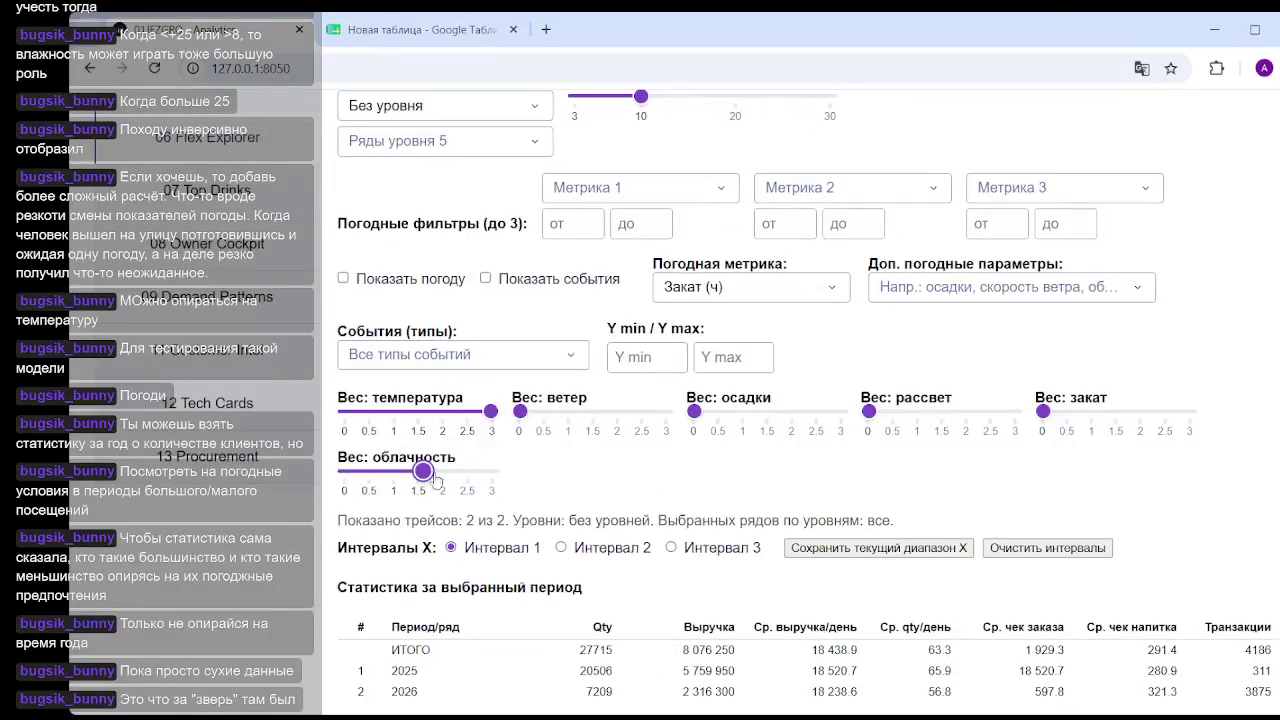
pyautogui.moveTo(417, 480); pyautogui.dragTo(393, 474)
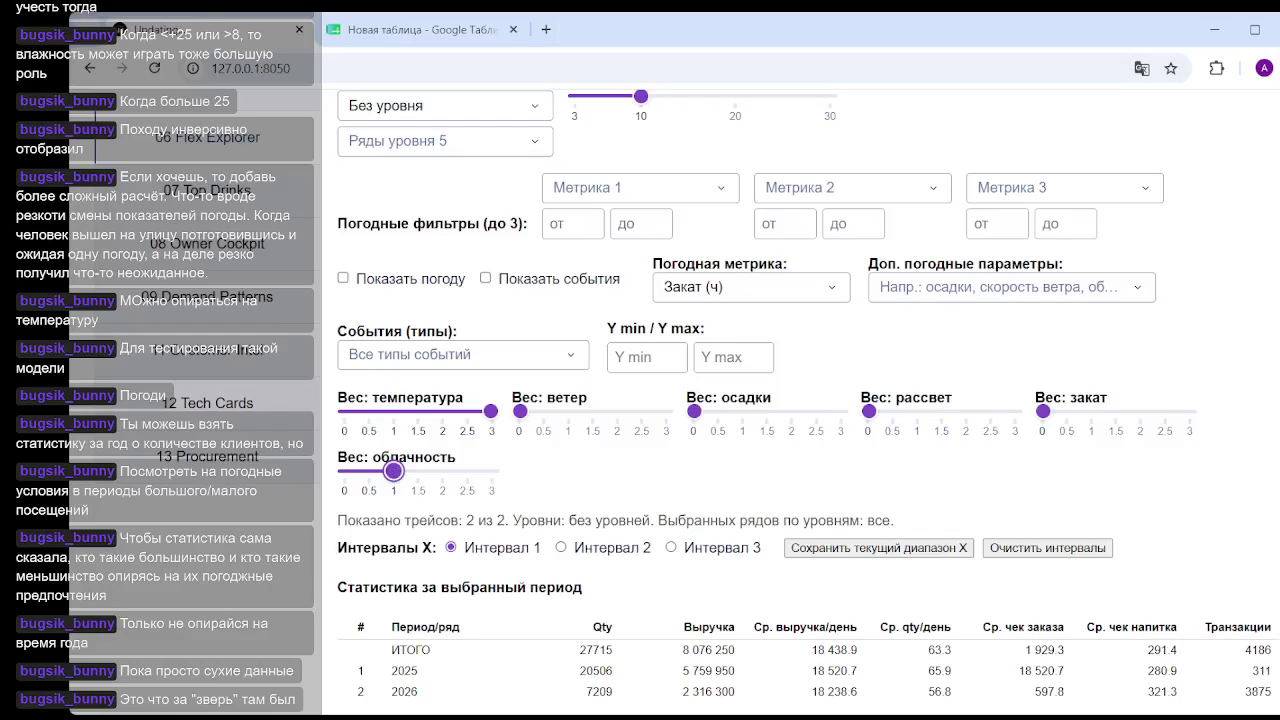
pyautogui.scroll(-15, 881, 554)
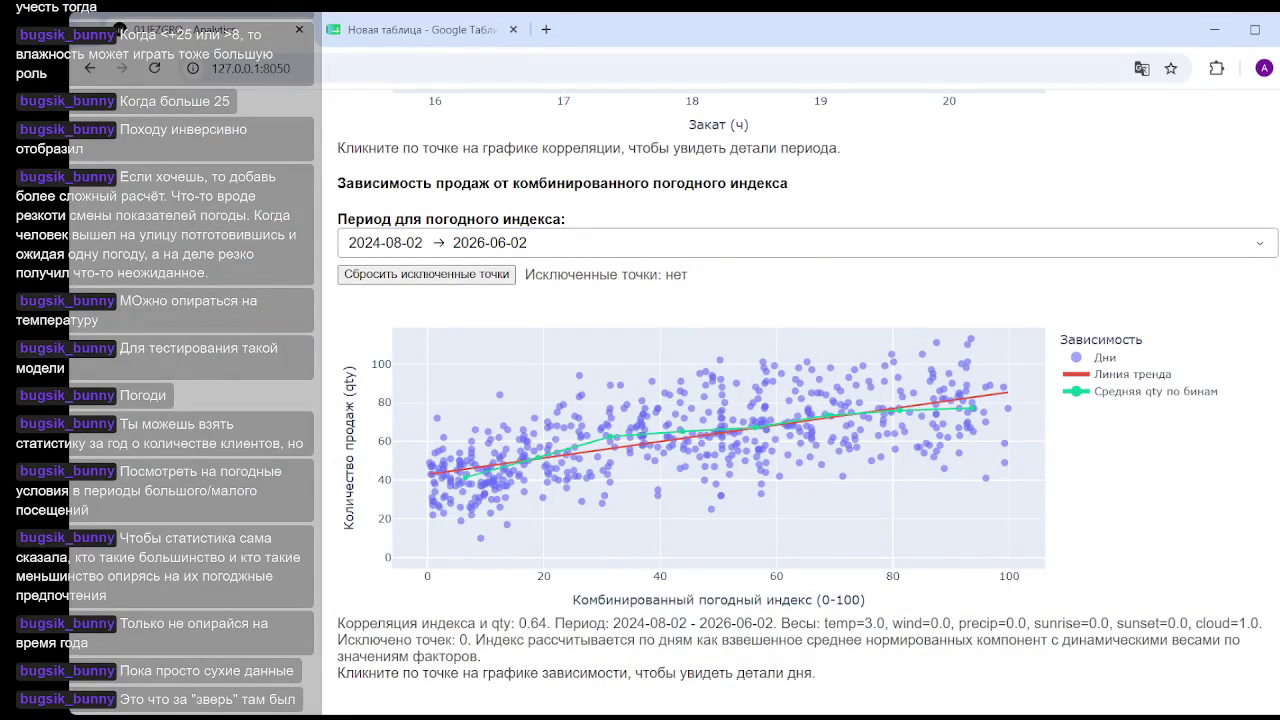
pyautogui.scroll(8, 700, 344)
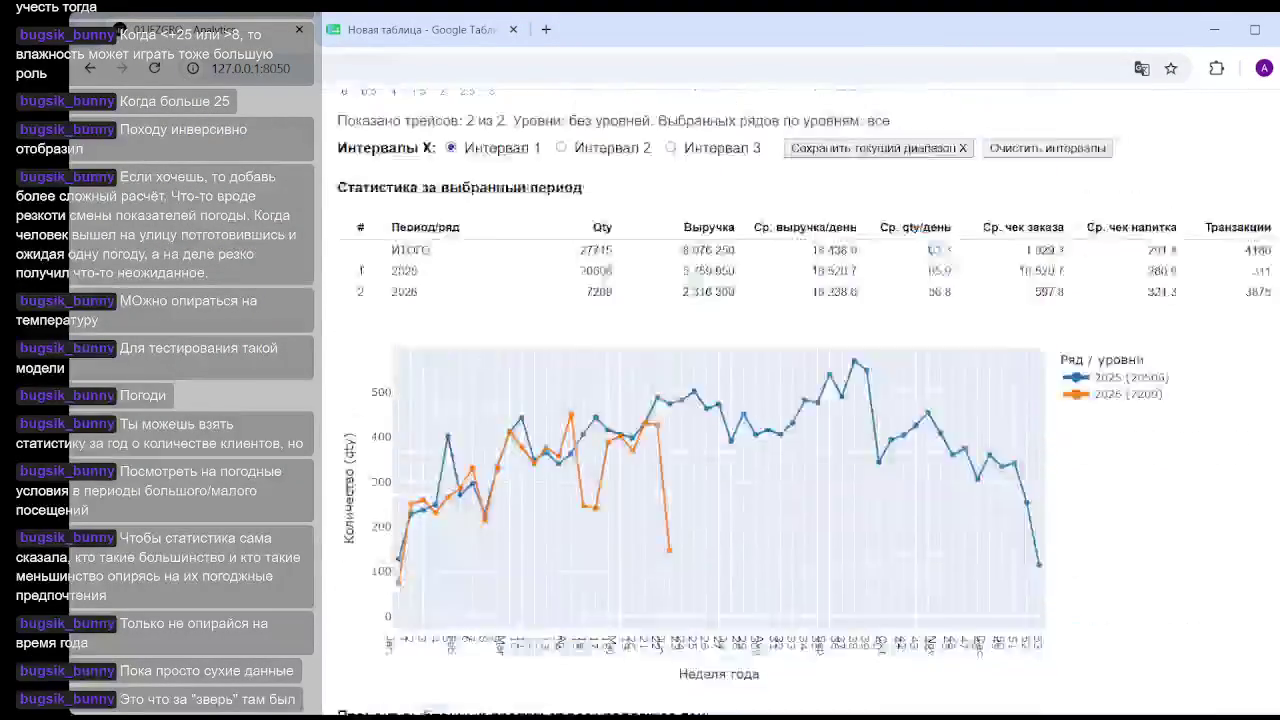
# Give precipitation a weight of about 1.4 and check the index chart.
pyautogui.scroll(4, 700, 344)
pyautogui.scroll(3, 700, 344)
pyautogui.moveTo(700, 344); pyautogui.dragTo(762, 341)
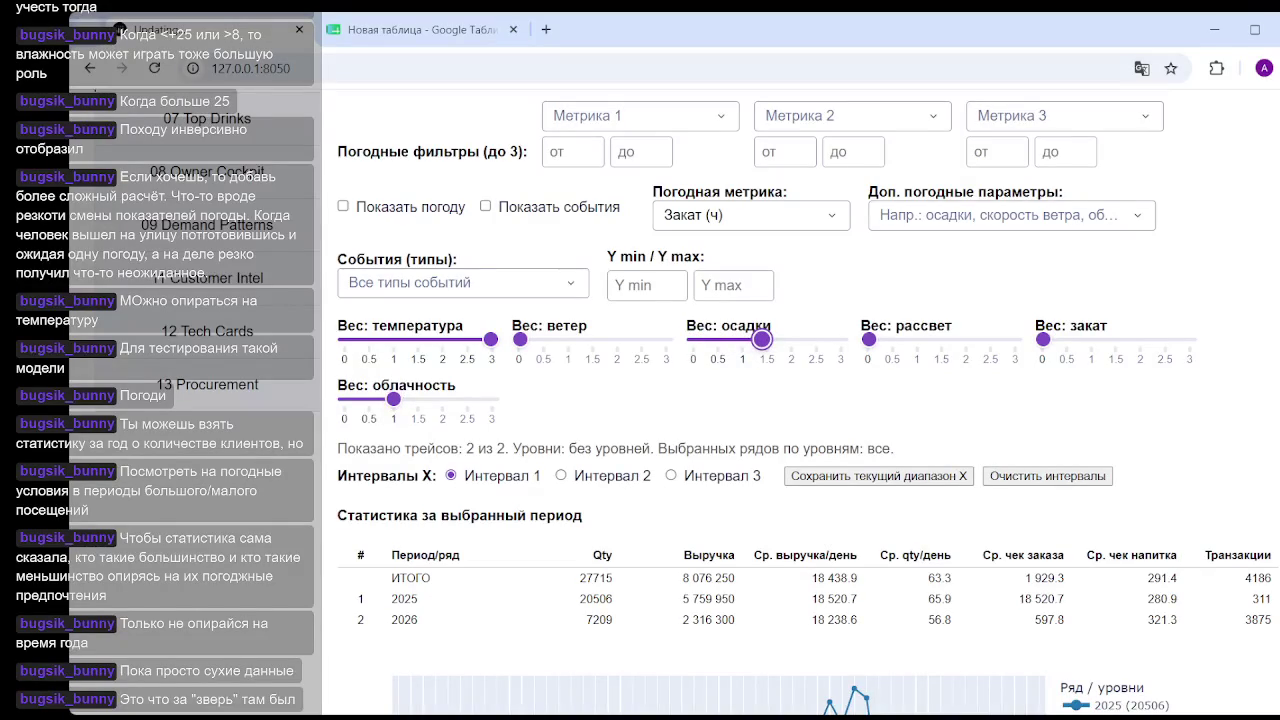
pyautogui.scroll(-6, 762, 341)
pyautogui.scroll(-5, 762, 341)
pyautogui.scroll(-2, 617, 448)
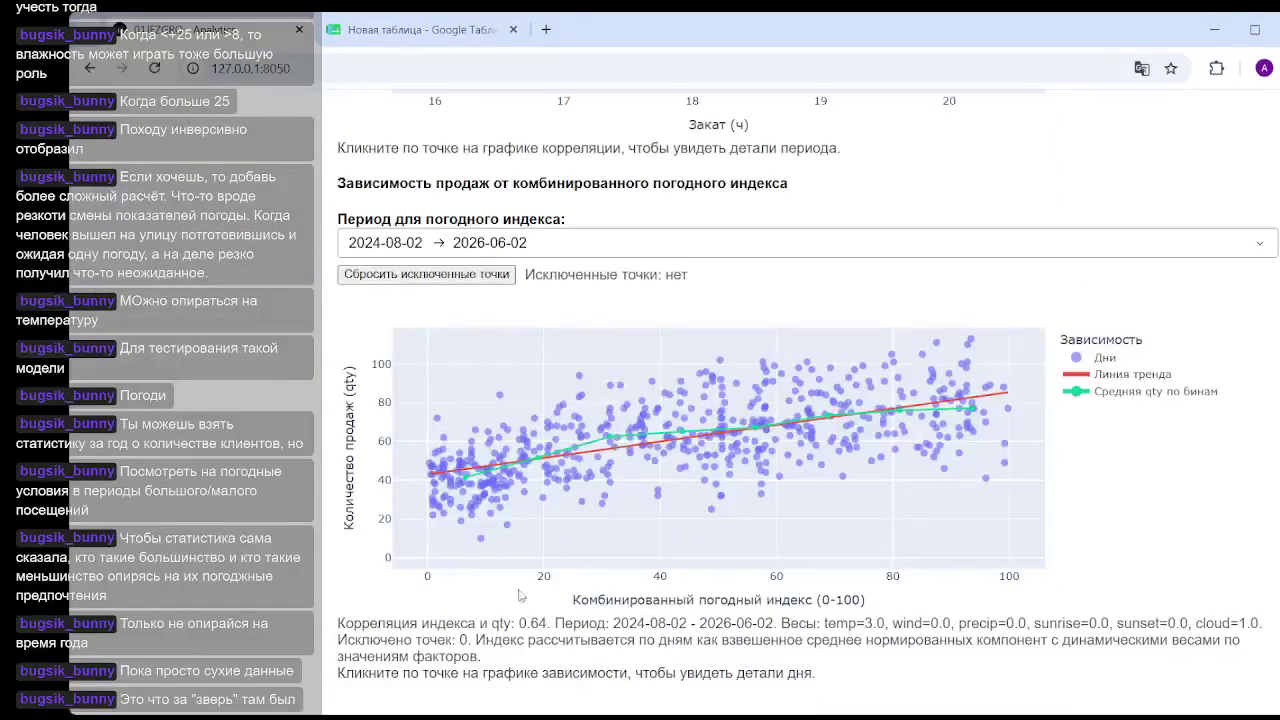
pyautogui.moveTo(718, 447)
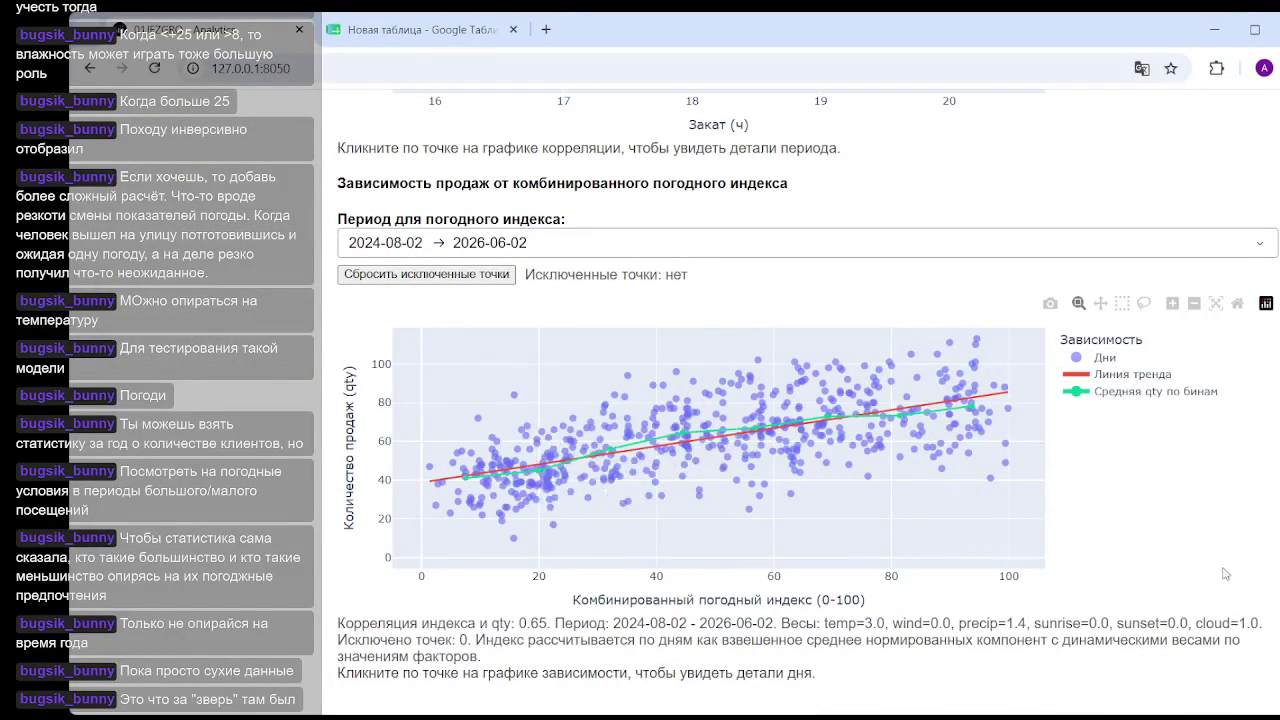
pyautogui.scroll(4, 762, 340)
pyautogui.scroll(4, 762, 340)
pyautogui.scroll(5, 762, 340)
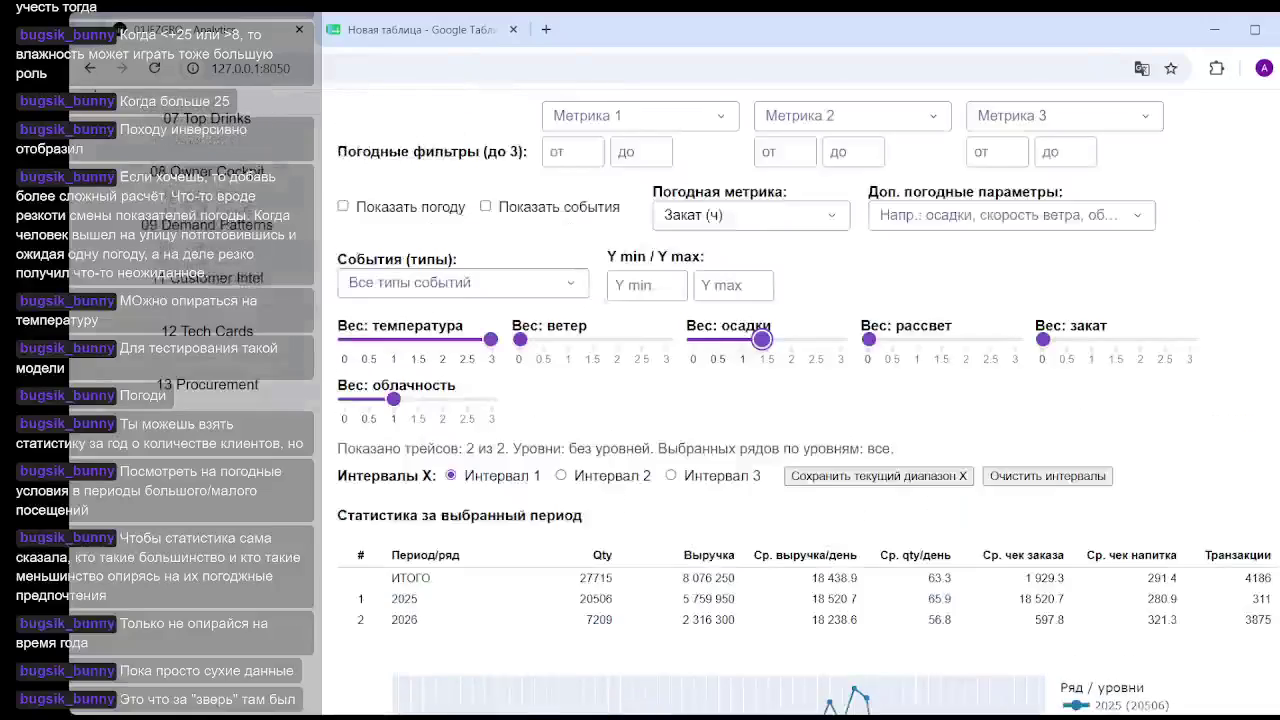
# Try a precipitation weight of 2.5, then settle it back at 1.5.
pyautogui.moveTo(768, 343); pyautogui.dragTo(818, 340)
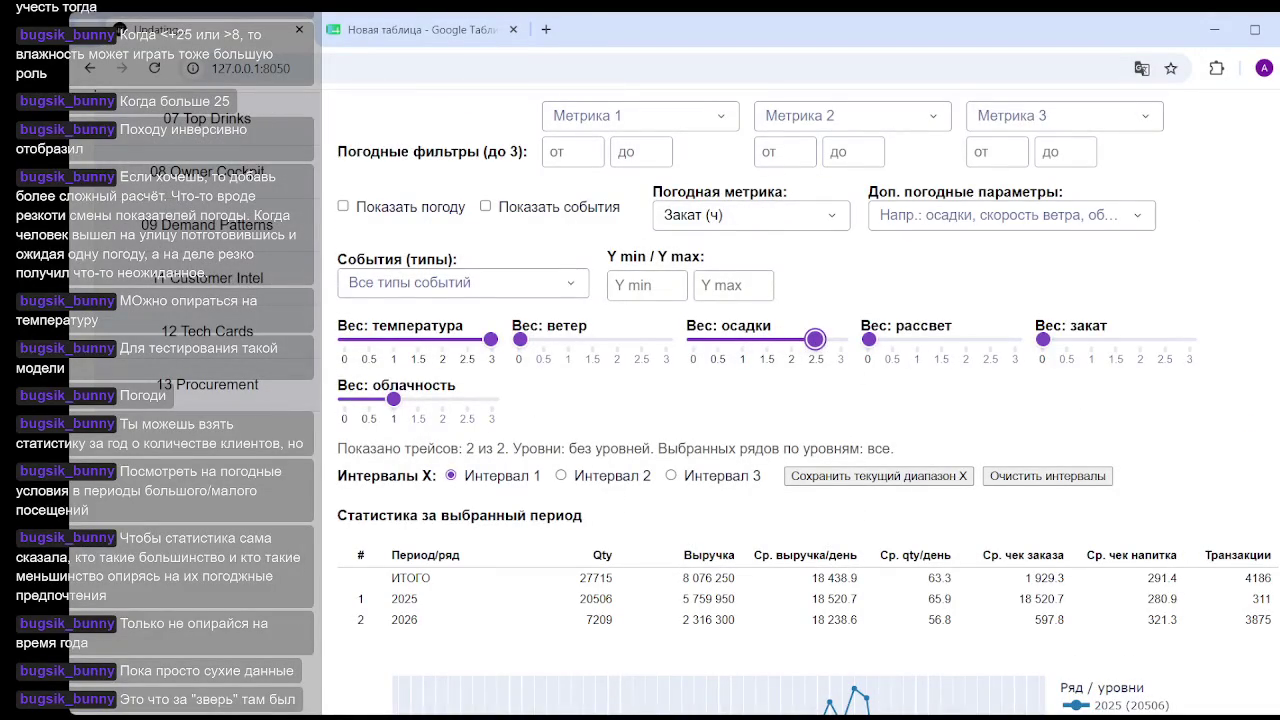
pyautogui.scroll(-10, 815, 339)
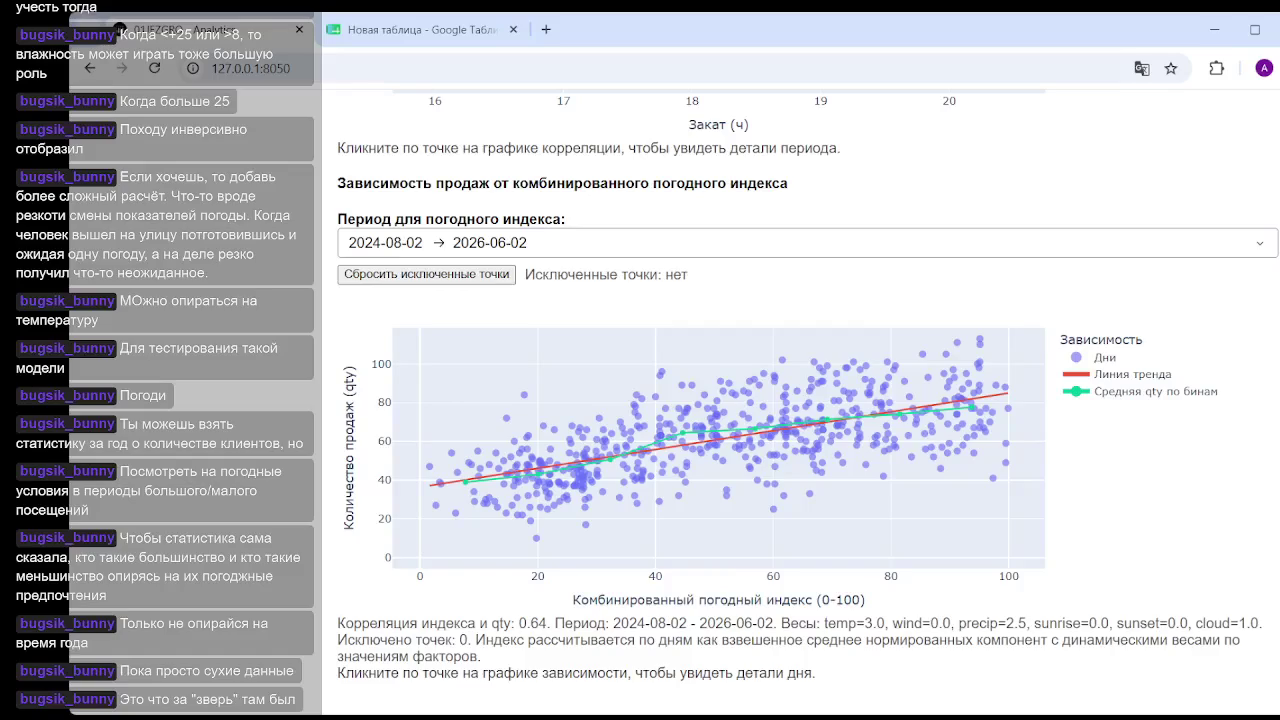
pyautogui.scroll(5, 770, 510)
pyautogui.scroll(5, 770, 510)
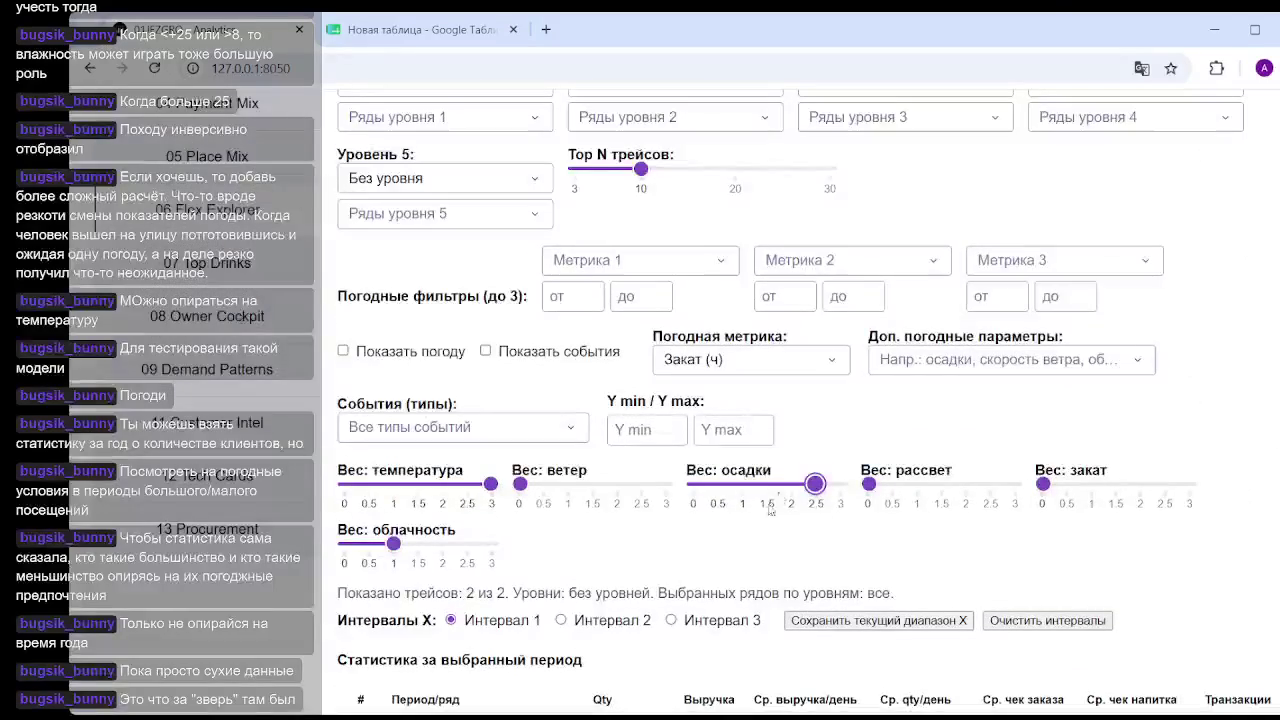
pyautogui.moveTo(815, 484); pyautogui.dragTo(766, 484)
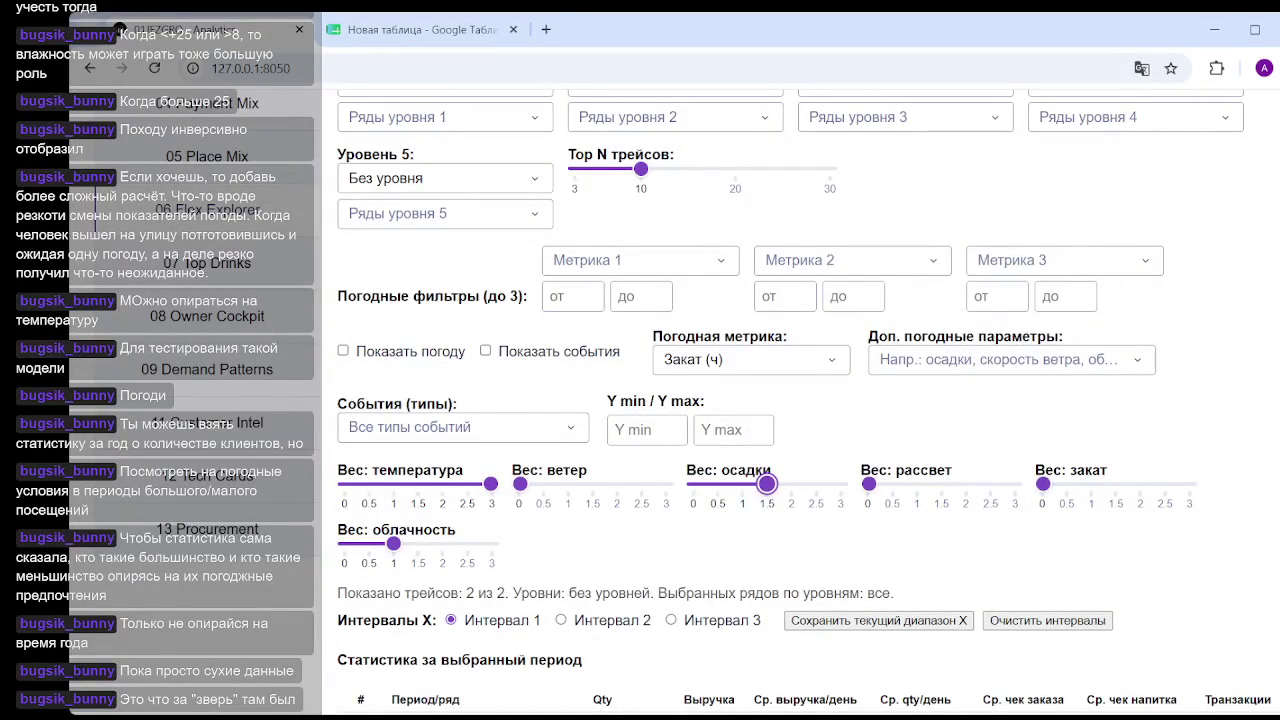
pyautogui.scroll(-5, 766, 484)
pyautogui.scroll(-5, 900, 470)
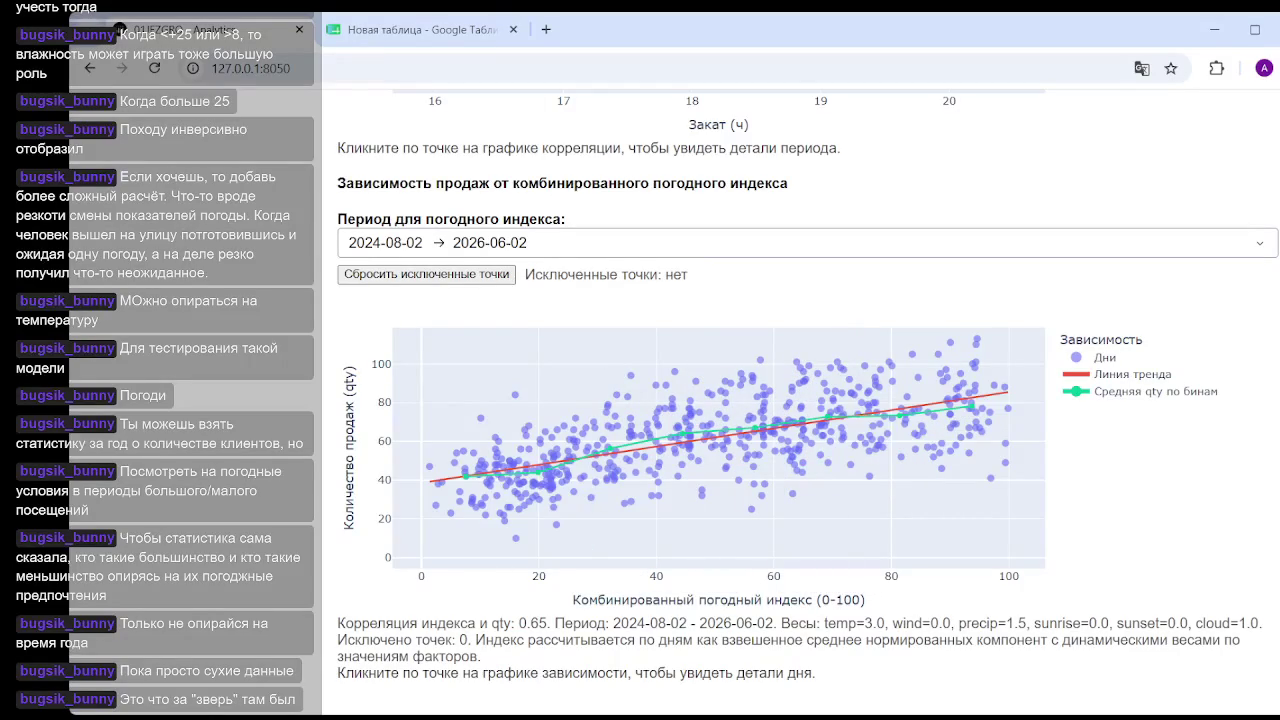
# Set the wind weight to 1 and confirm the sales-vs-index correlation of 0.65.
pyautogui.scroll(2, 800, 400)
pyautogui.scroll(5, 800, 400)
pyautogui.scroll(3, 800, 400)
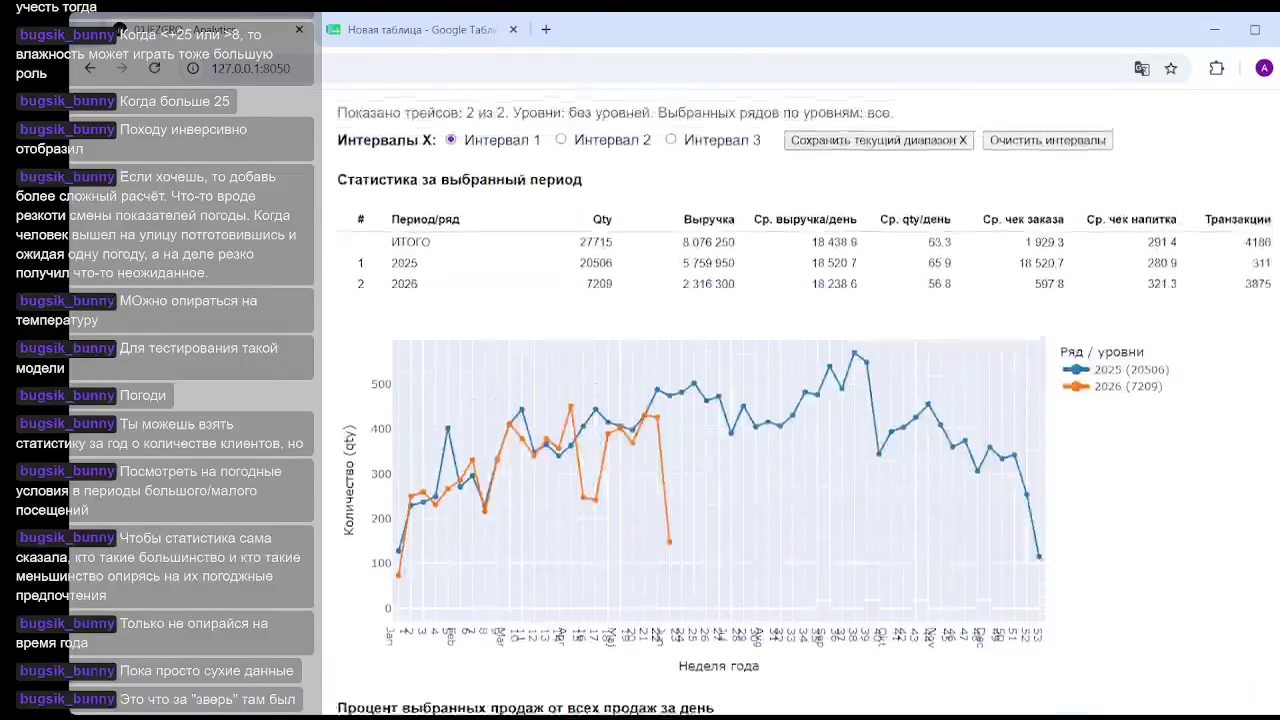
pyautogui.scroll(5, 800, 400)
pyautogui.scroll(-2, 520, 367)
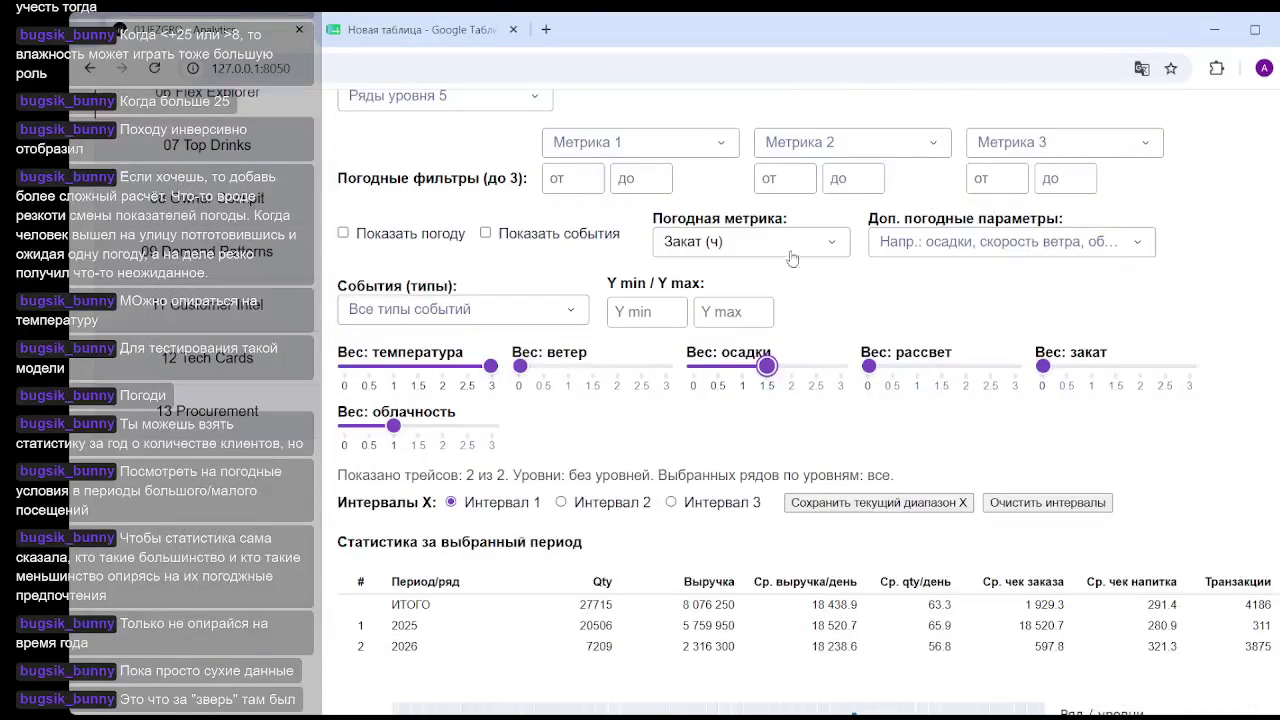
pyautogui.moveTo(520, 367); pyautogui.dragTo(568, 367)
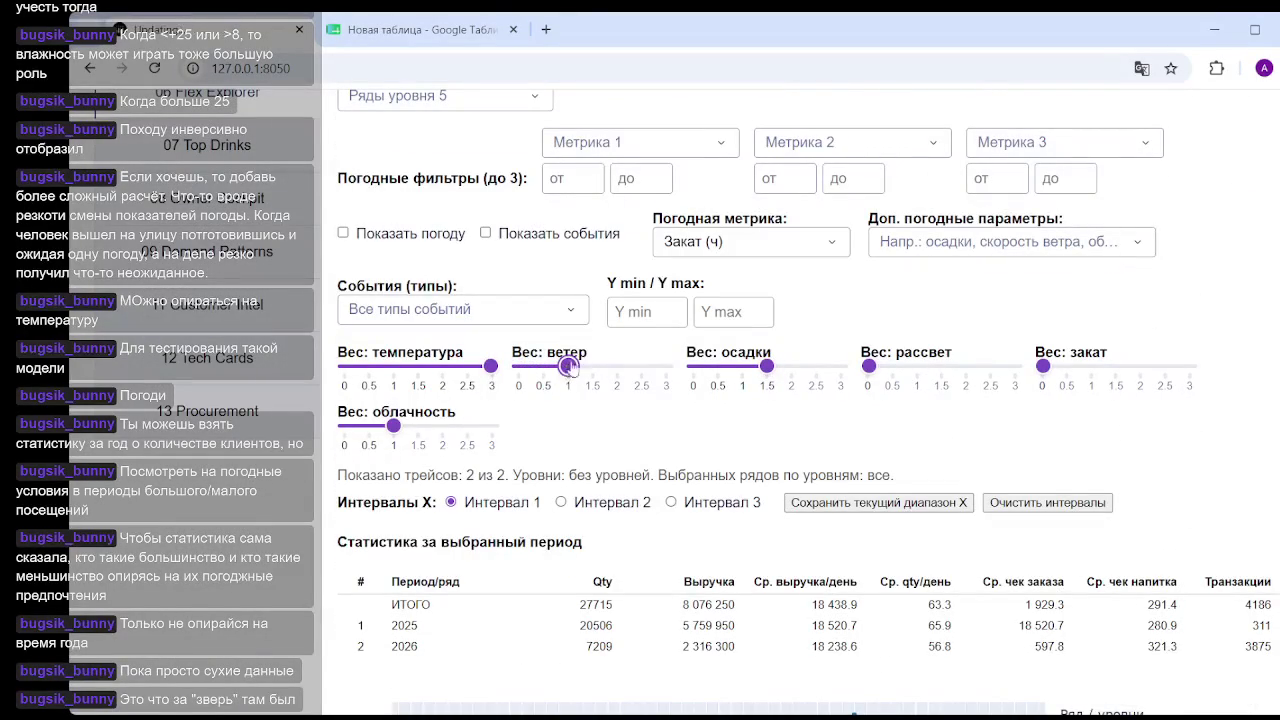
pyautogui.scroll(-2, 763, 529)
pyautogui.scroll(-10, 763, 529)
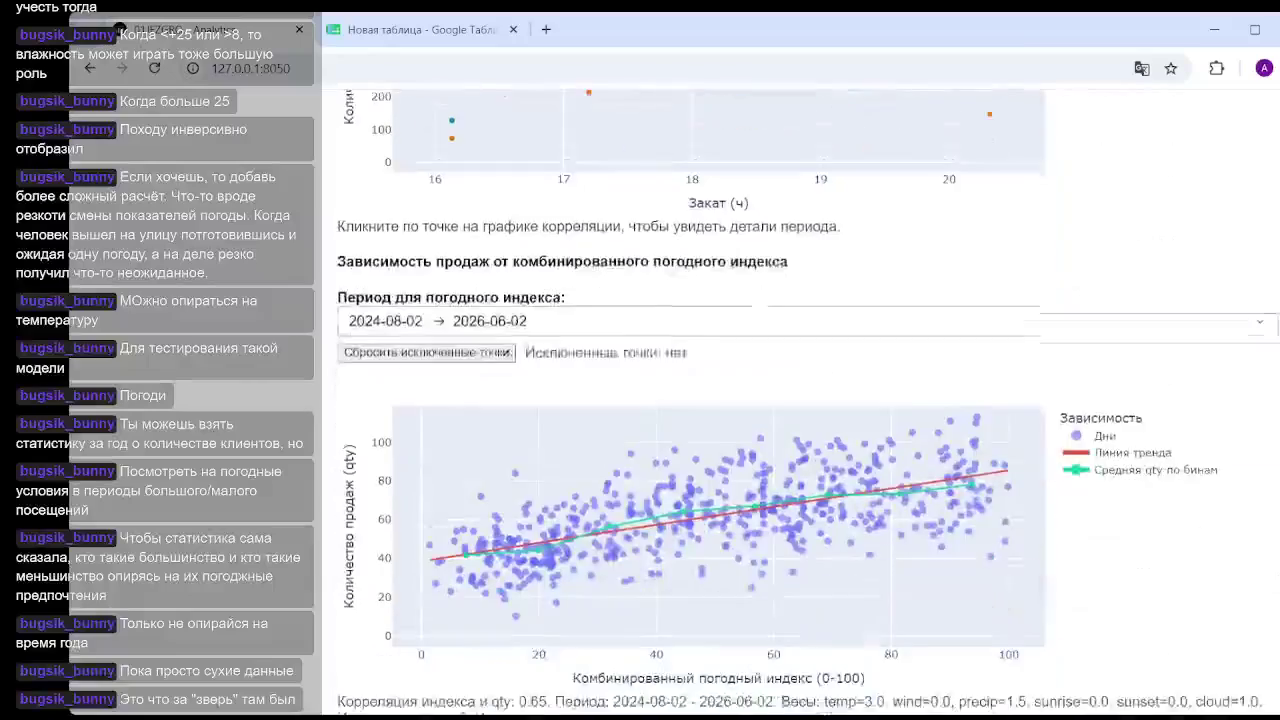
pyautogui.scroll(-1, 763, 529)
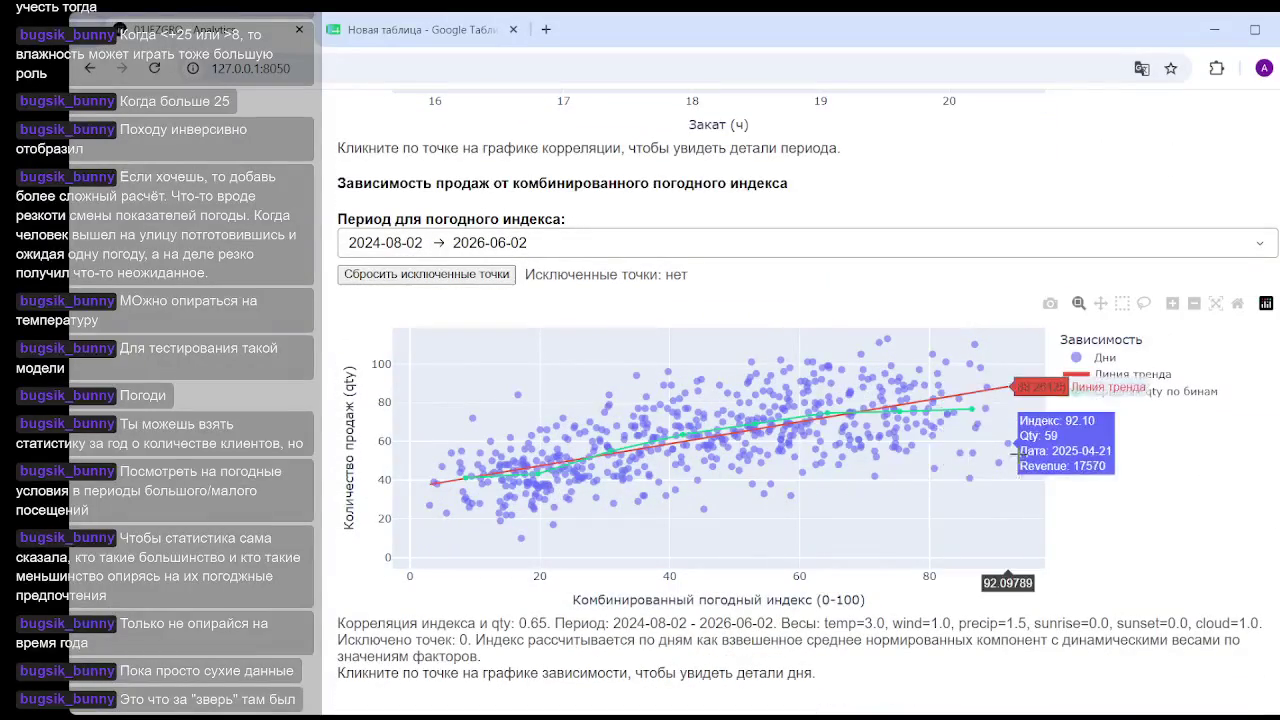
pyautogui.scroll(5, 1203, 291)
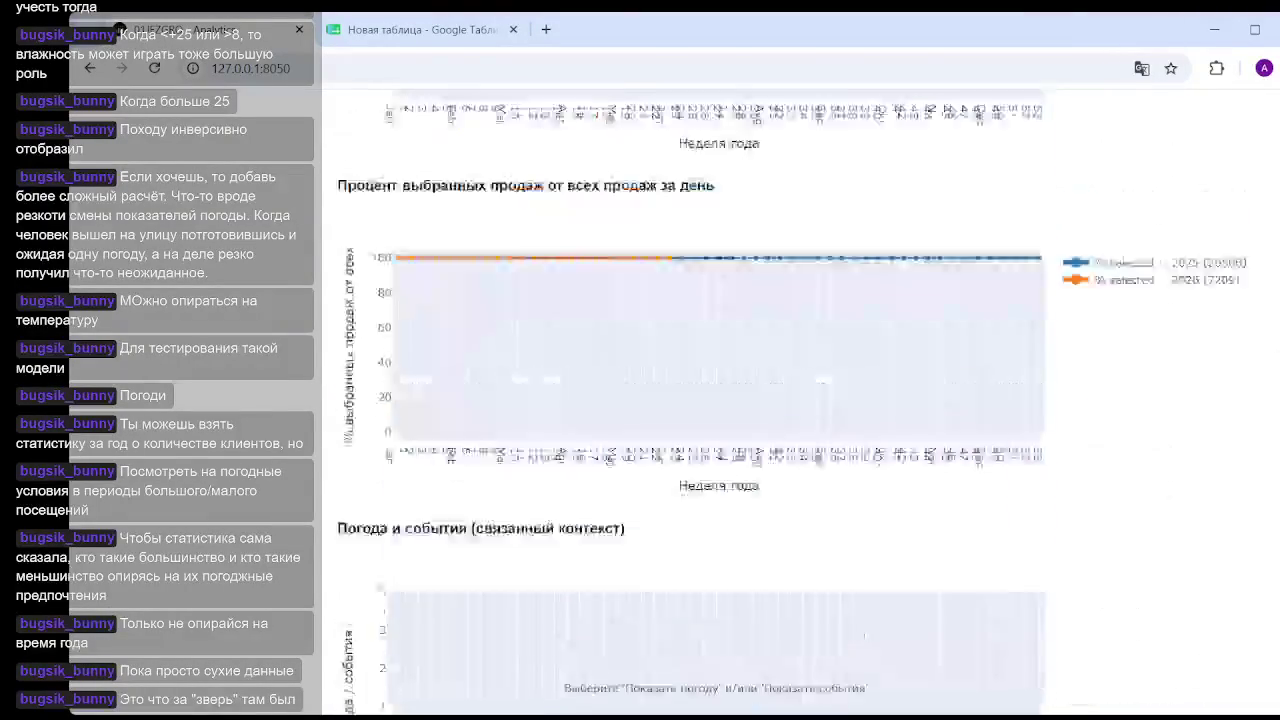
pyautogui.scroll(6, 1203, 291)
pyautogui.scroll(2, 1203, 291)
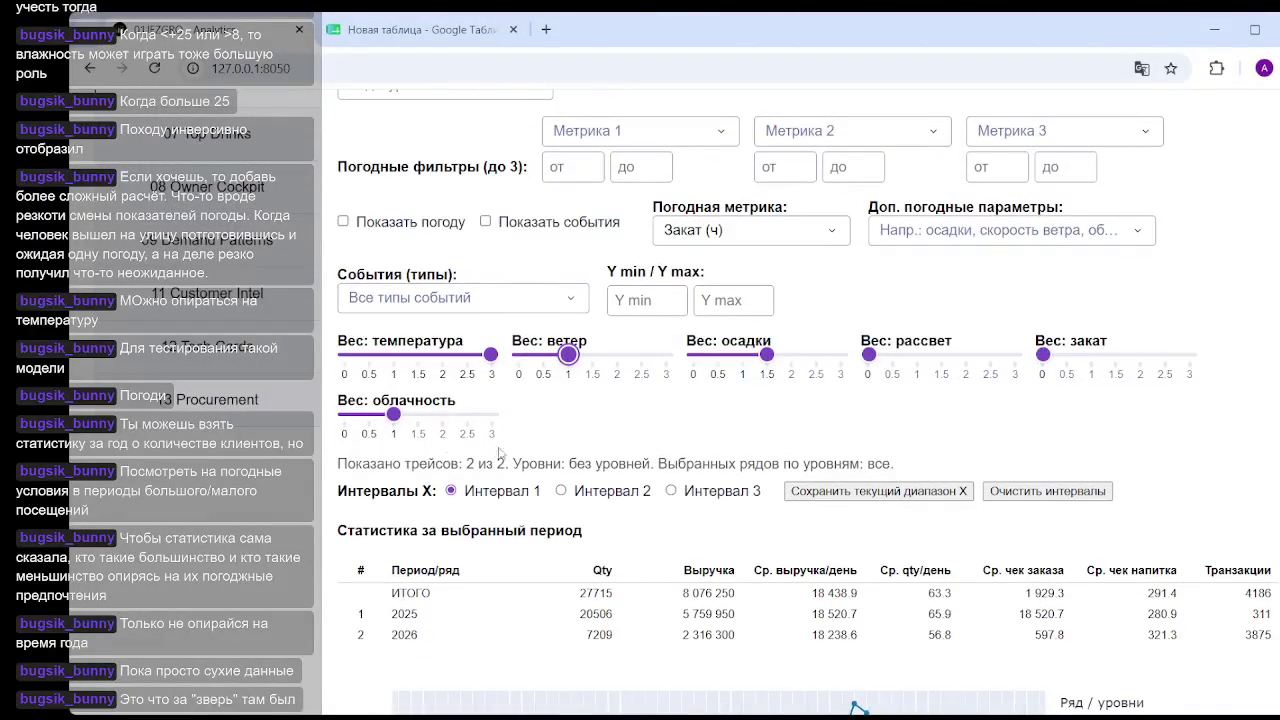
pyautogui.scroll(-5, 870, 430)
pyautogui.scroll(-5, 1100, 500)
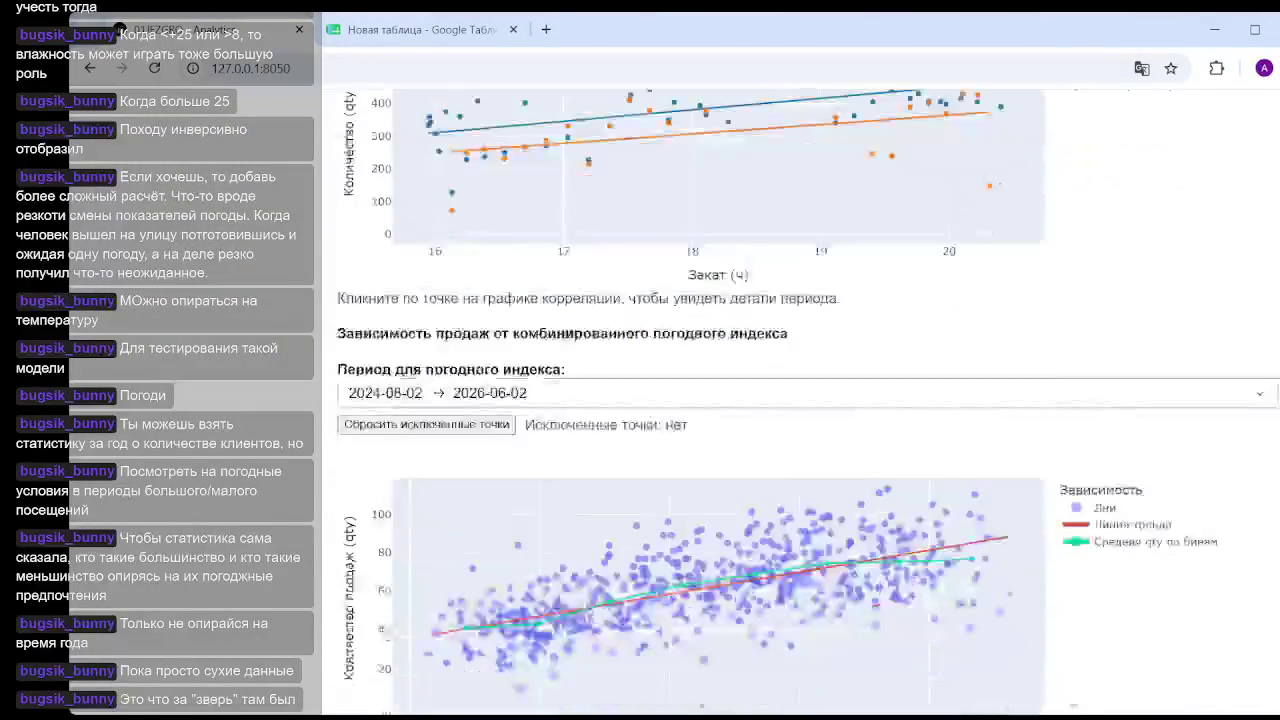
pyautogui.scroll(-3, 1175, 517)
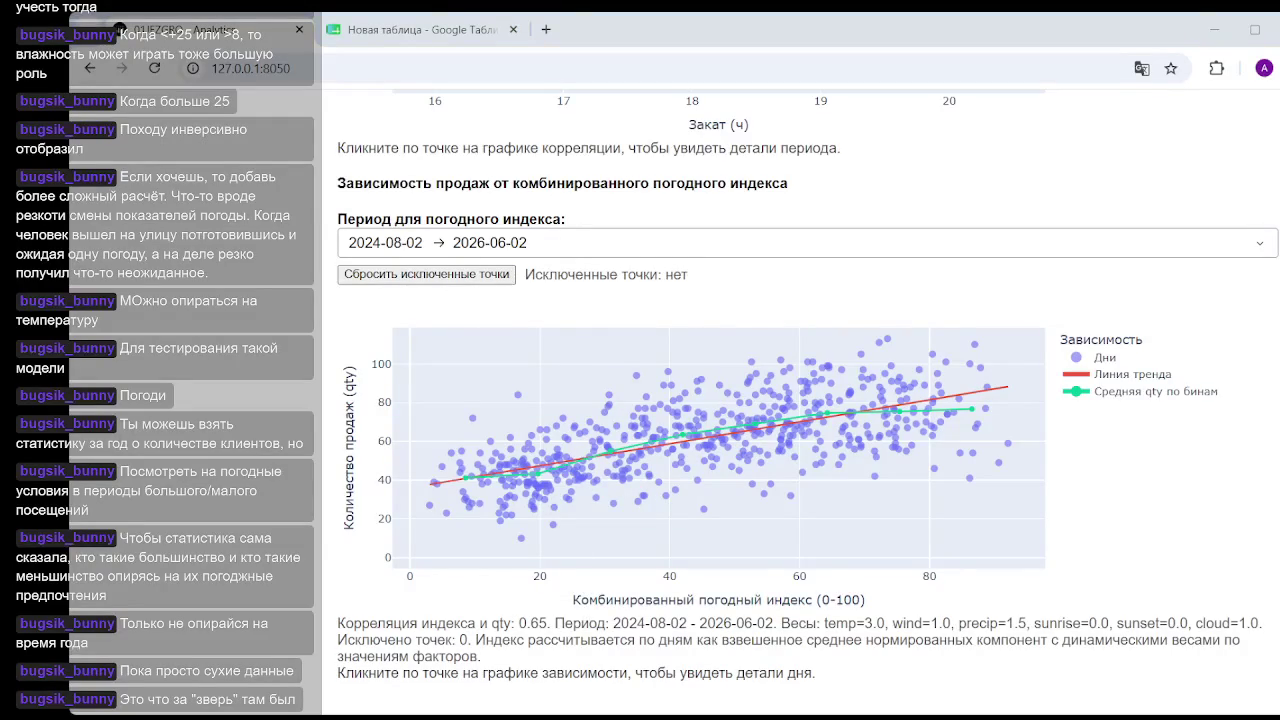
# Start the weather-index period on 1 March 2025.
pyautogui.moveTo(961, 389)
pyautogui.click(386, 243)
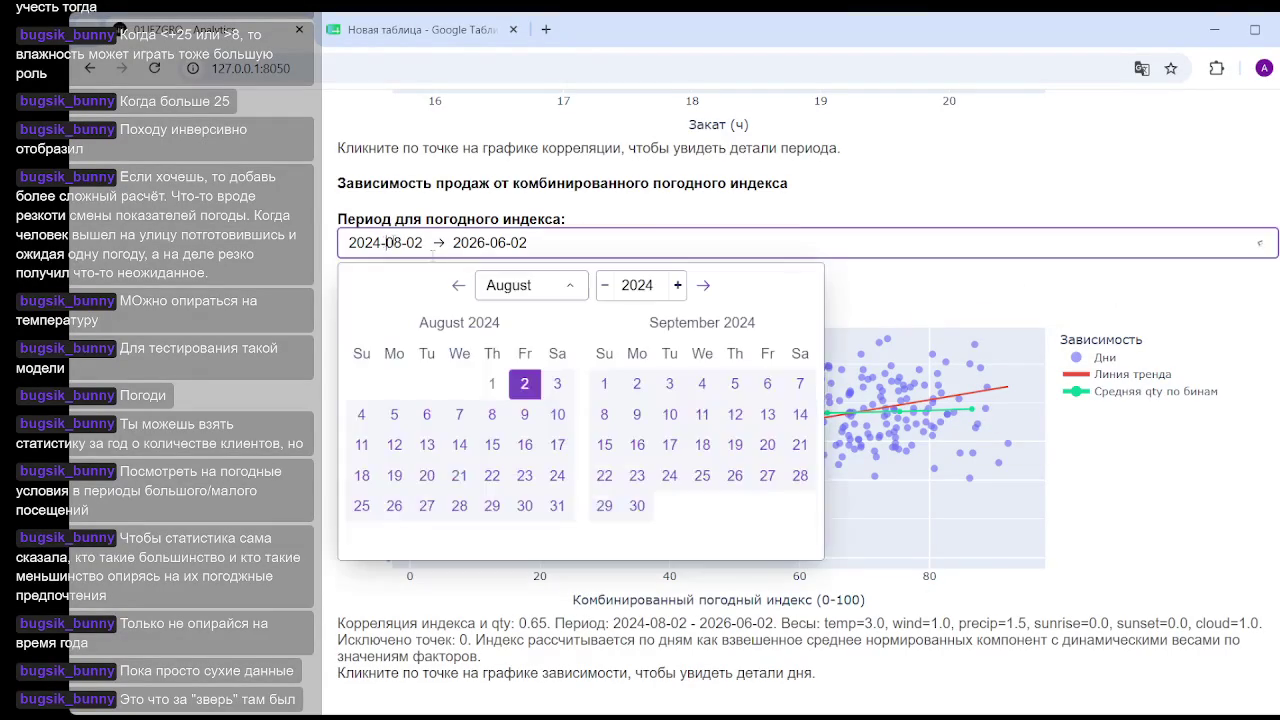
pyautogui.click(678, 287)
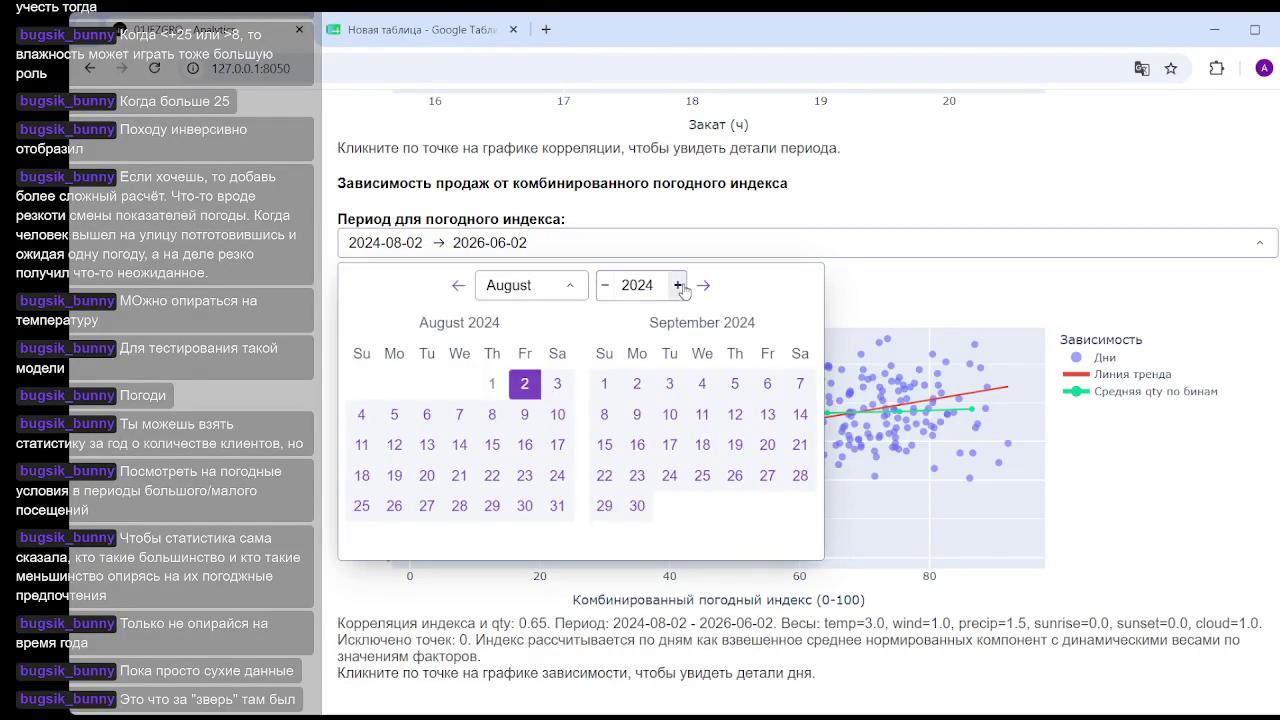
pyautogui.click(580, 290)
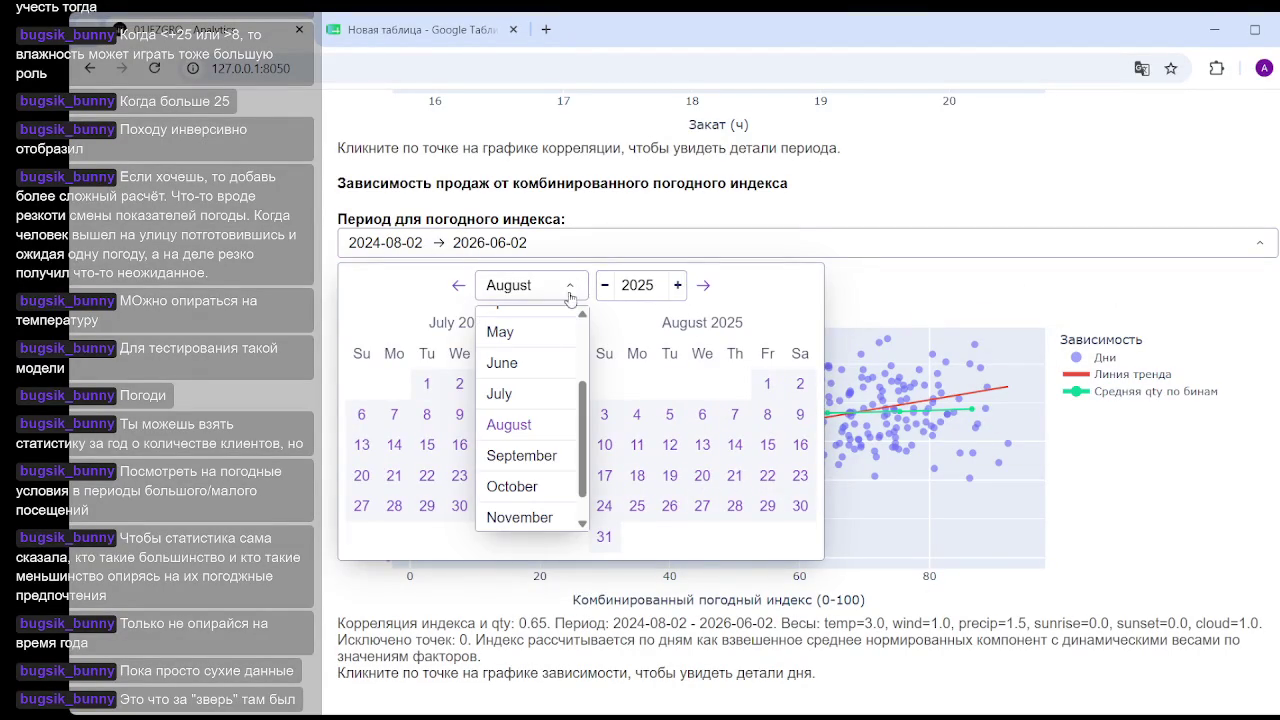
pyautogui.scroll(2, 531, 411)
pyautogui.click(525, 383)
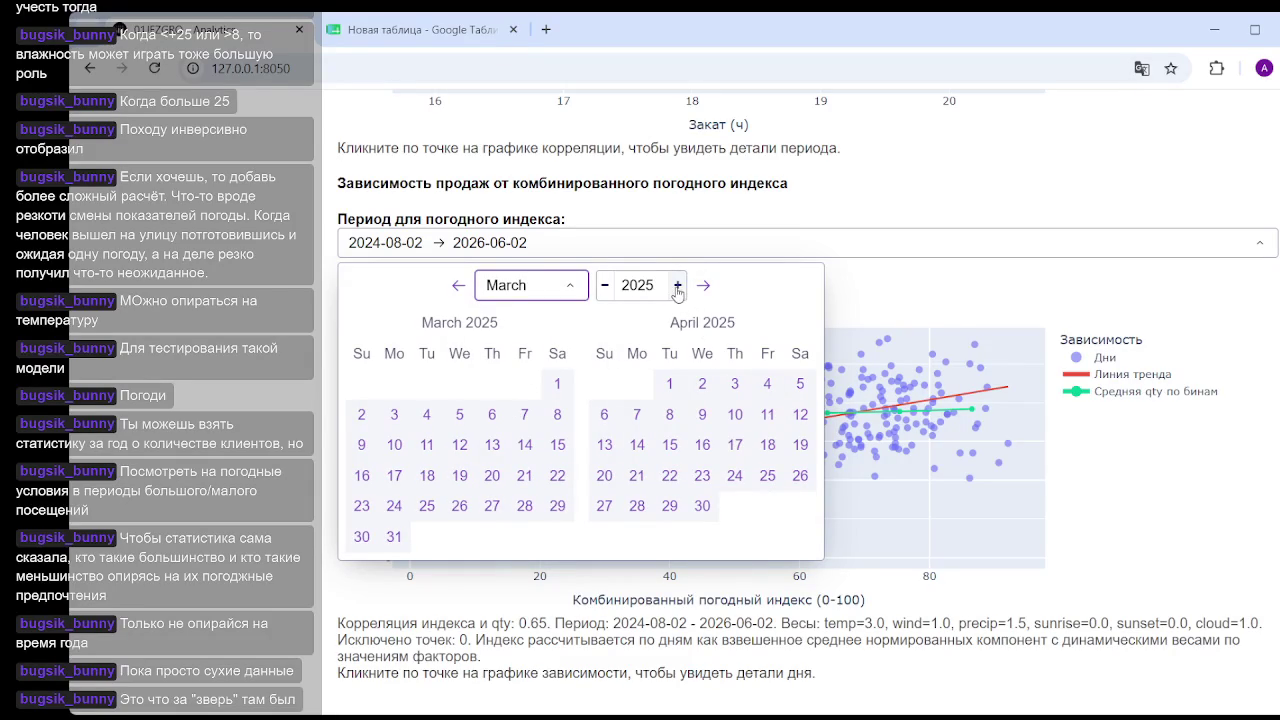
pyautogui.click(575, 292)
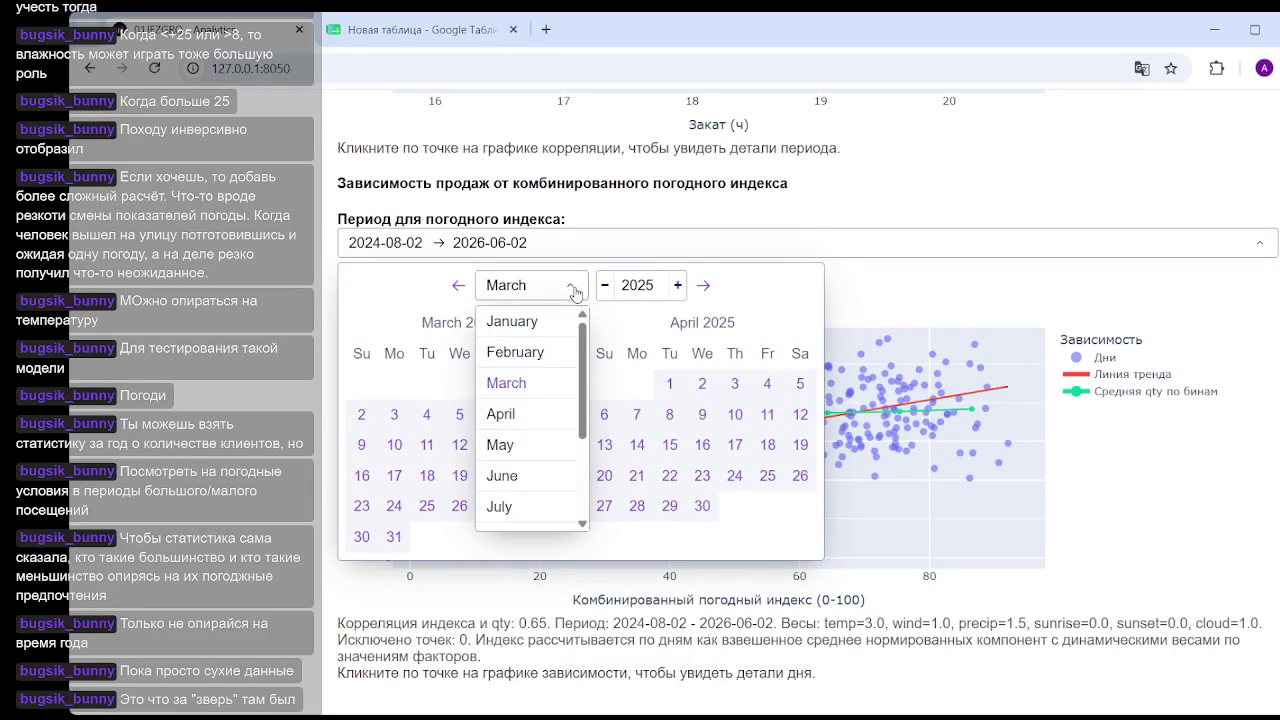
pyautogui.click(795, 282)
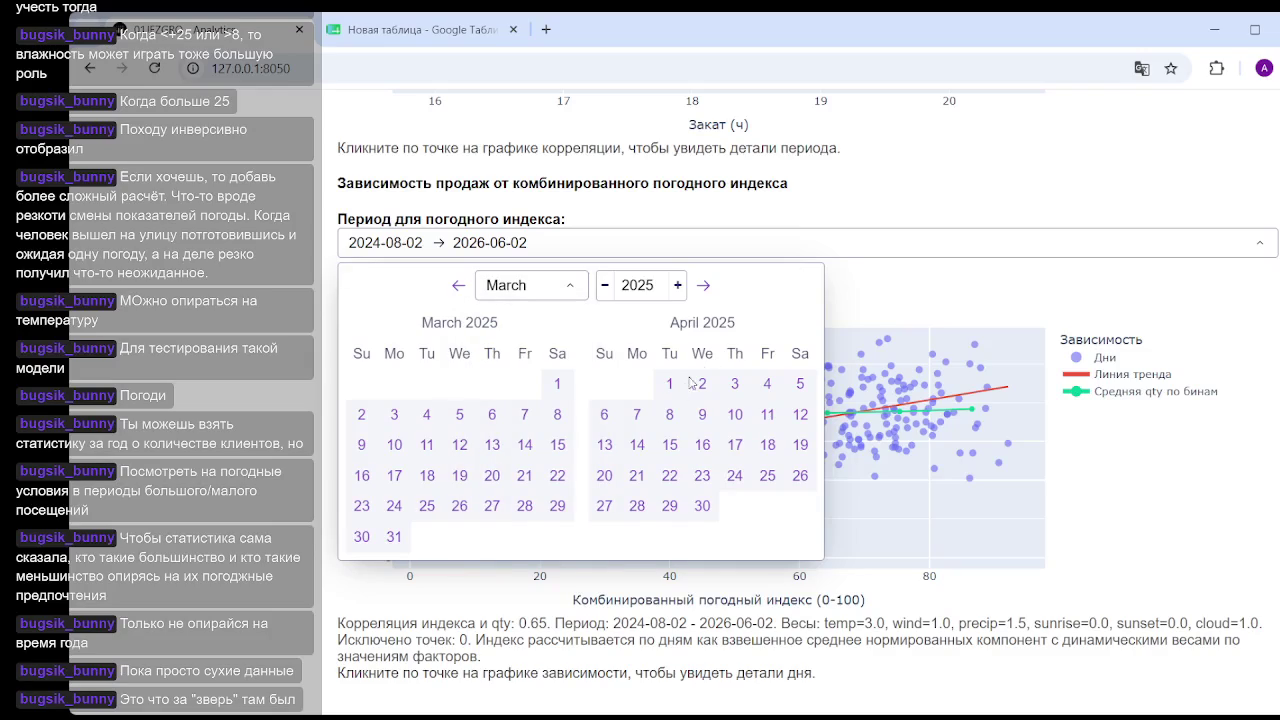
pyautogui.click(555, 384)
# End the weather-index period on 30 September 2025, dropping correlation to 0.41.
pyautogui.click(535, 290)
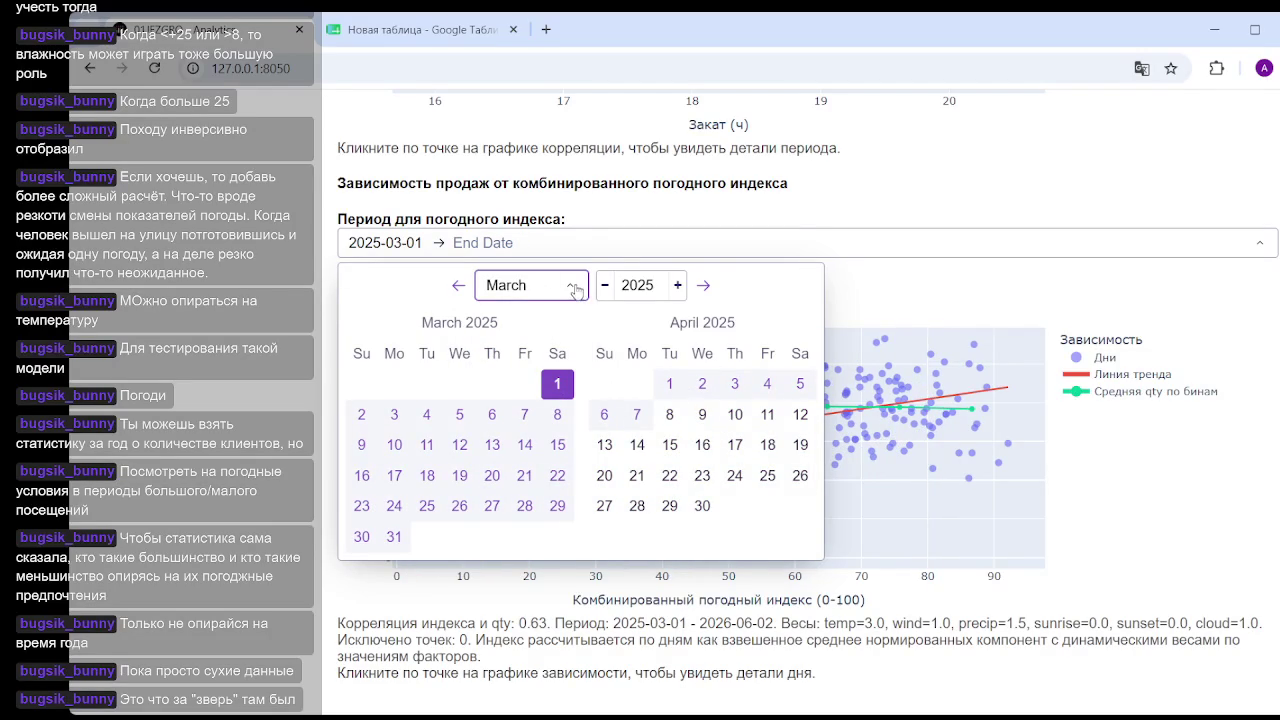
pyautogui.scroll(-3, 547, 380)
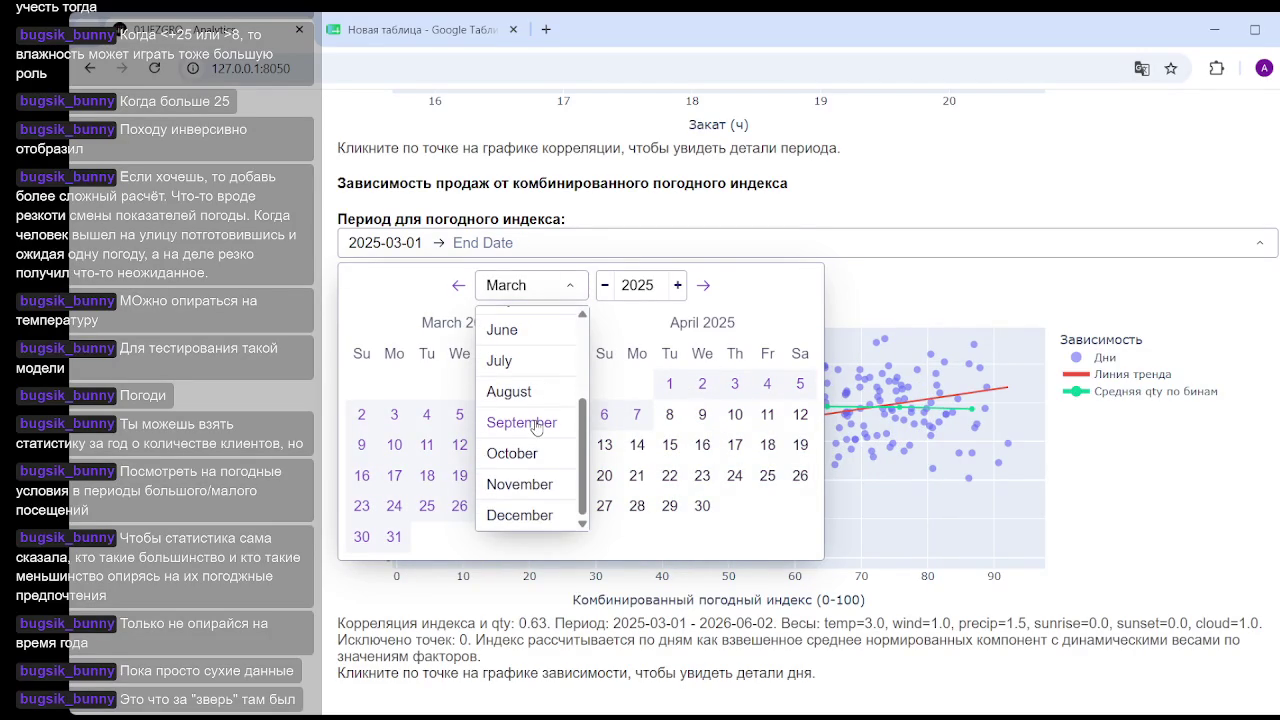
pyautogui.click(537, 427)
pyautogui.click(669, 506)
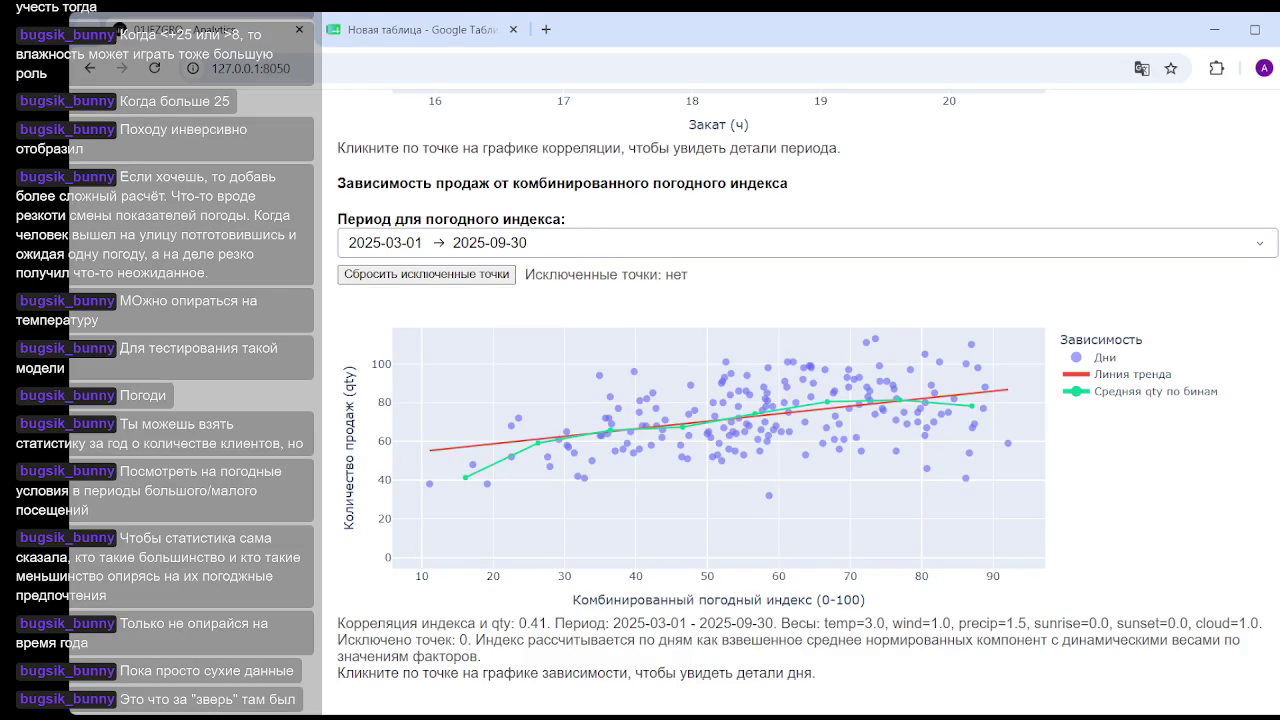
# Try the temperature weight at 0, then restore it to 3.
pyautogui.scroll(10, 1258, 242)
pyautogui.scroll(10, 1258, 242)
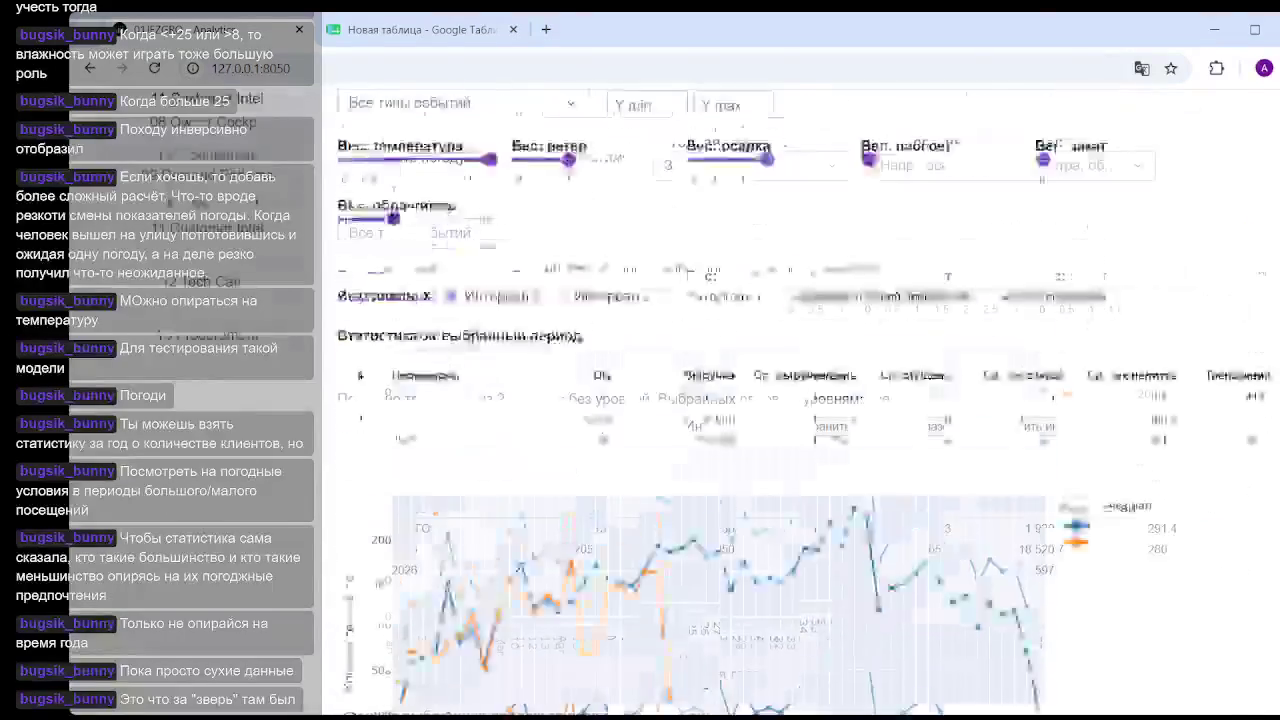
pyautogui.scroll(5, 1258, 242)
pyautogui.moveTo(485, 498); pyautogui.dragTo(345, 490)
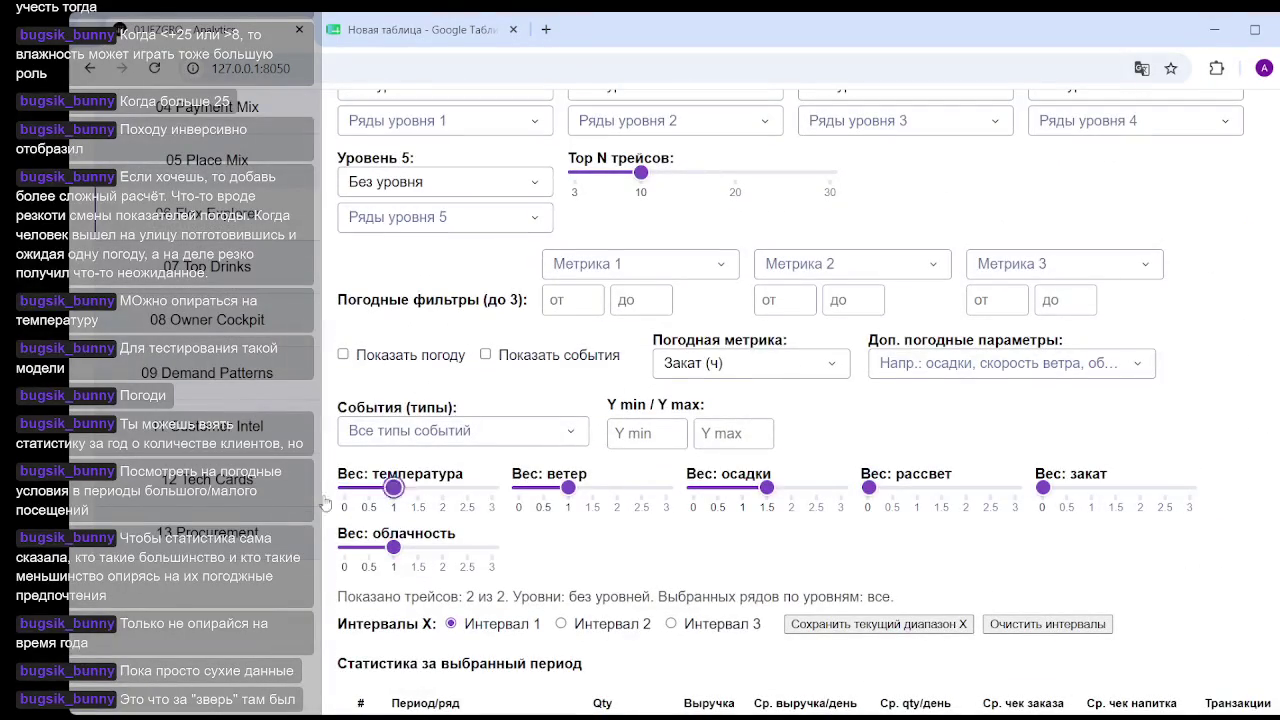
pyautogui.scroll(-10, 1071, 514)
pyautogui.scroll(-5, 1071, 514)
pyautogui.scroll(-5, 1071, 514)
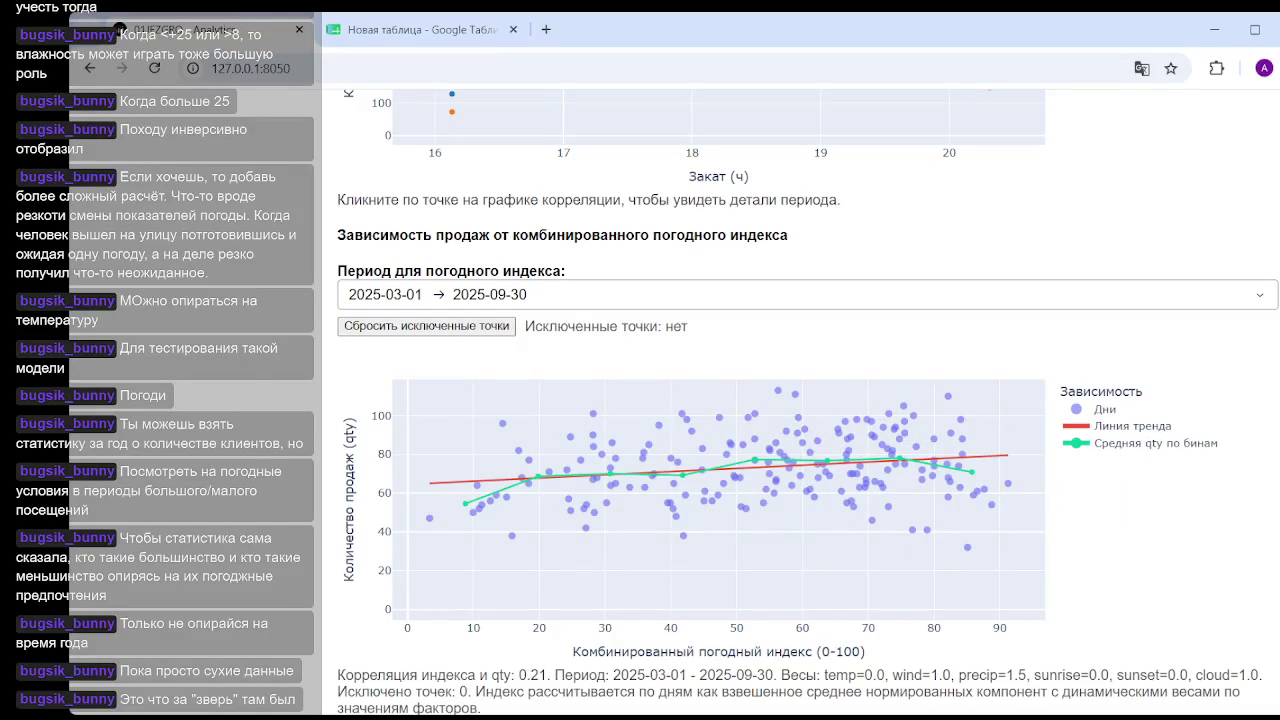
pyautogui.scroll(15, 357, 452)
pyautogui.scroll(-1, 357, 452)
pyautogui.scroll(-2, 357, 452)
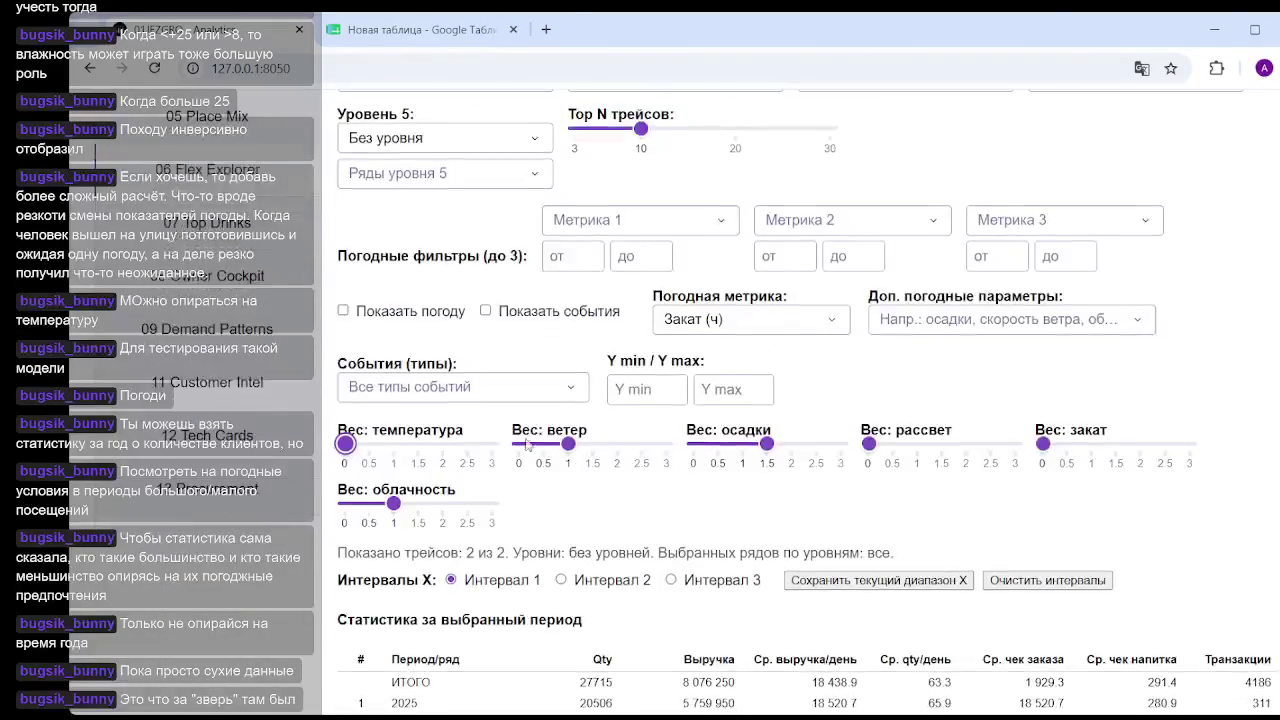
pyautogui.moveTo(357, 452); pyautogui.dragTo(495, 446)
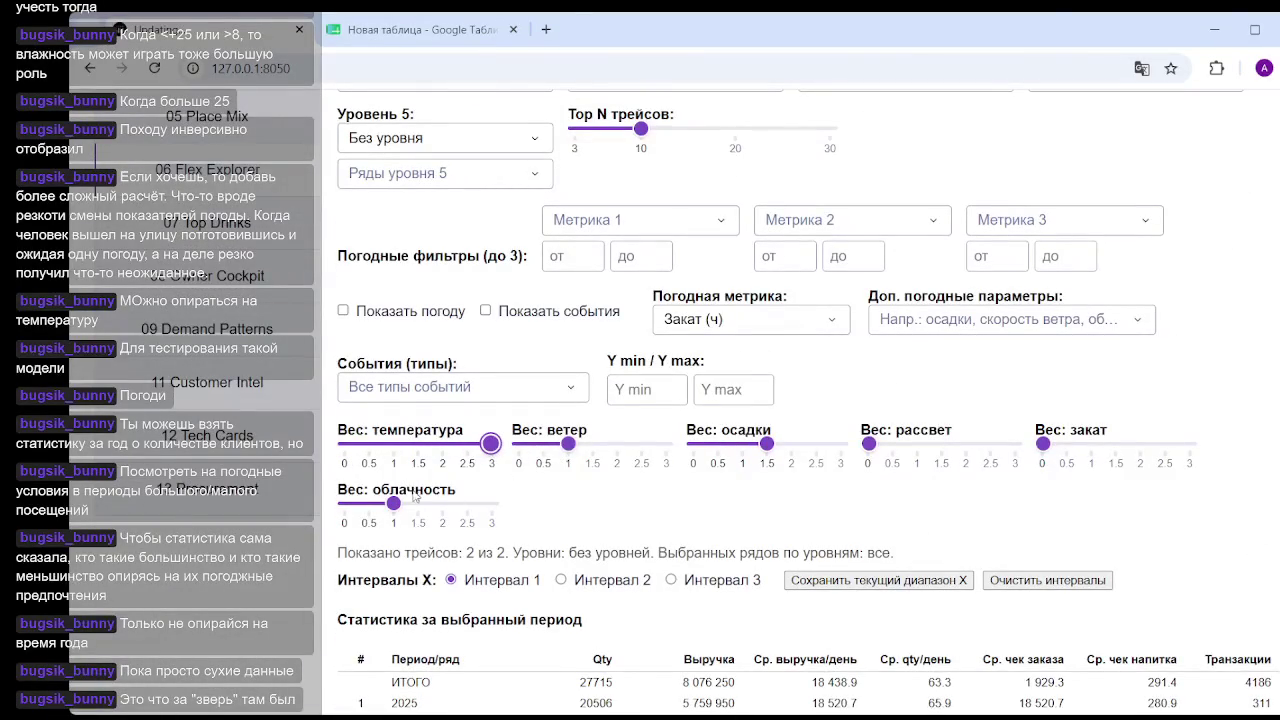
# Set the cloudiness and wind weights to 0.
pyautogui.click(343, 507)
pyautogui.moveTo(570, 445); pyautogui.dragTo(519, 445)
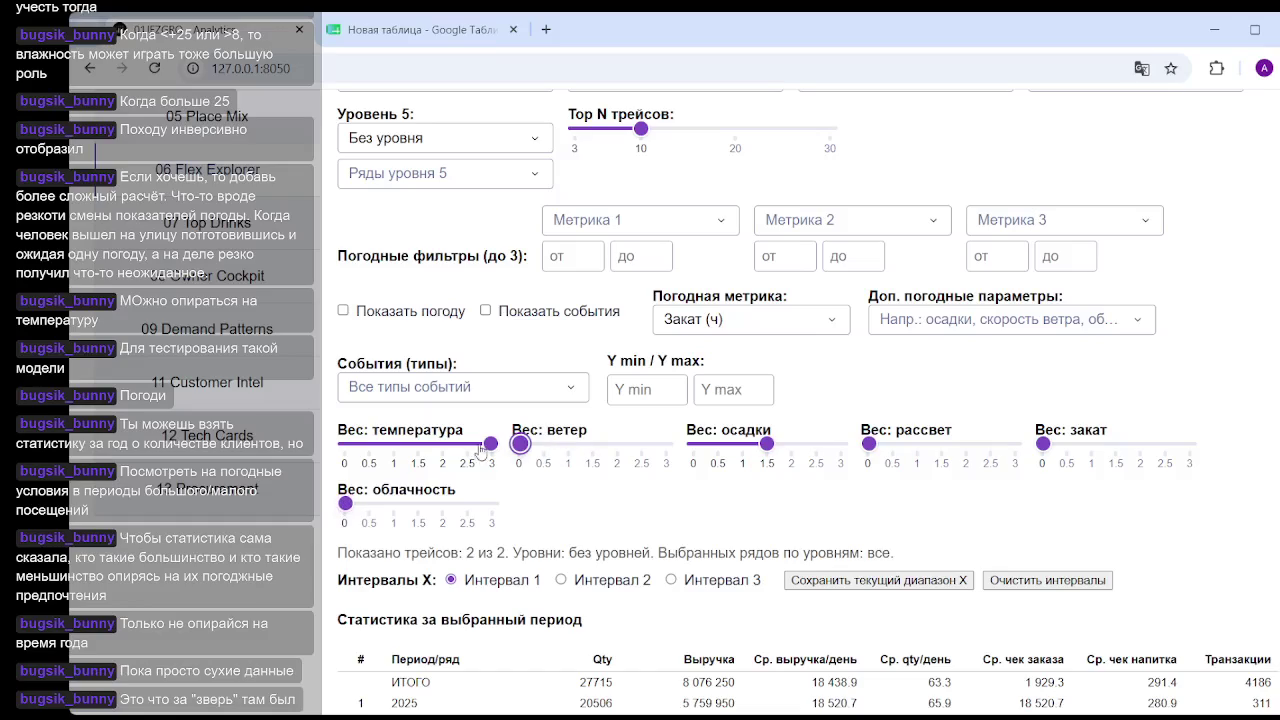
pyautogui.scroll(-10, 1138, 582)
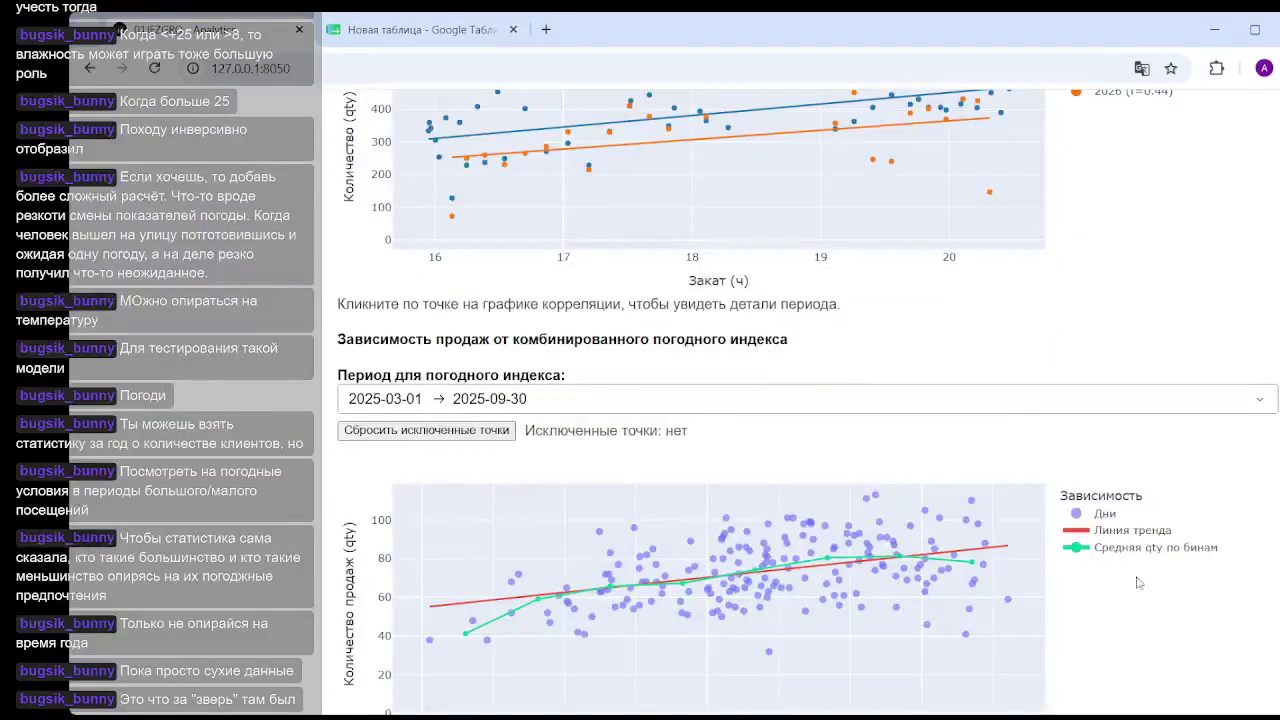
pyautogui.scroll(-2, 951, 396)
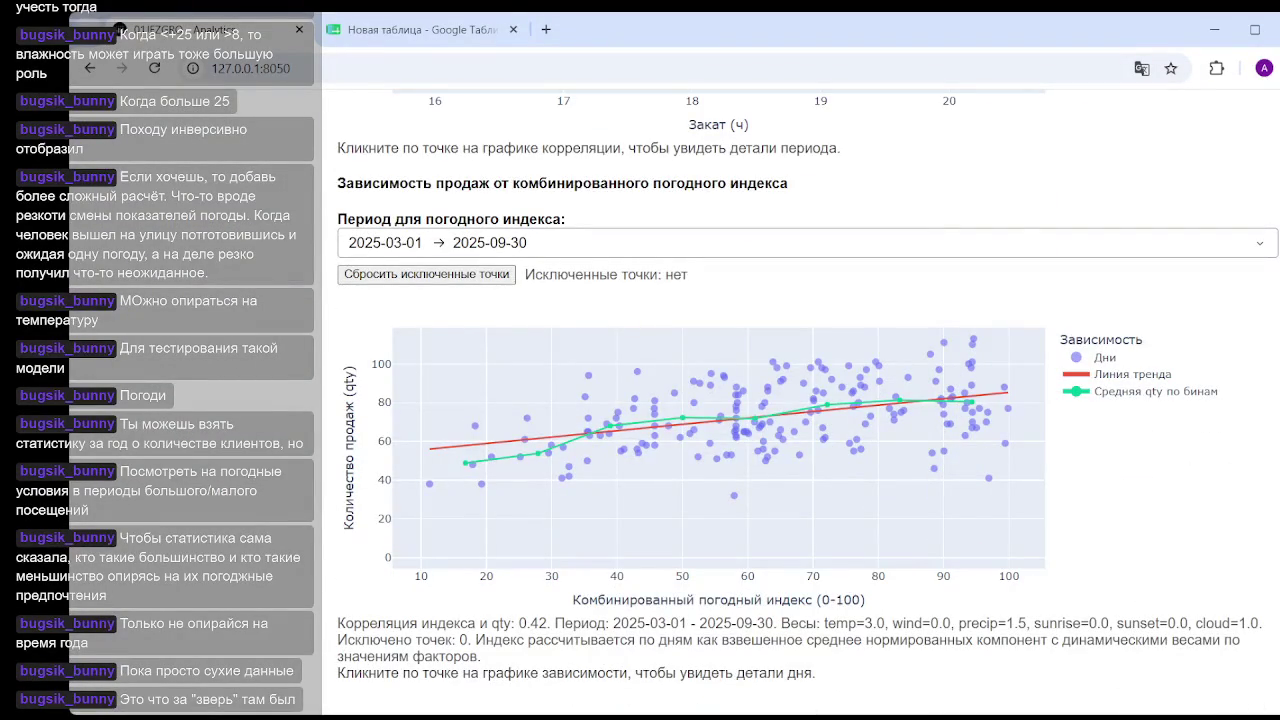
pyautogui.scroll(10, 520, 465)
# Set the precipitation weight to 0 and check the combined weather index chart.
pyautogui.moveTo(767, 465); pyautogui.dragTo(694, 465)
pyautogui.scroll(-10, 985, 326)
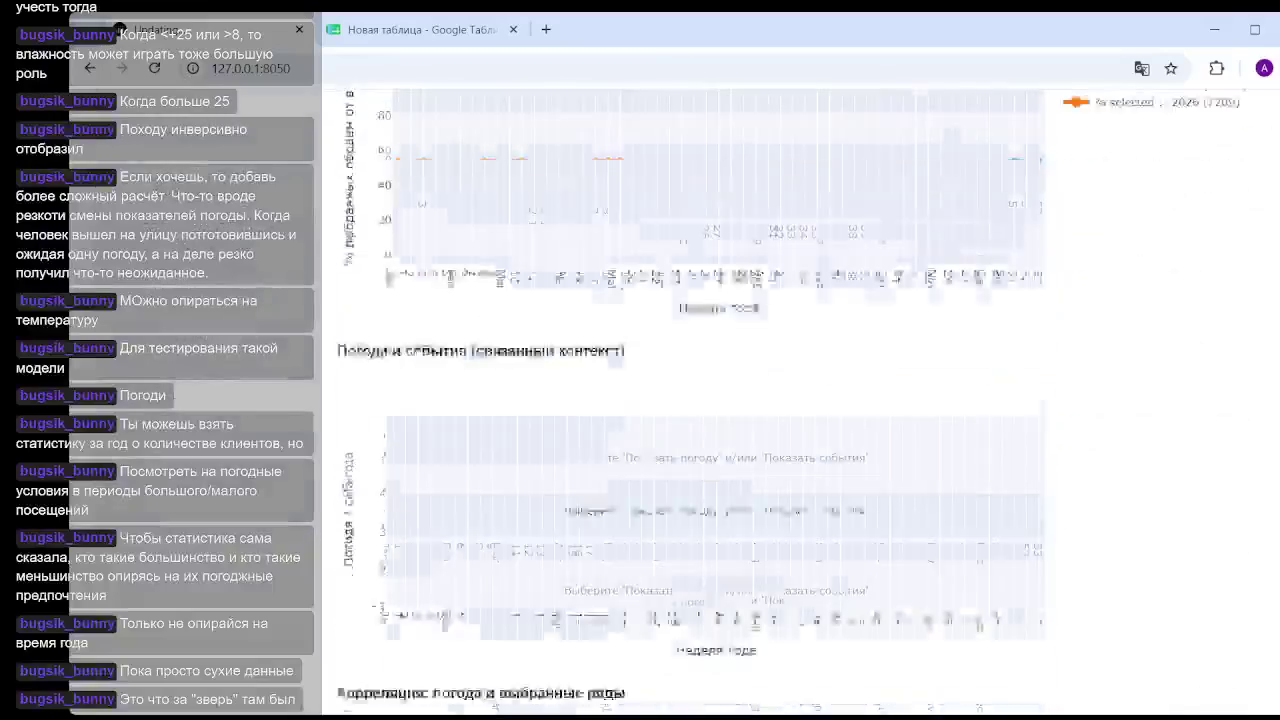
pyautogui.scroll(-5, 985, 326)
pyautogui.scroll(-2, 985, 326)
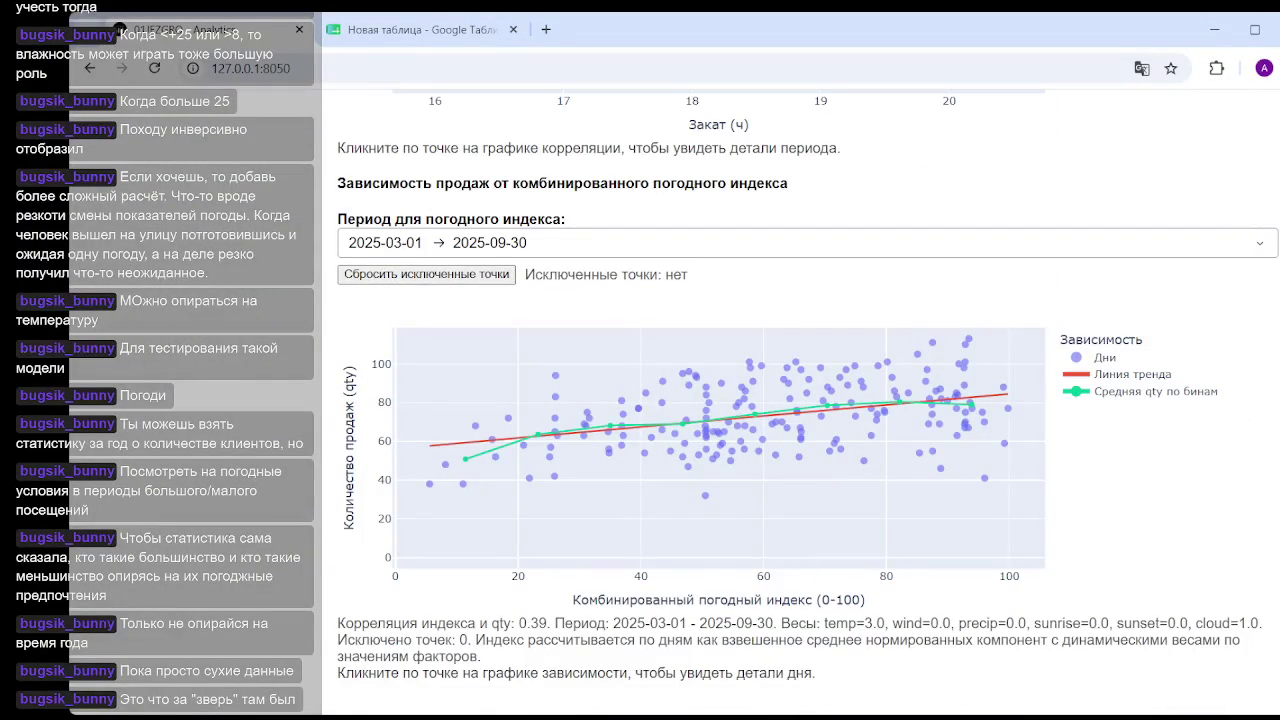
pyautogui.scroll(5, 1268, 610)
pyautogui.scroll(10, 1268, 610)
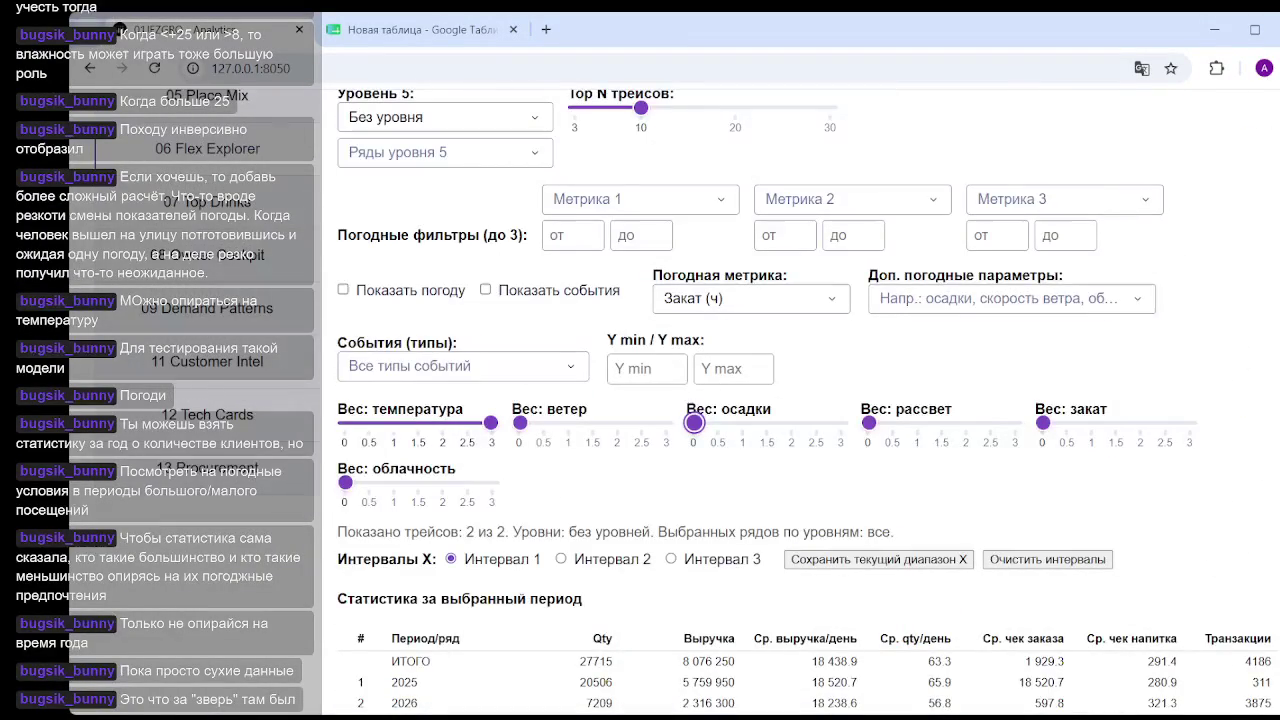
pyautogui.scroll(1, 800, 400)
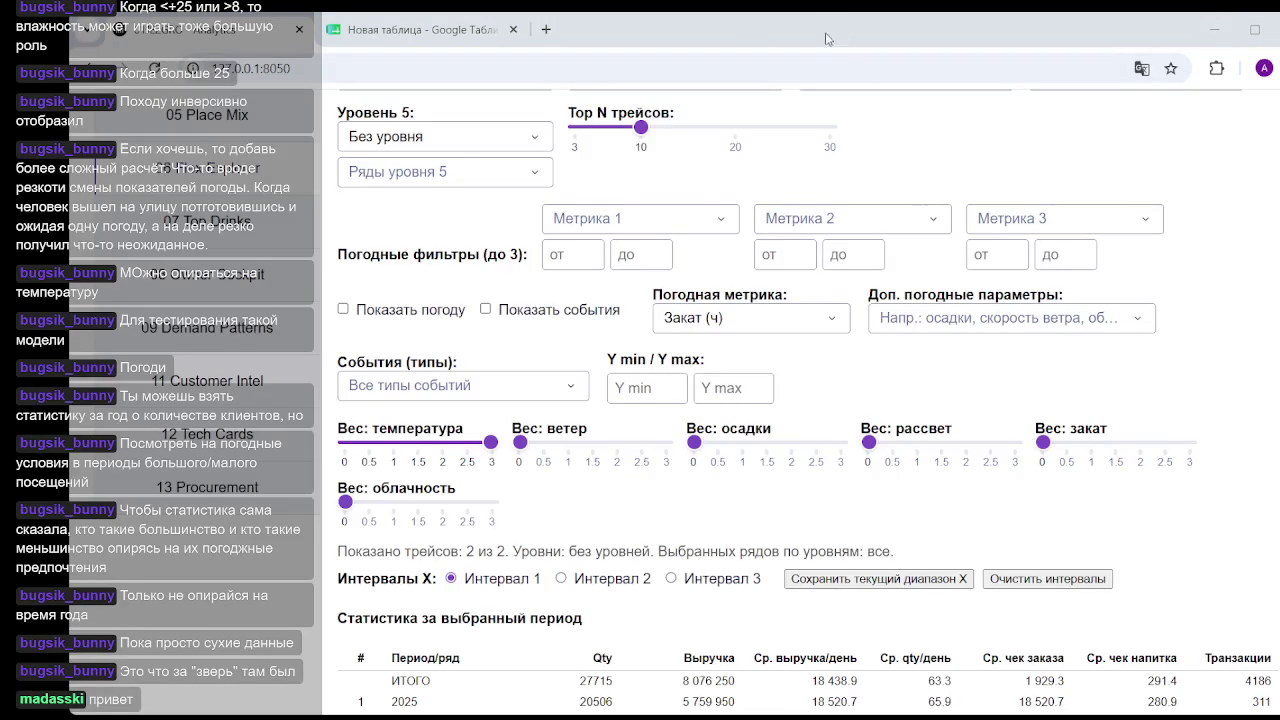
# Raise the precipitation weight to 3 and check the index chart.
pyautogui.moveTo(710, 443); pyautogui.dragTo(839, 442)
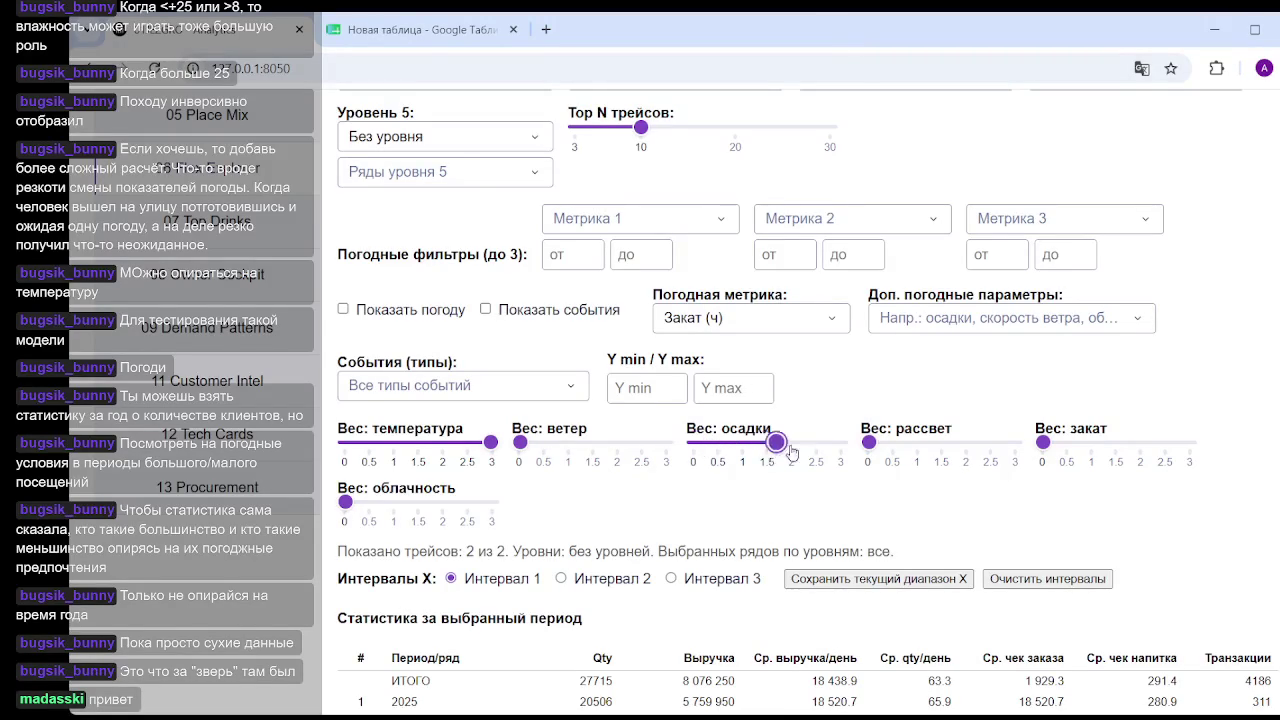
pyautogui.scroll(-3, 839, 442)
pyautogui.scroll(-10, 839, 442)
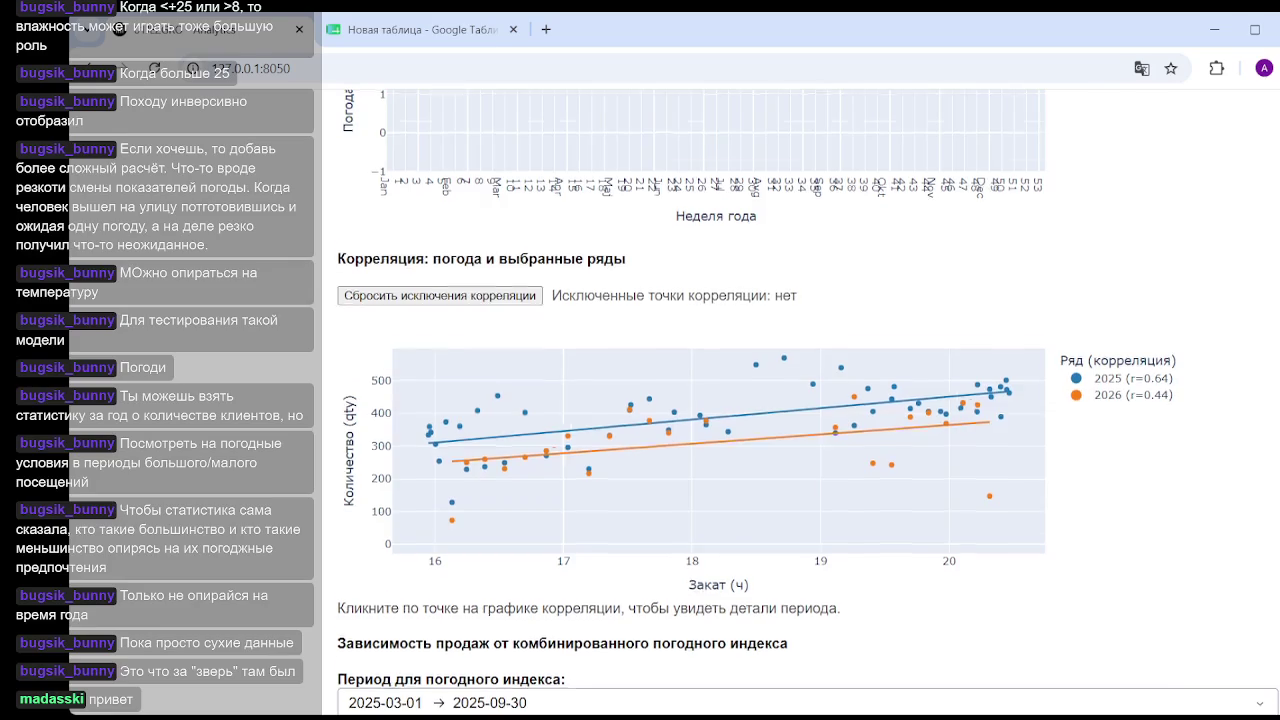
pyautogui.scroll(-4, 800, 400)
pyautogui.scroll(-1, 800, 400)
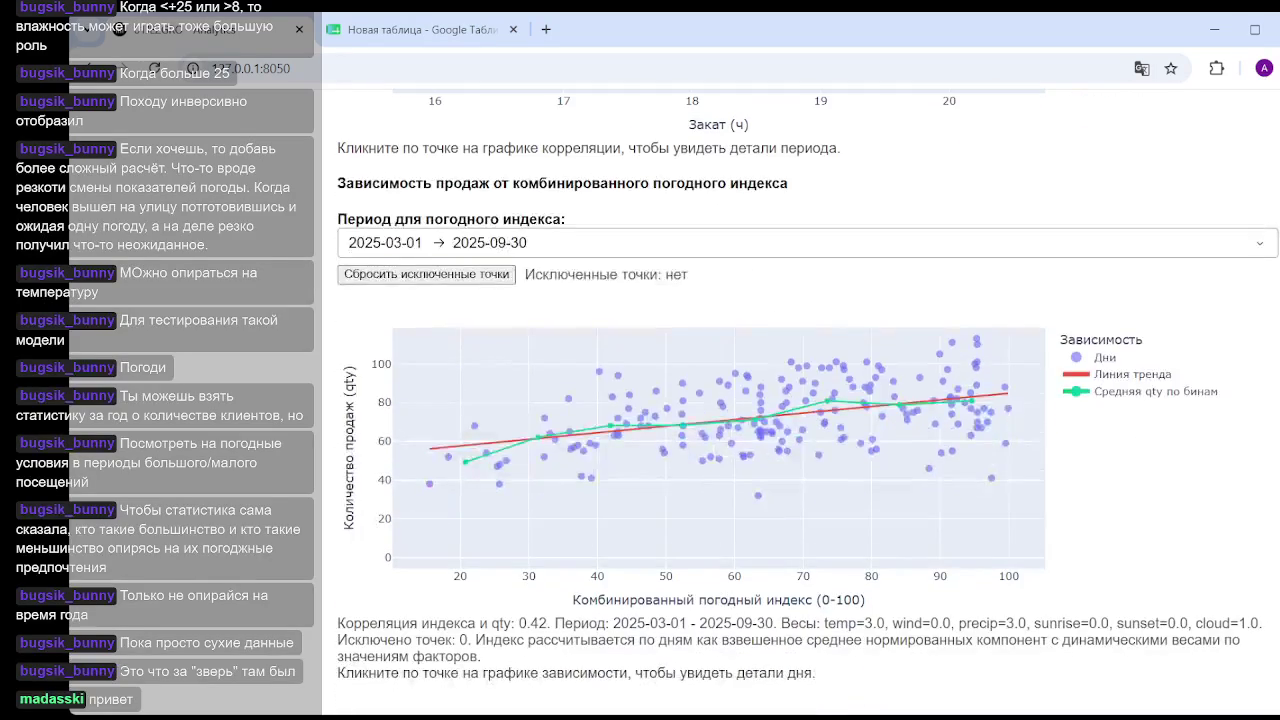
pyautogui.scroll(10, 800, 400)
pyautogui.scroll(10, 800, 400)
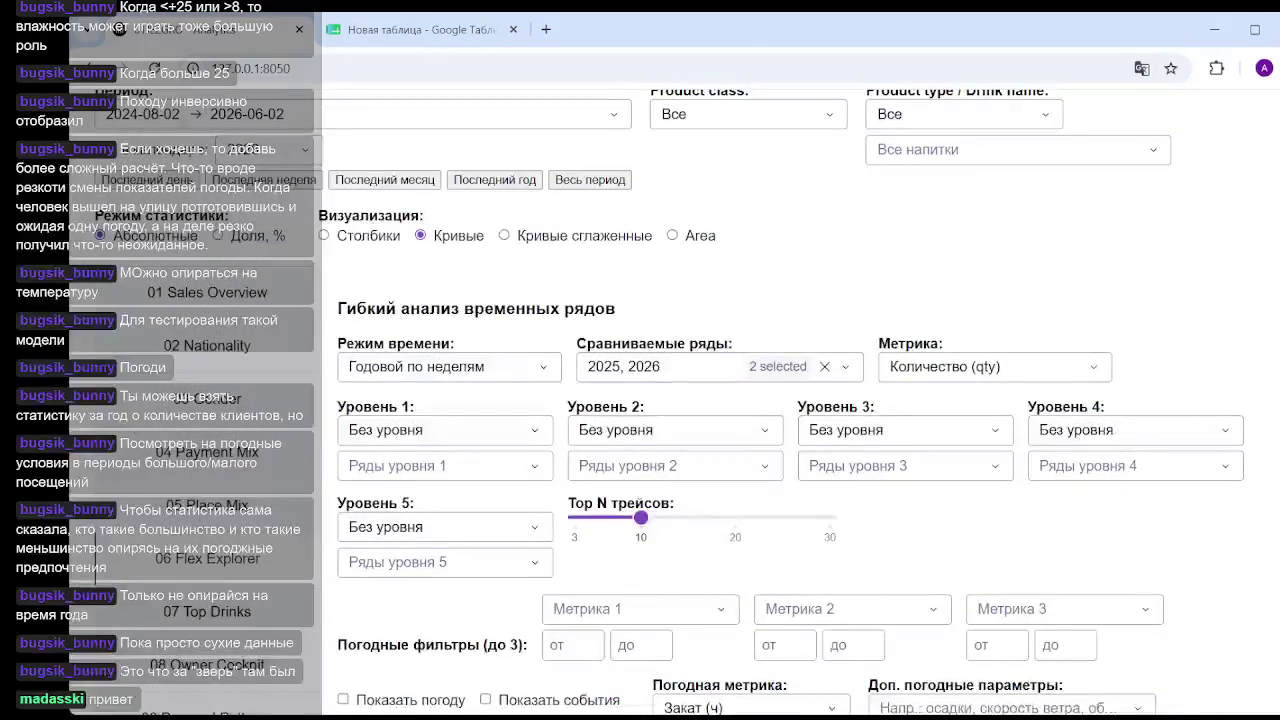
pyautogui.scroll(2, 800, 400)
pyautogui.scroll(-4, 800, 400)
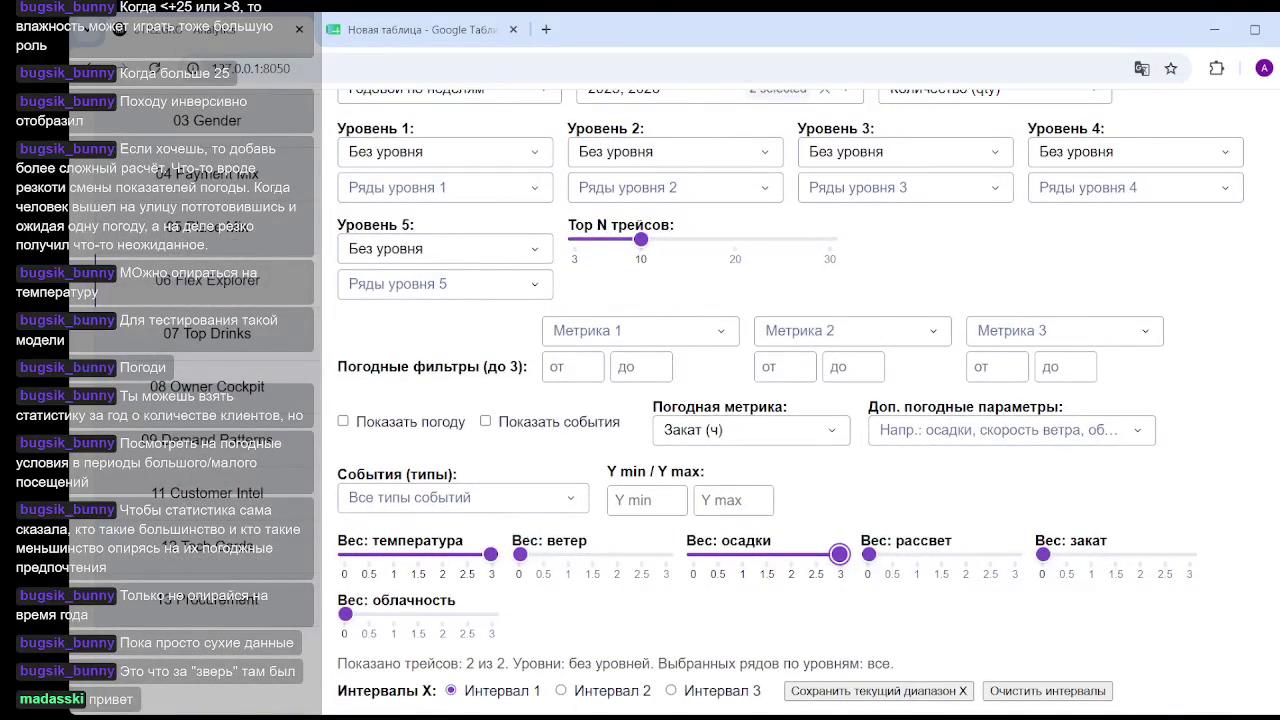
pyautogui.scroll(-1, 1263, 240)
# Lower the precipitation weight to about 1.
pyautogui.moveTo(839, 501); pyautogui.dragTo(741, 503)
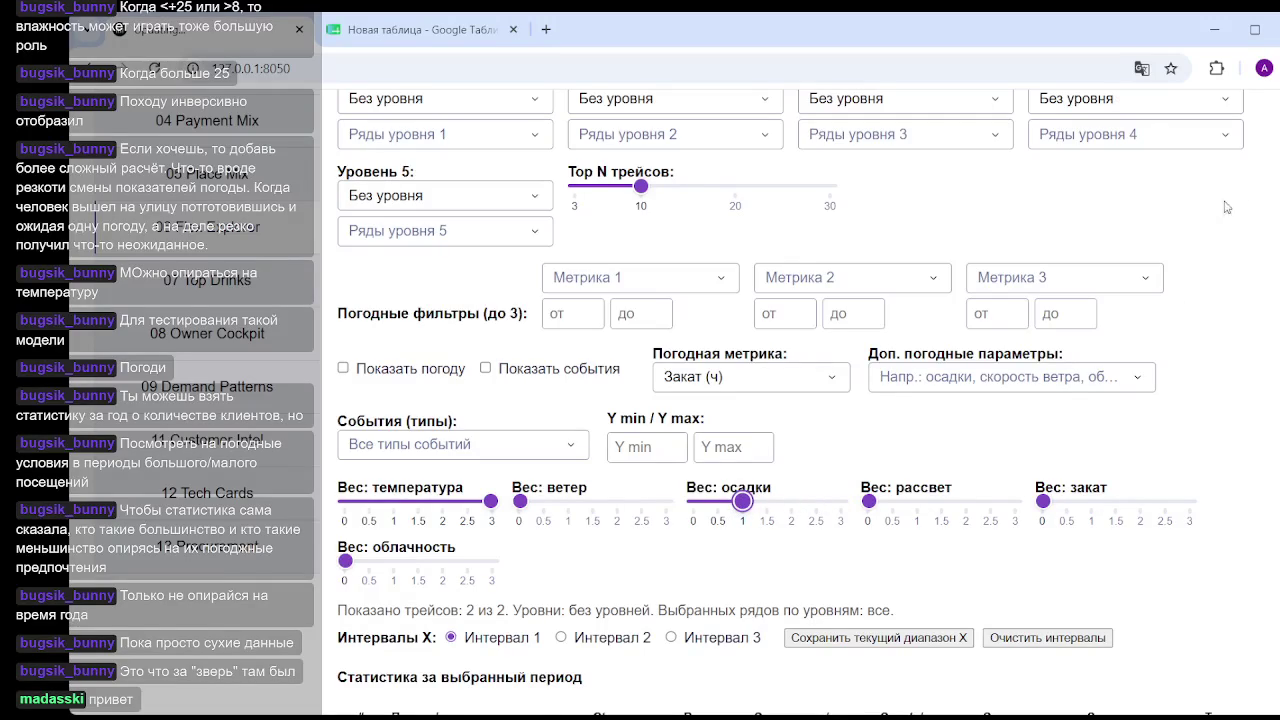
pyautogui.scroll(-10, 848, 423)
pyautogui.scroll(-5, 848, 423)
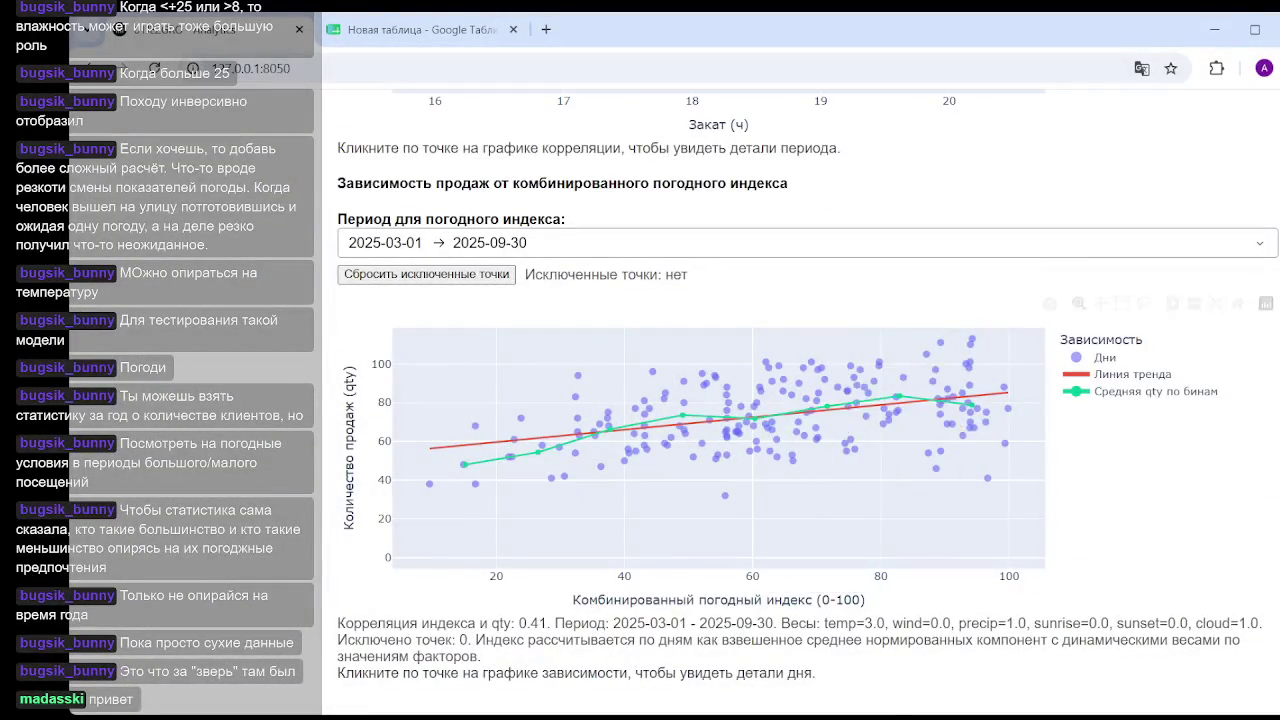
pyautogui.scroll(5, 780, 470)
pyautogui.scroll(5, 527, 395)
pyautogui.scroll(3, 527, 395)
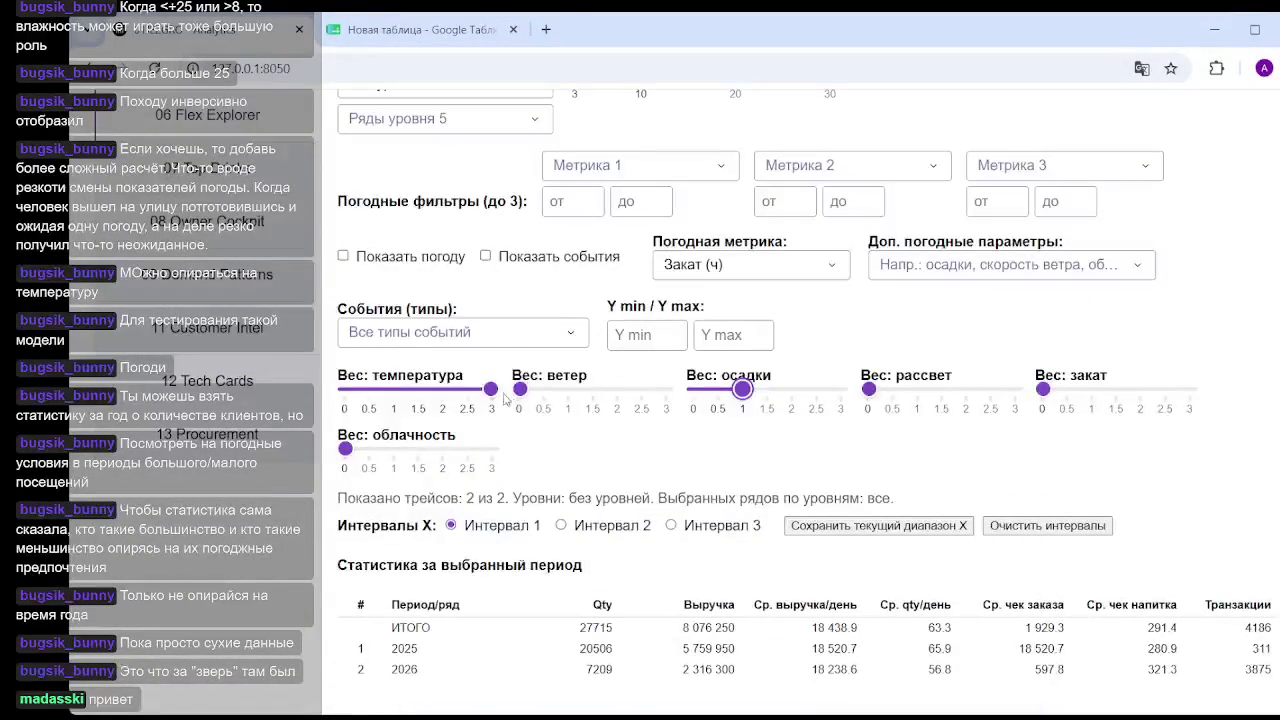
# Raise the wind weight to about 2 and recheck the chart.
pyautogui.moveTo(521, 389); pyautogui.dragTo(596, 397)
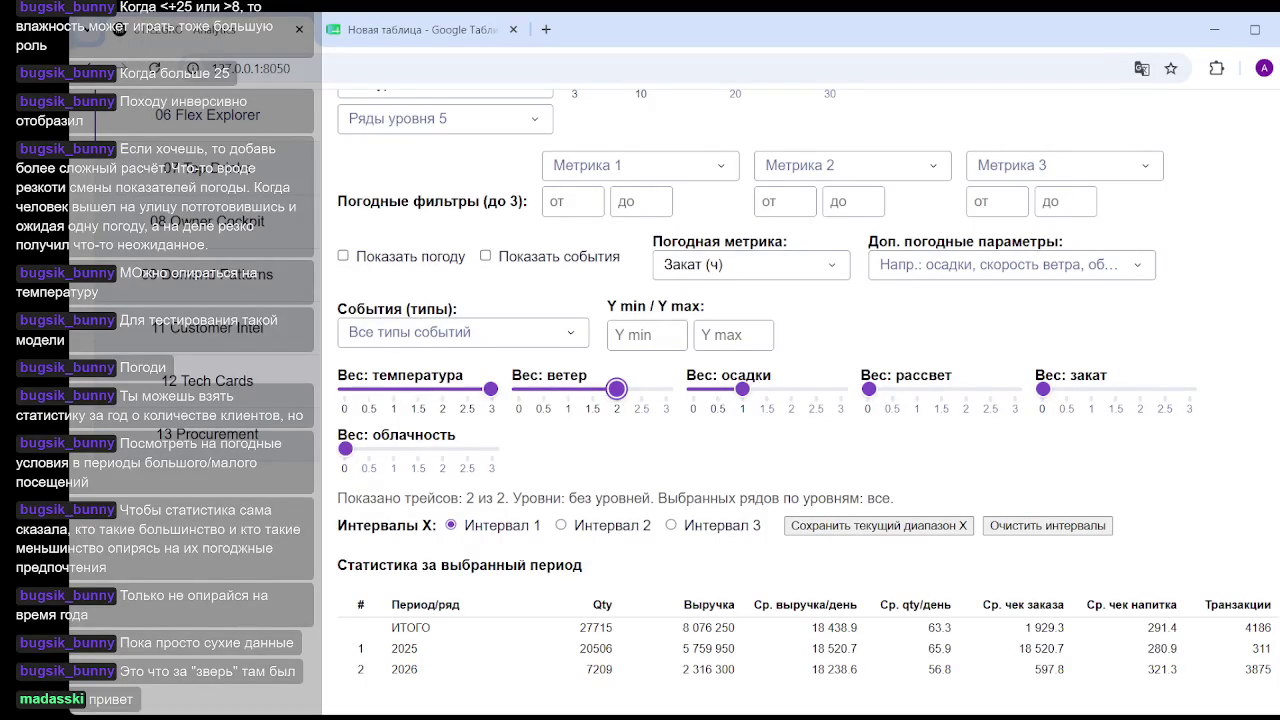
pyautogui.scroll(-2, 616, 389)
pyautogui.scroll(-5, 616, 389)
pyautogui.scroll(-3, 616, 389)
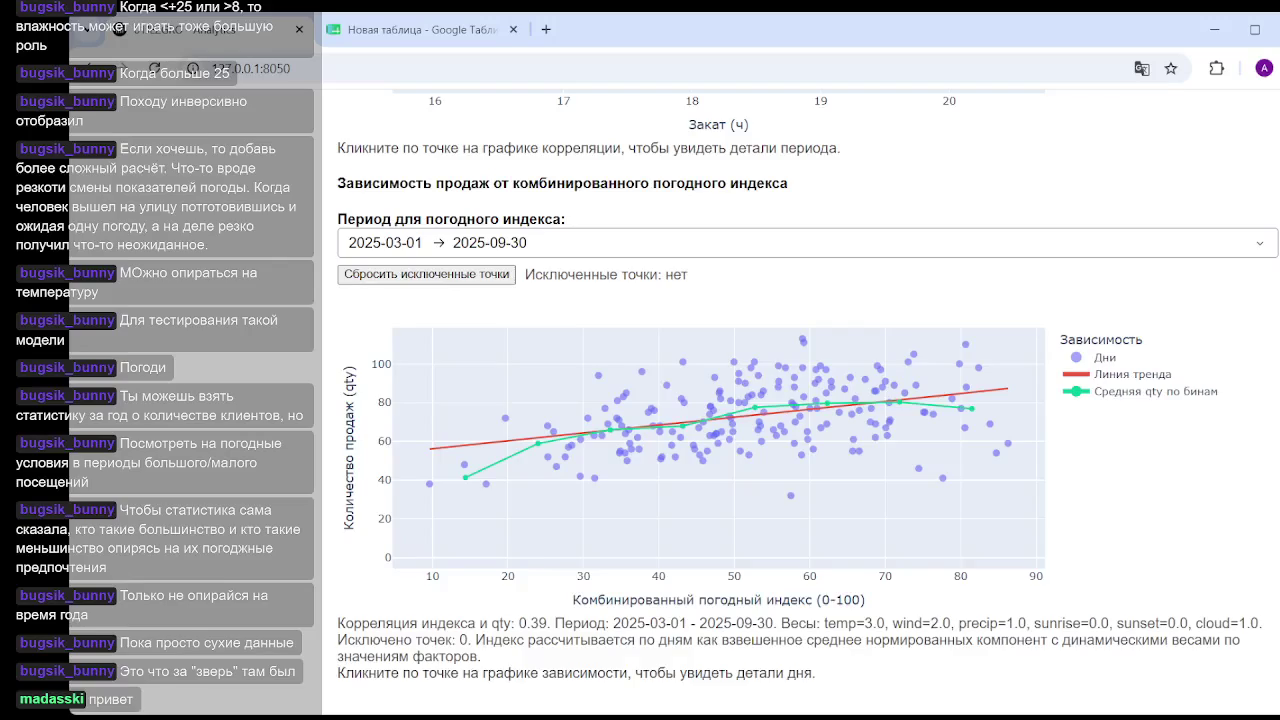
pyautogui.scroll(3, 616, 389)
pyautogui.scroll(3, 616, 389)
pyautogui.scroll(2, 616, 389)
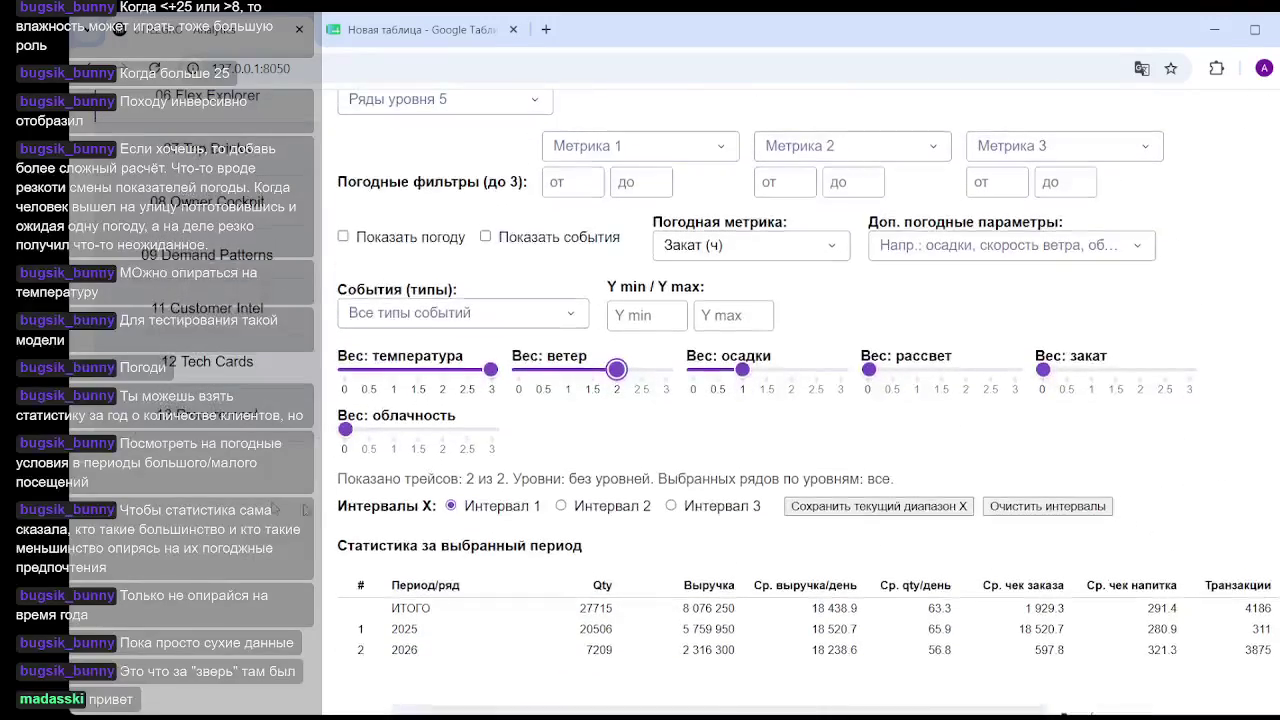
# Give cloudiness a weight of about 1.4.
pyautogui.moveTo(345, 429); pyautogui.dragTo(413, 430)
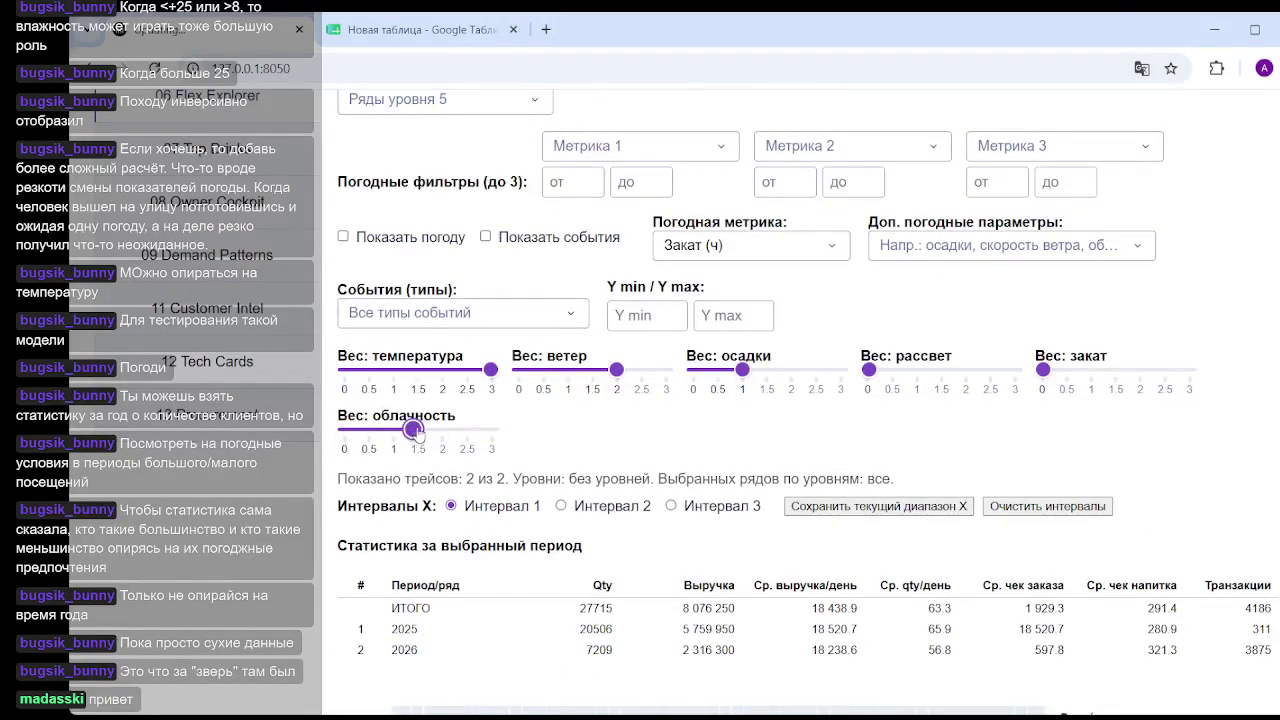
pyautogui.scroll(-4, 662, 474)
pyautogui.scroll(-3, 662, 474)
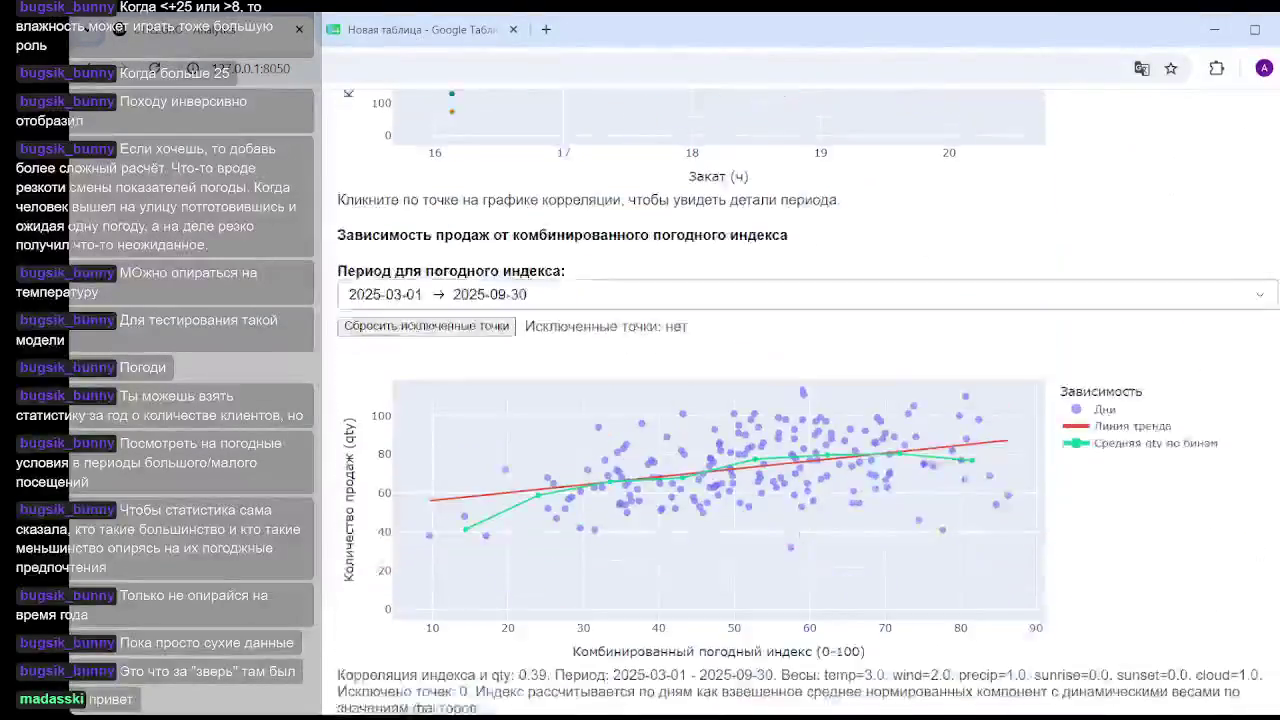
pyautogui.scroll(-1, 662, 474)
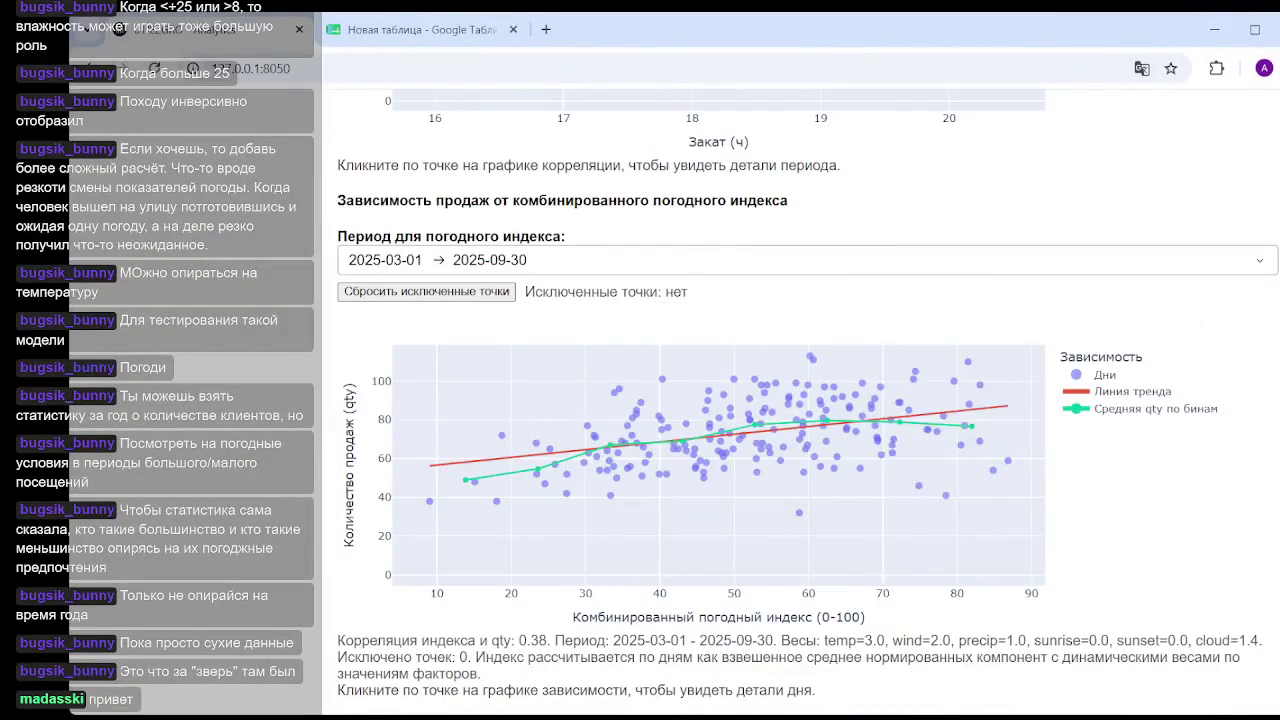
pyautogui.scroll(6, 805, 473)
pyautogui.scroll(3, 805, 473)
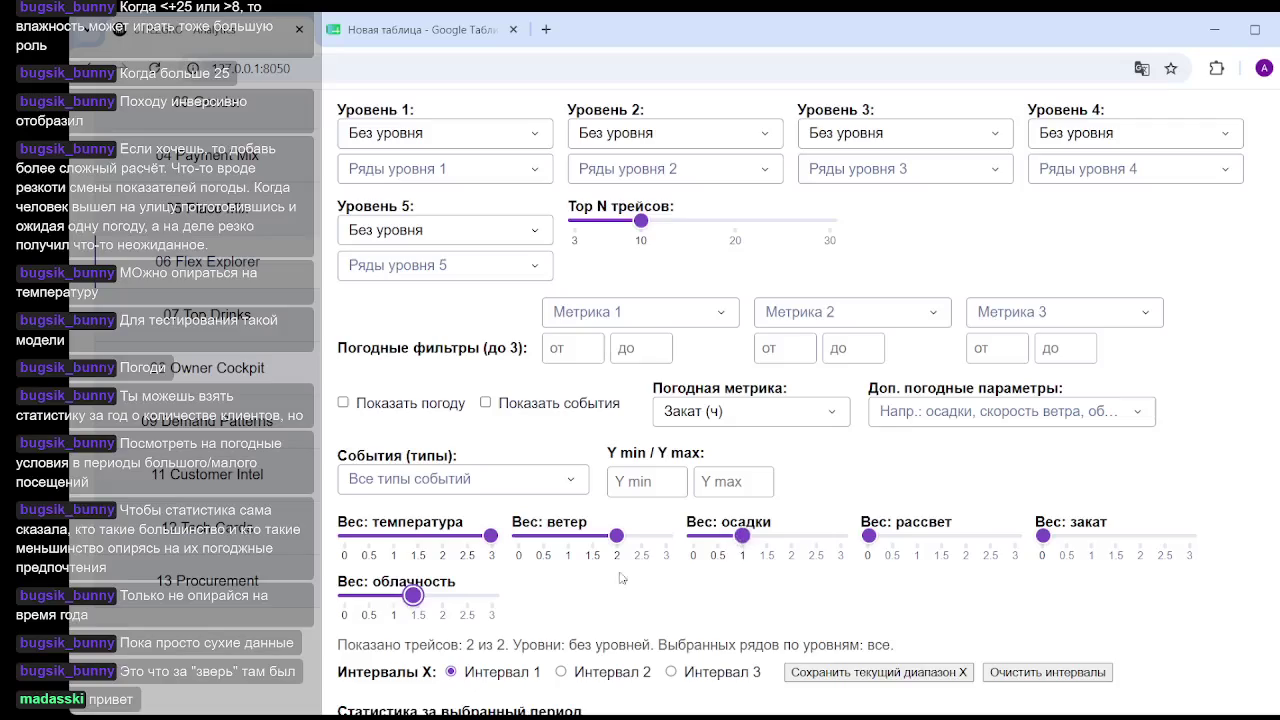
# Raise the cloudiness weight to 3.
pyautogui.moveTo(415, 596)
pyautogui.mouseDown()
pyautogui.moveTo(481, 602)
pyautogui.moveTo(909, 562)
pyautogui.mouseUp()
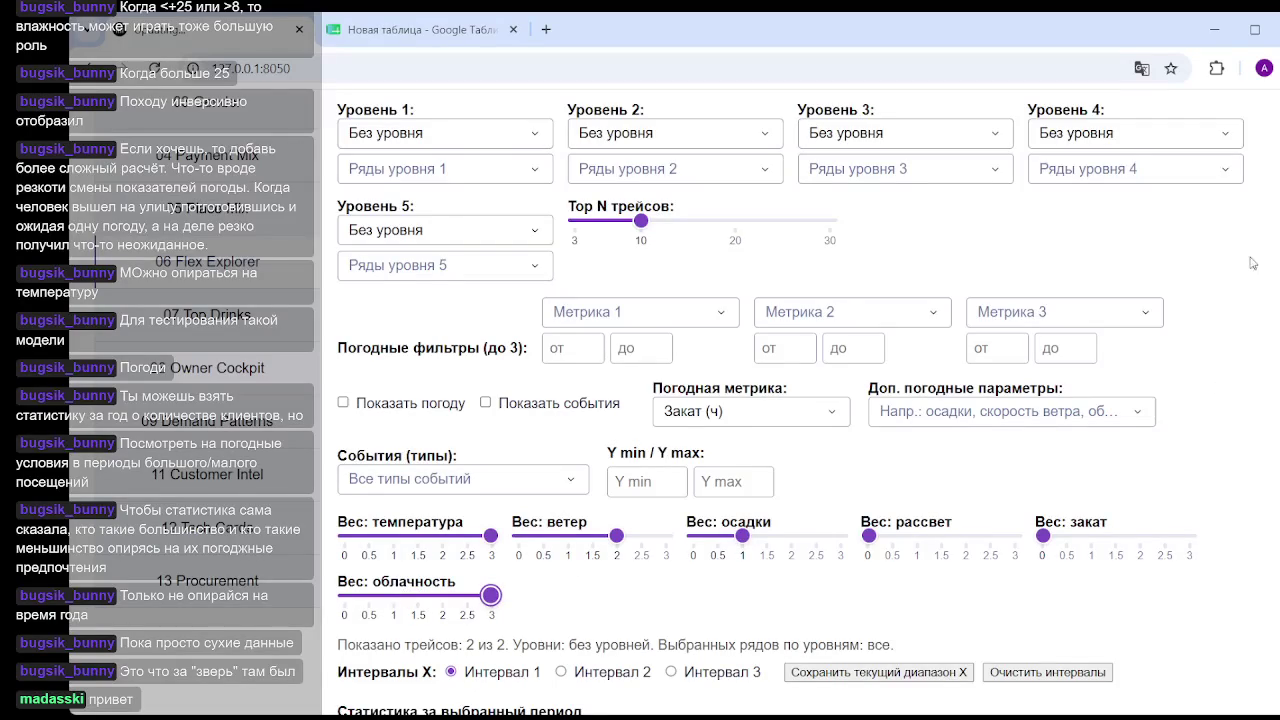
pyautogui.scroll(-8, 1143, 476)
pyautogui.scroll(-2, 1143, 476)
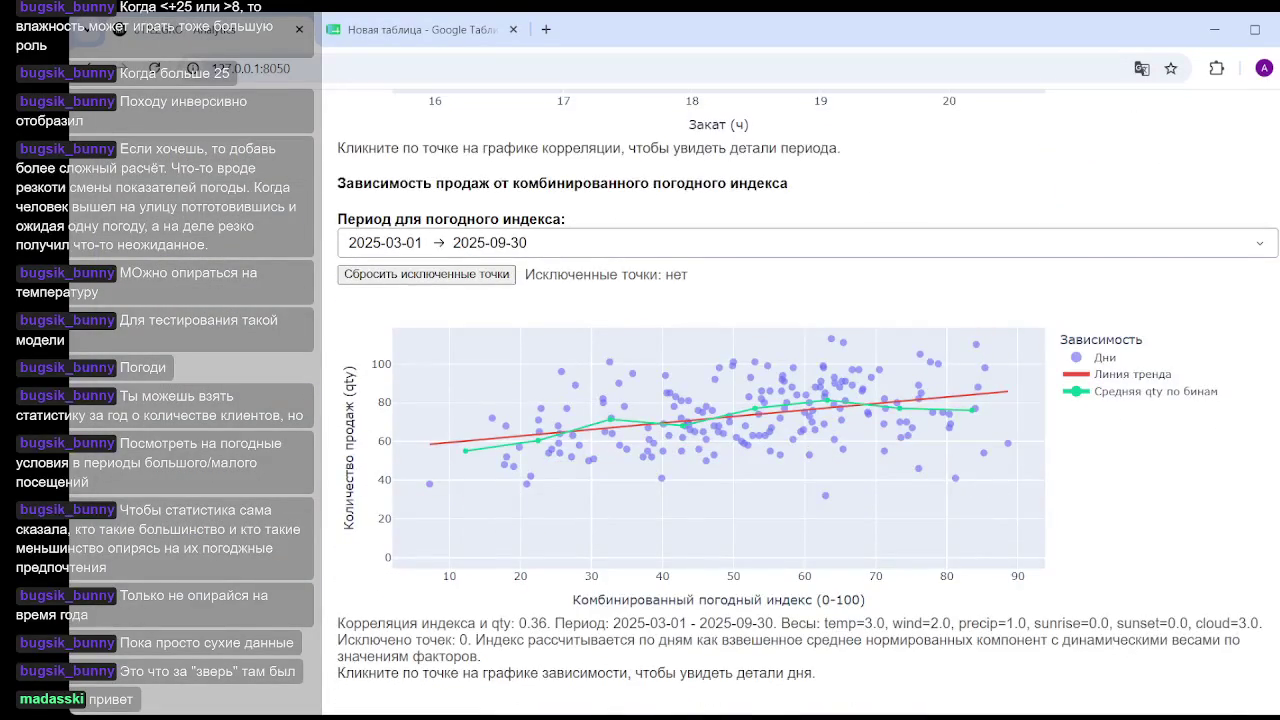
pyautogui.scroll(1, 982, 496)
pyautogui.scroll(10, 982, 496)
pyautogui.scroll(5, 700, 400)
pyautogui.scroll(4, 700, 400)
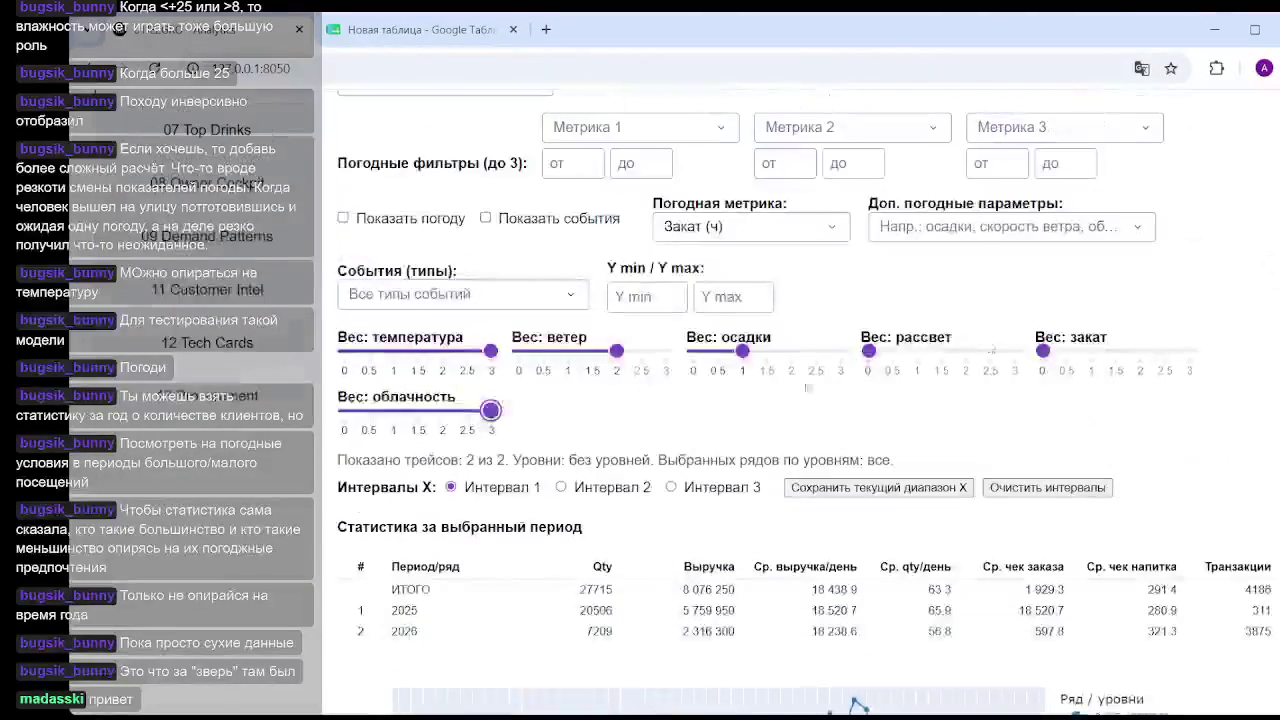
# Drag a weight slider back down to its minimum and recheck the chart.
pyautogui.moveTo(490, 411); pyautogui.dragTo(340, 424)
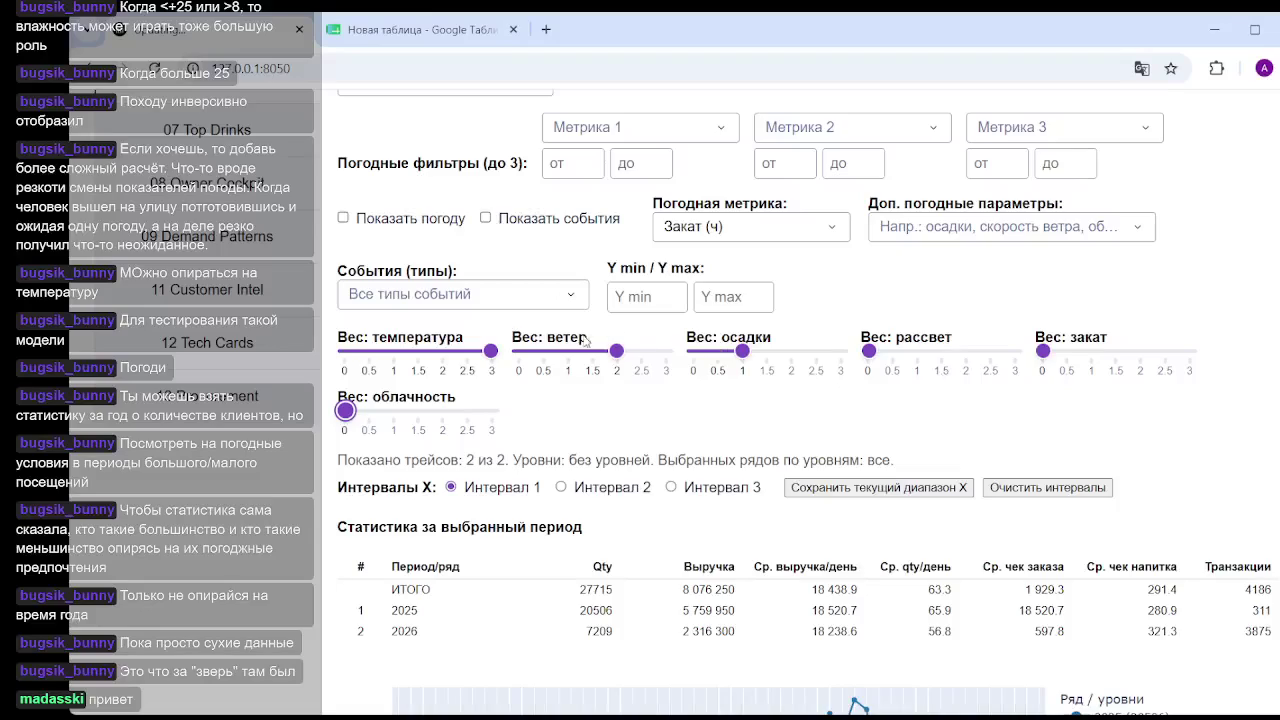
pyautogui.scroll(-10, 1263, 622)
pyautogui.scroll(-5, 1263, 622)
pyautogui.scroll(-2, 1263, 622)
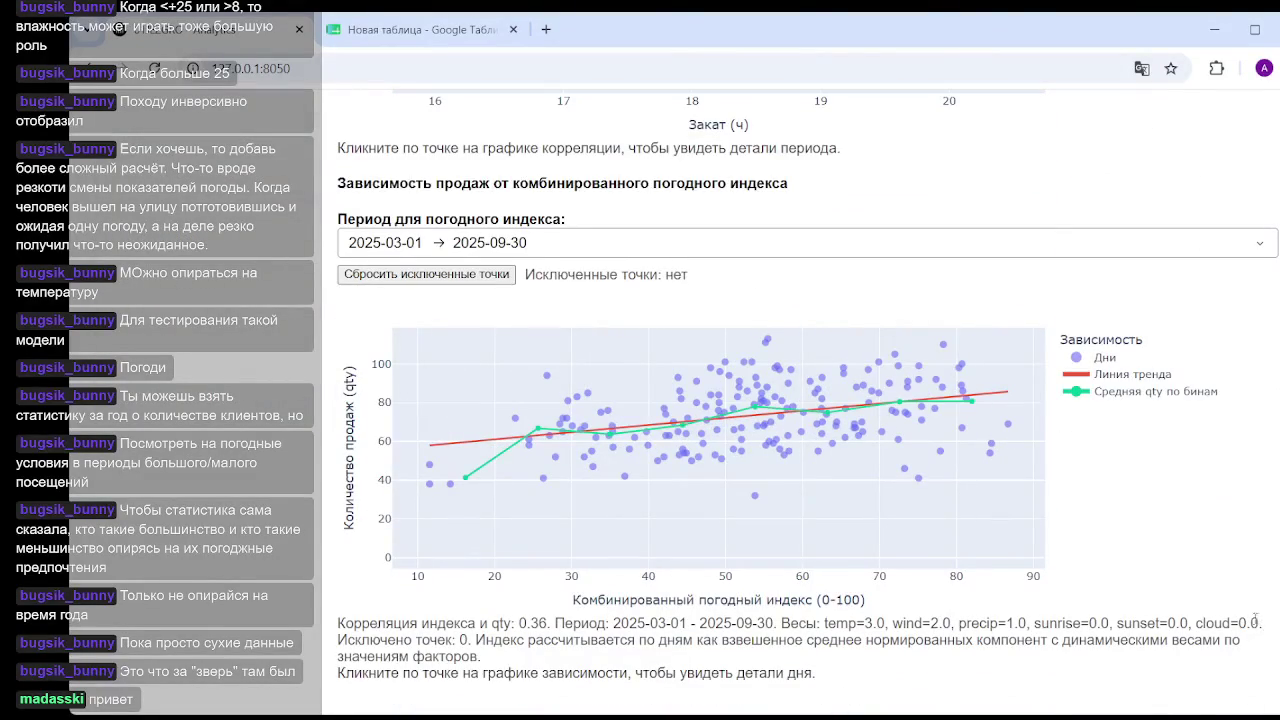
pyautogui.scroll(1, 614, 446)
pyautogui.scroll(12, 614, 446)
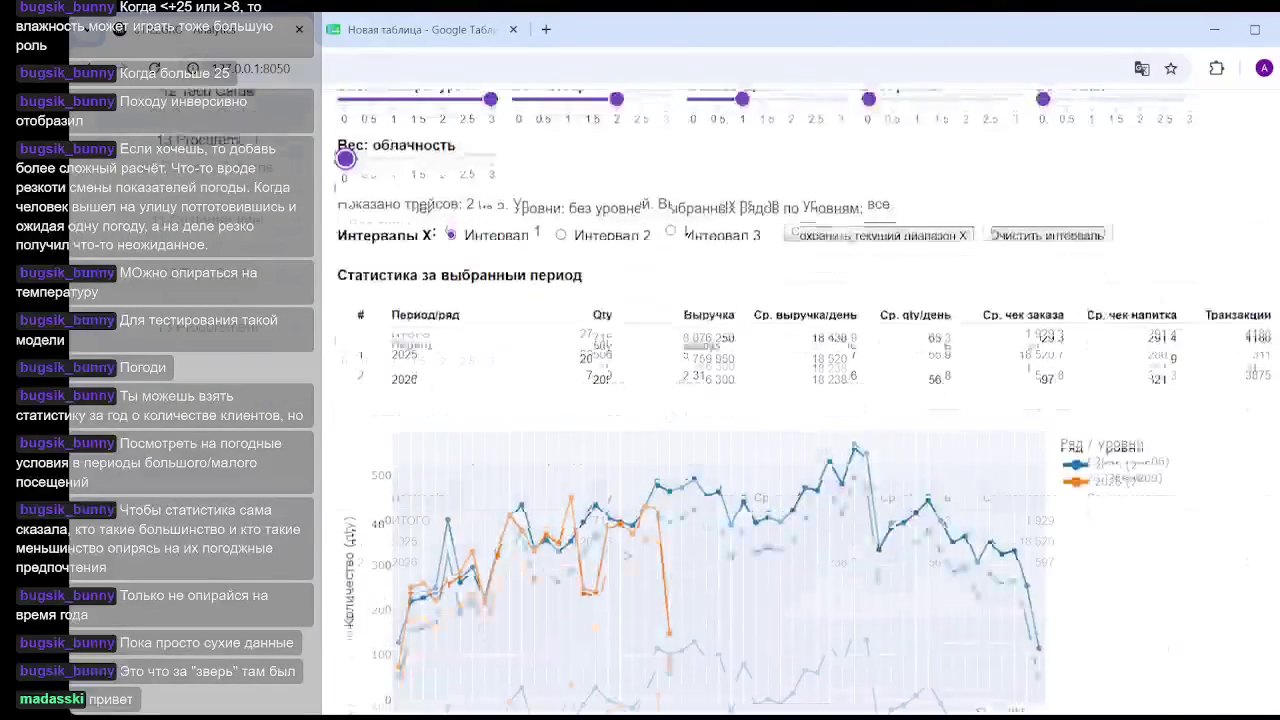
pyautogui.scroll(3, 614, 446)
# Return the wind weight to zero, then set it to 1, giving correlation 0.38.
pyautogui.moveTo(614, 440); pyautogui.dragTo(519, 436)
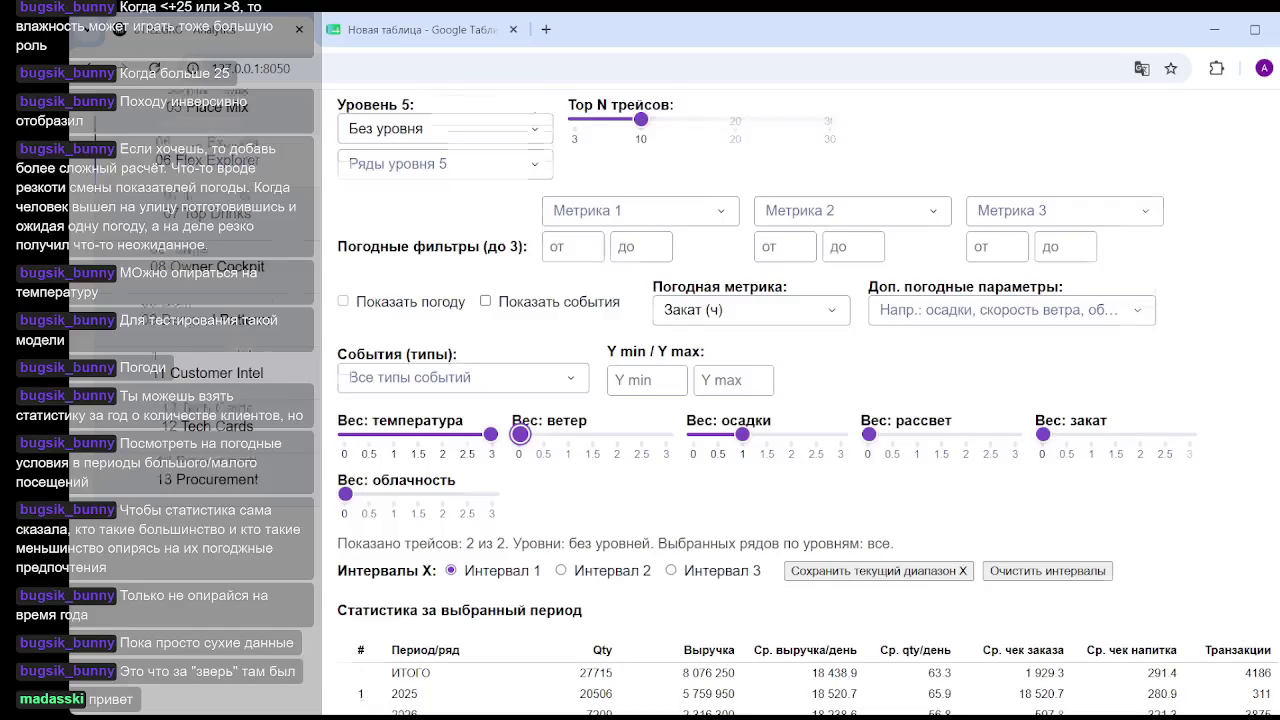
pyautogui.scroll(-15, 1081, 495)
pyautogui.scroll(-1, 1081, 495)
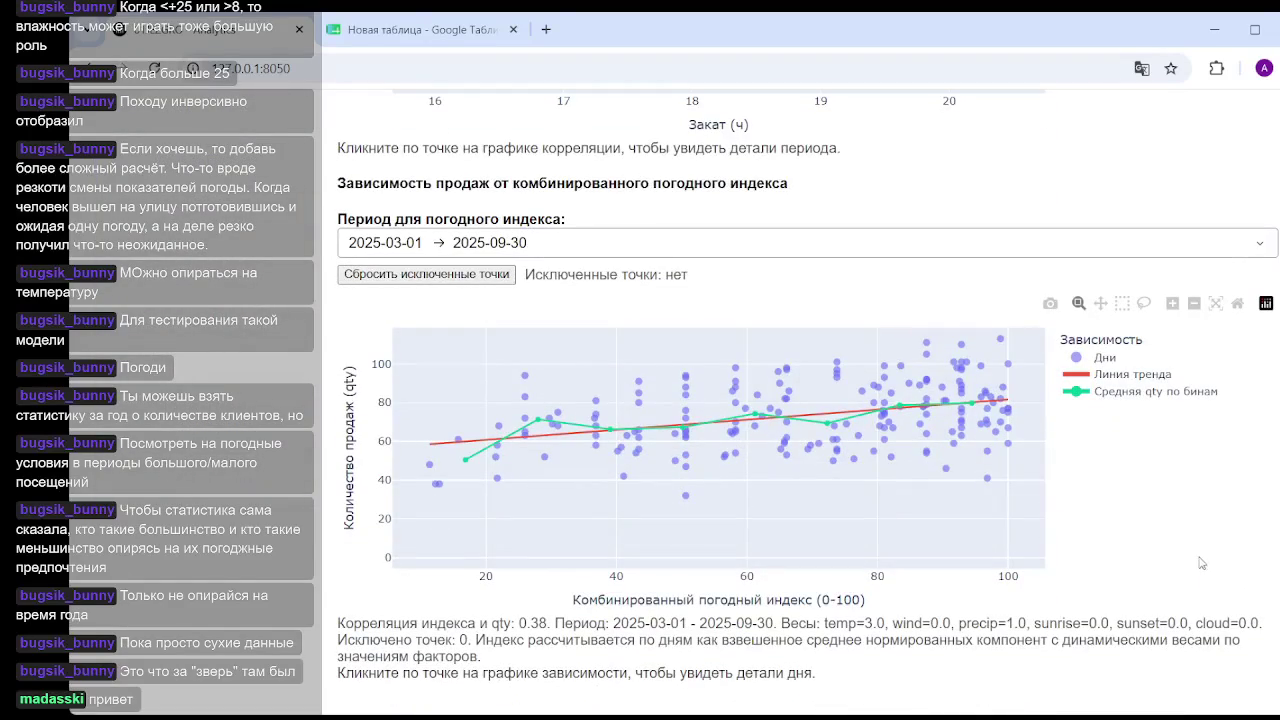
pyautogui.scroll(5, 896, 270)
pyautogui.scroll(7, 896, 270)
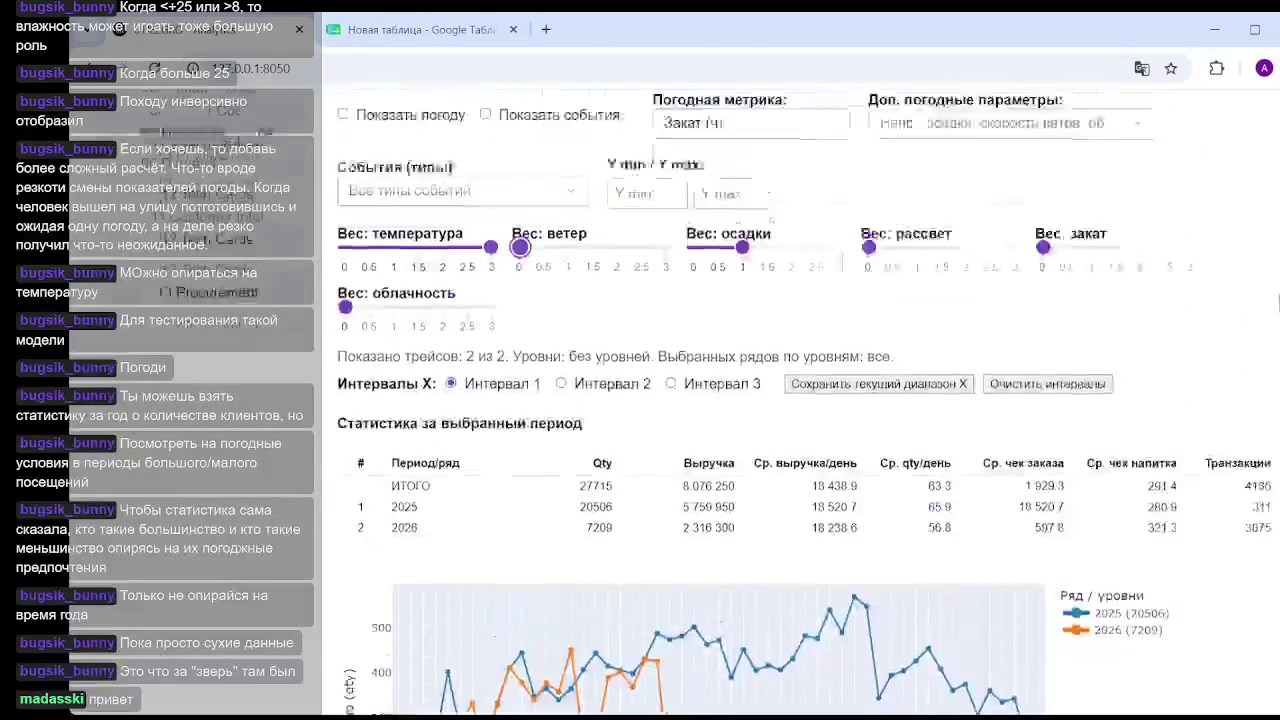
pyautogui.scroll(3, 896, 270)
pyautogui.moveTo(519, 351); pyautogui.dragTo(568, 351)
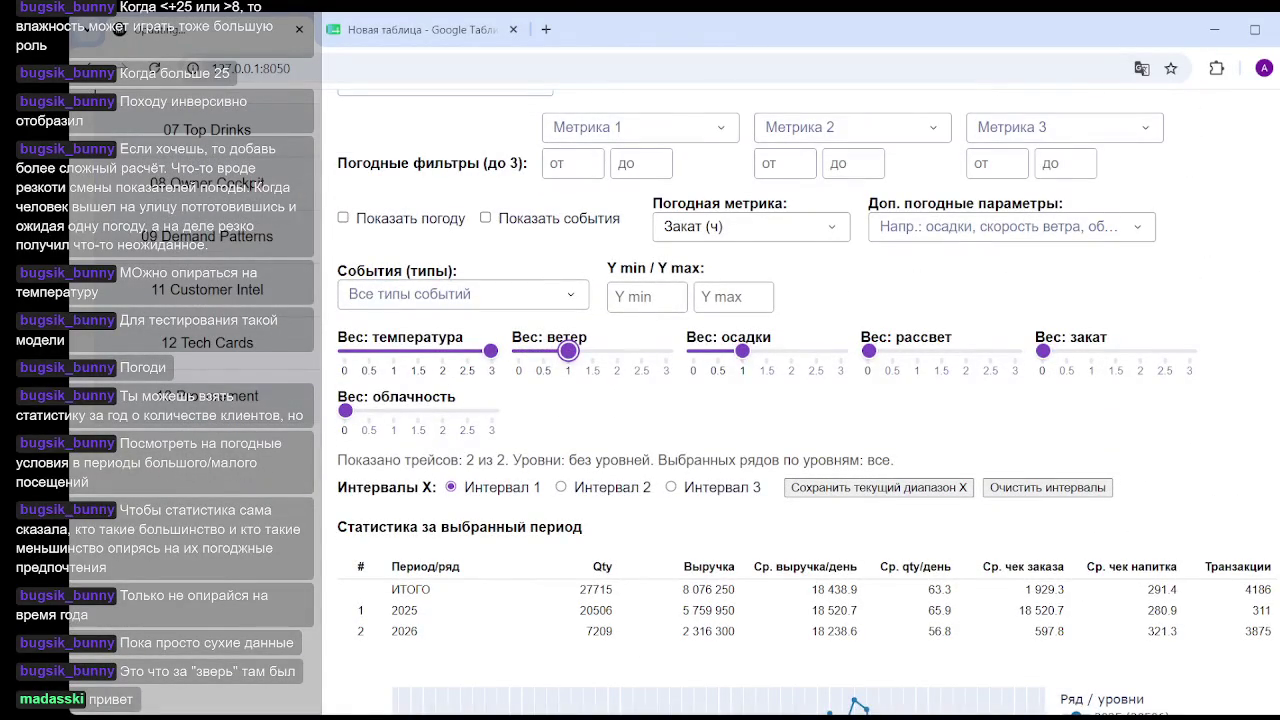
pyautogui.scroll(-10, 577, 391)
pyautogui.scroll(-5, 577, 391)
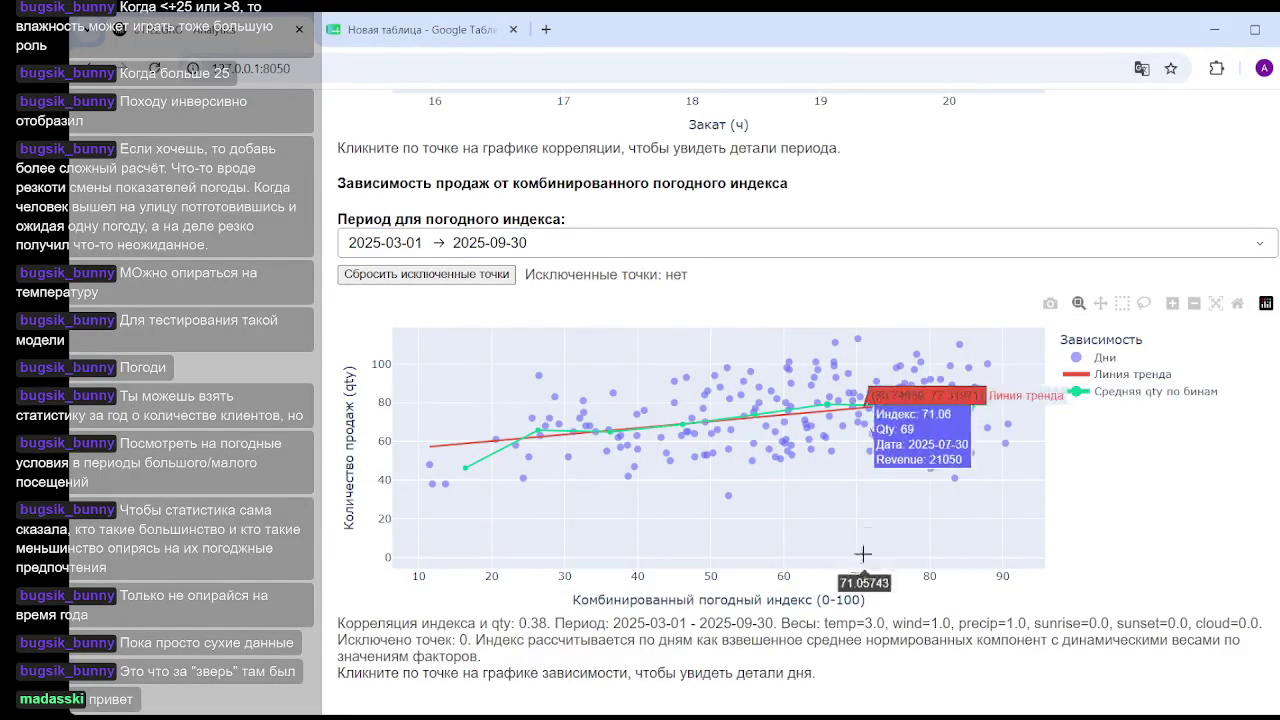
# Start the weather-index period on 1 January 2025.
pyautogui.click(525, 243)
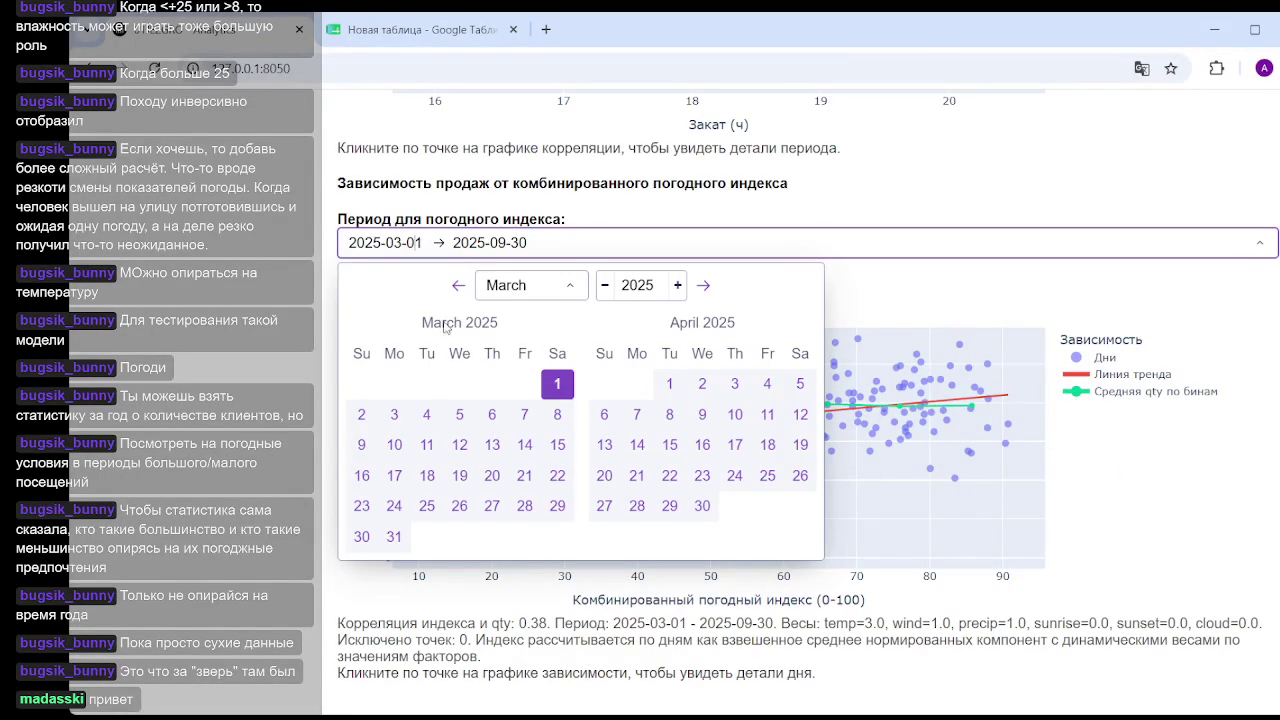
pyautogui.click(457, 286)
pyautogui.click(457, 286)
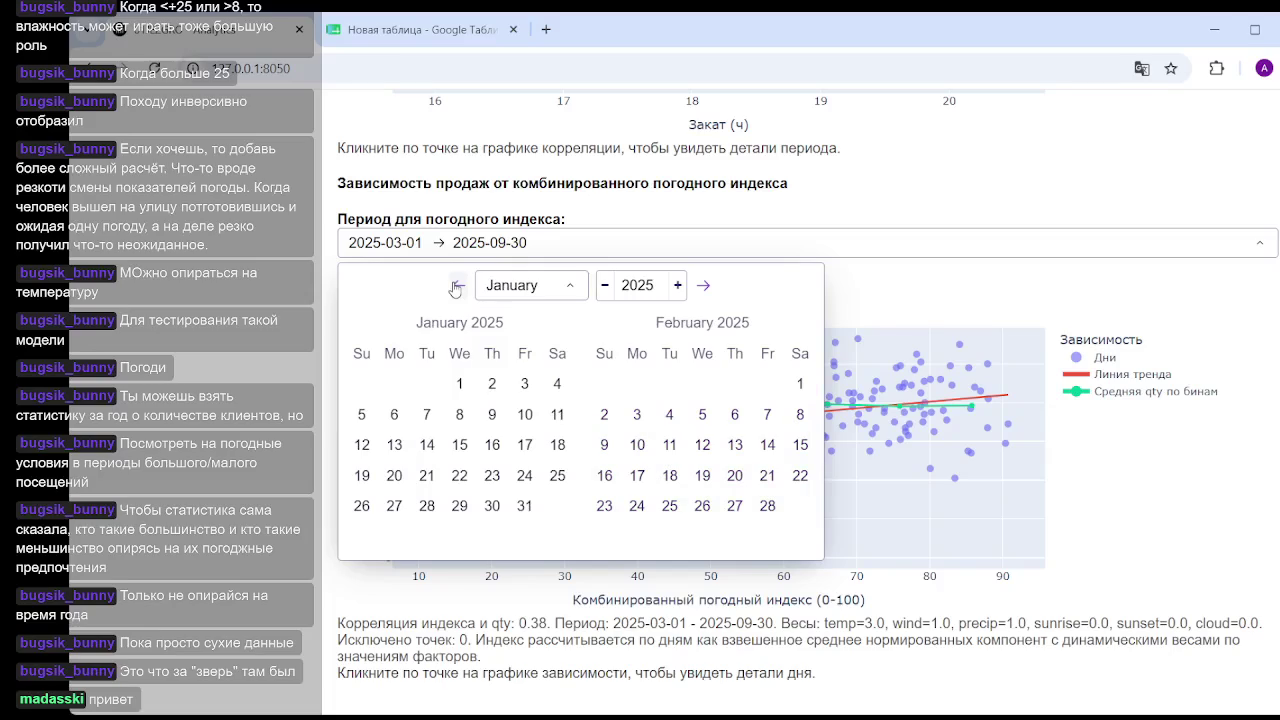
pyautogui.click(459, 384)
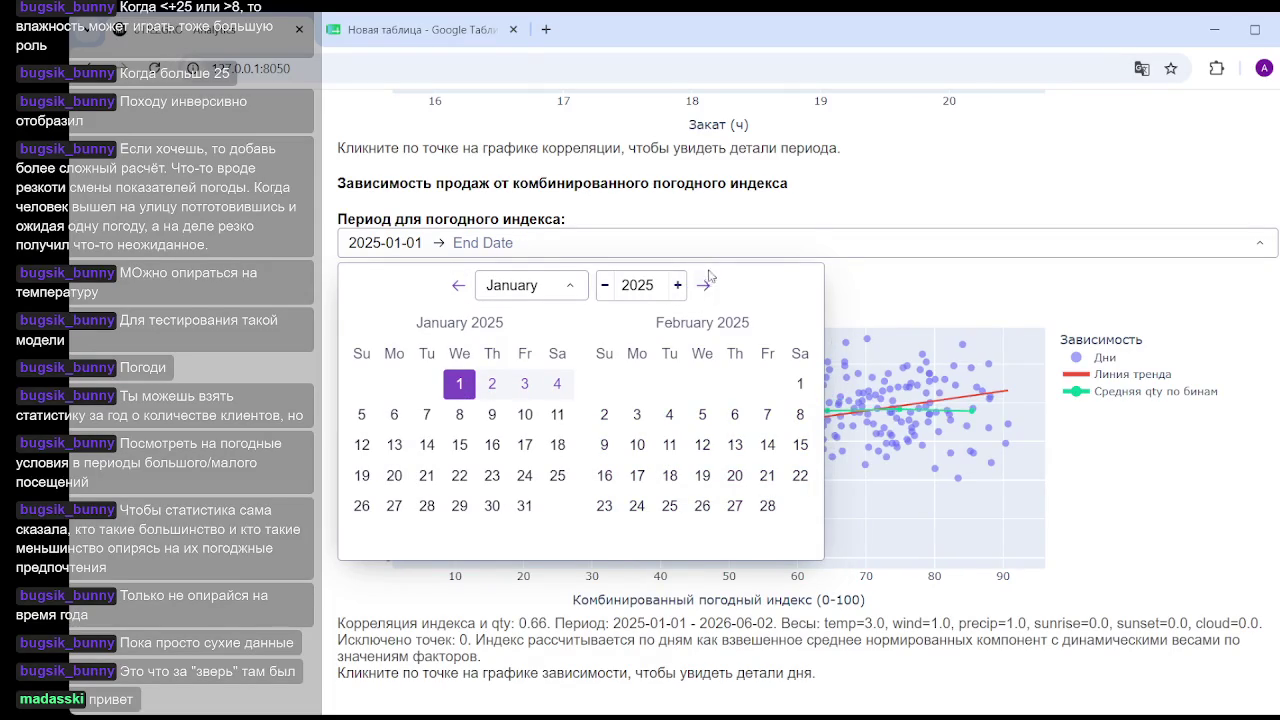
# End the weather-index period on 31 December 2025, lifting correlation to 0.65.
pyautogui.click(705, 287)
pyautogui.click(705, 287)
pyautogui.click(705, 287)
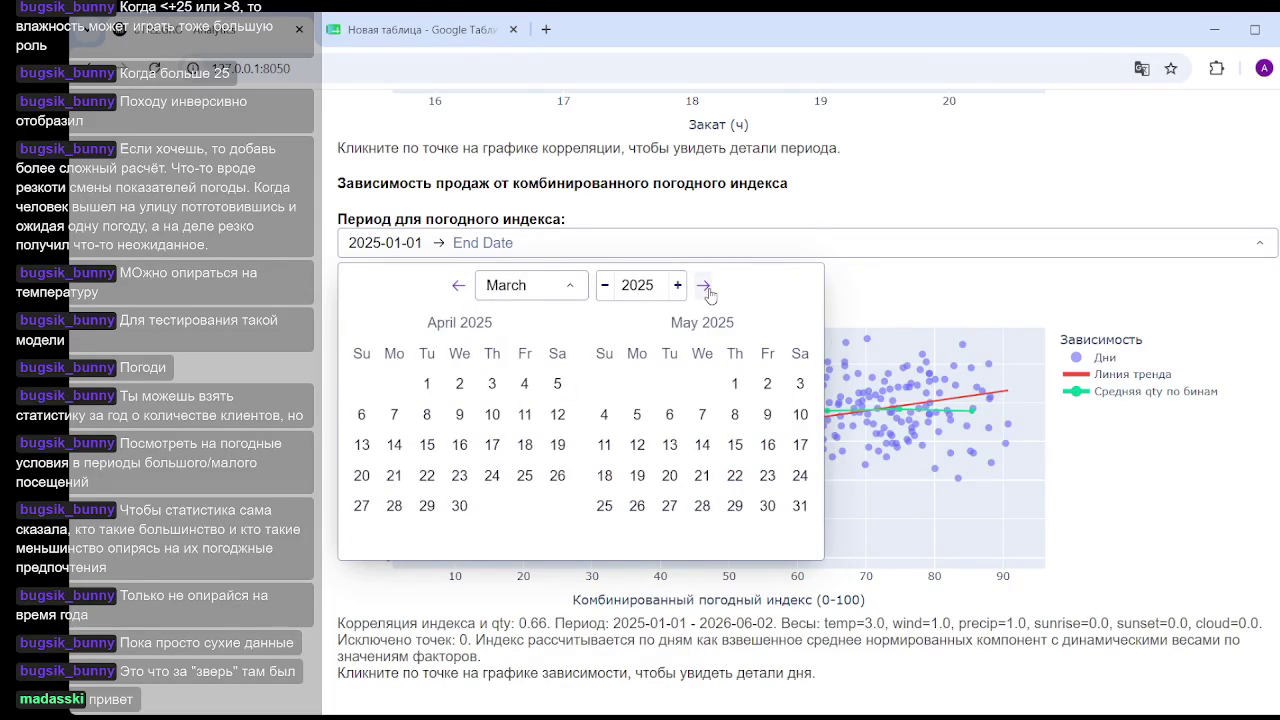
pyautogui.click(706, 288)
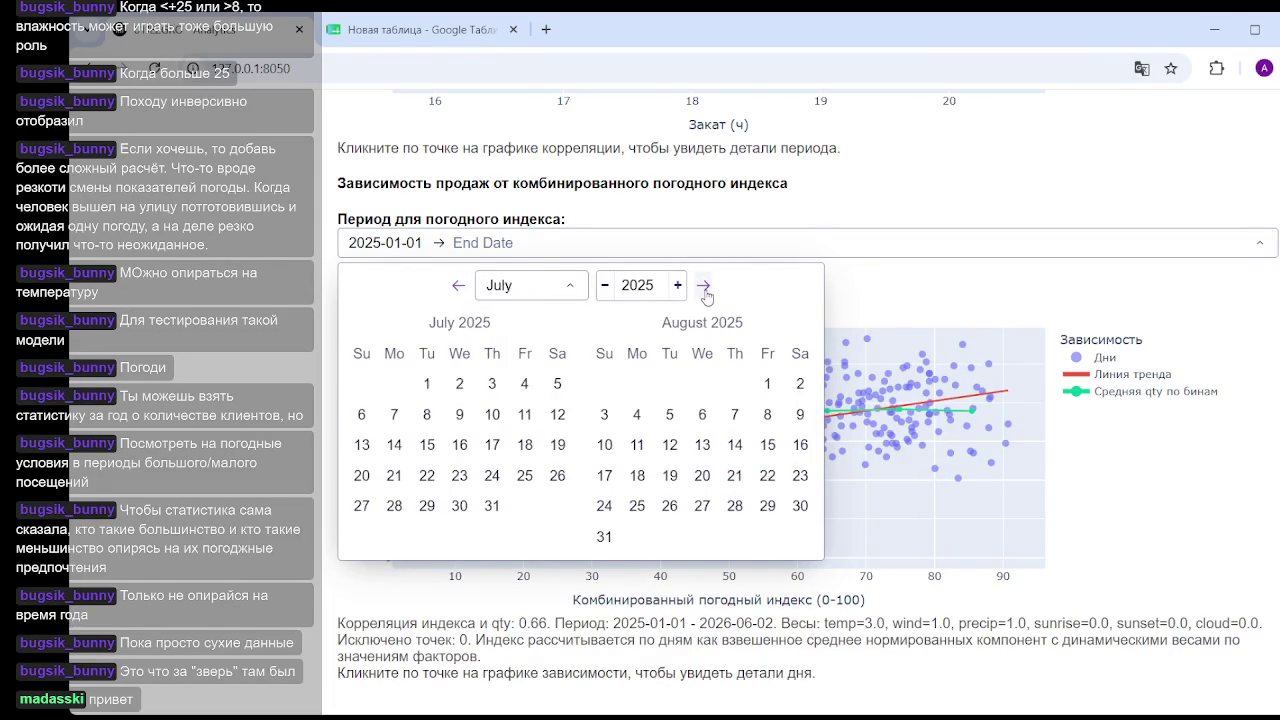
pyautogui.click(706, 288)
pyautogui.click(705, 287)
pyautogui.click(706, 288)
pyautogui.click(705, 287)
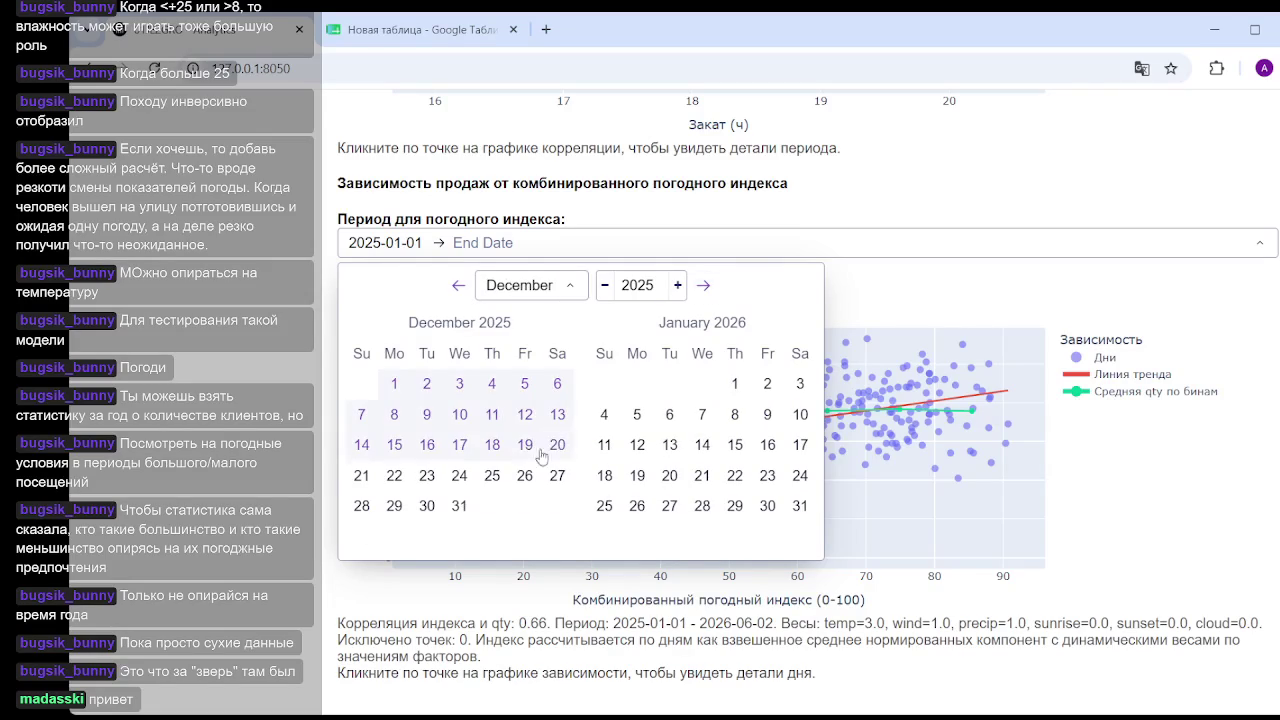
pyautogui.click(460, 506)
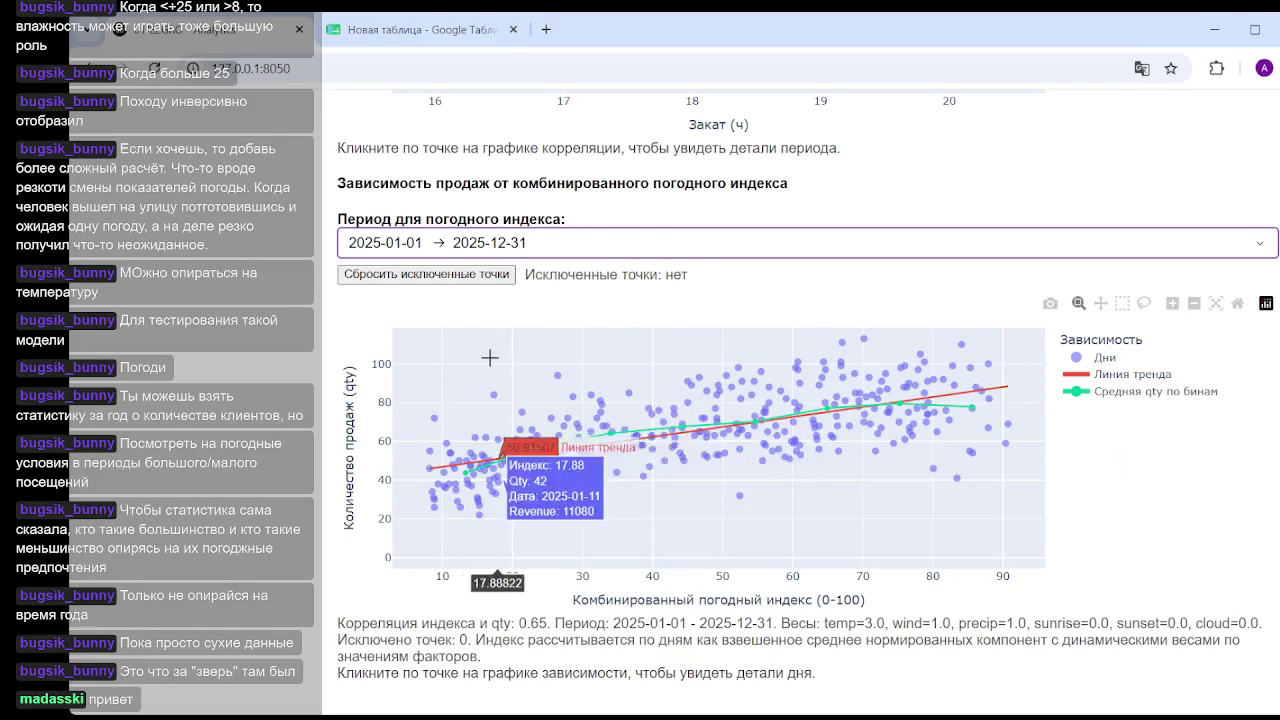
pyautogui.scroll(15, 530, 300)
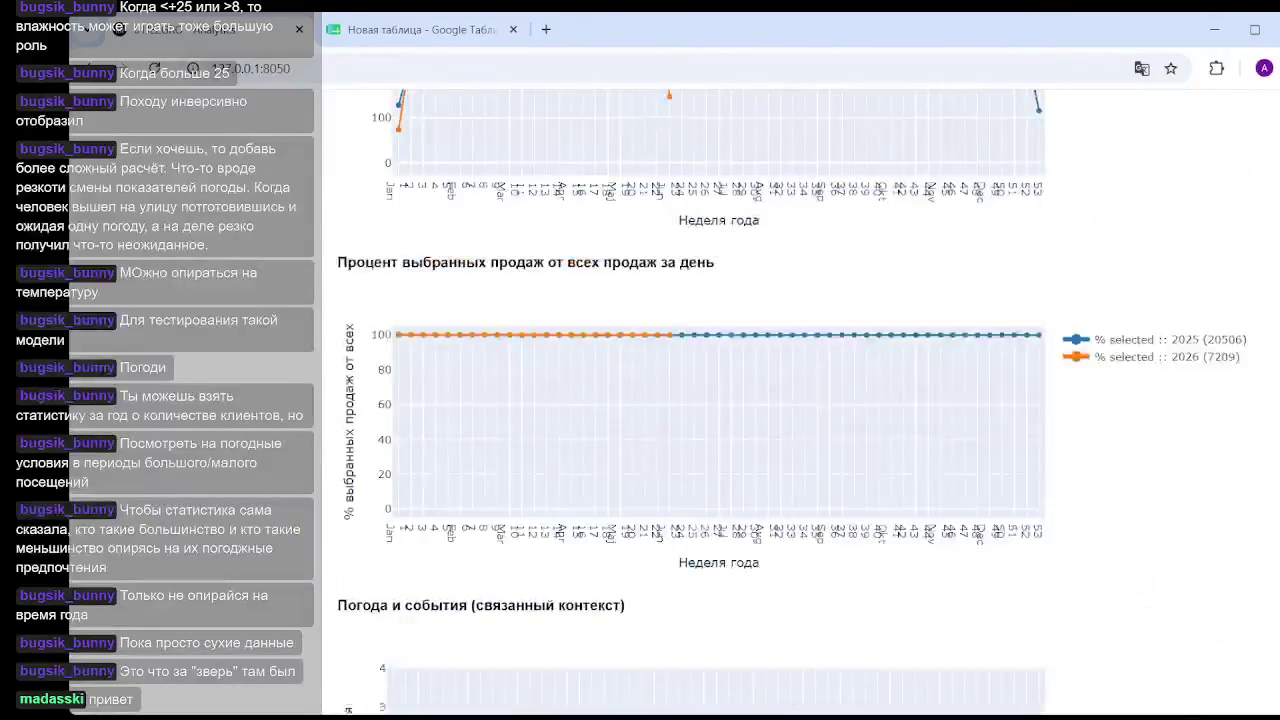
# Re-pick the index period as 1 January 2025 to 30 June 2025.
pyautogui.scroll(10, 540, 400)
pyautogui.scroll(-1, 550, 460)
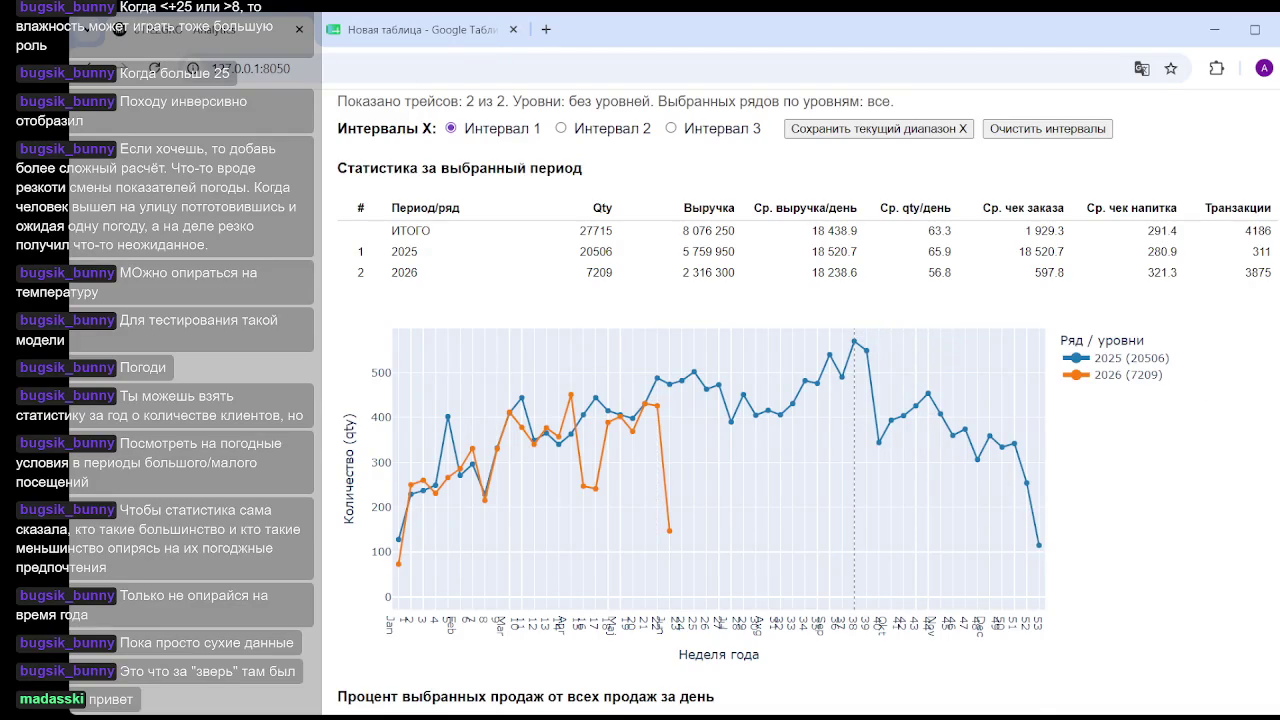
pyautogui.scroll(-15, 800, 400)
pyautogui.scroll(-3, 800, 400)
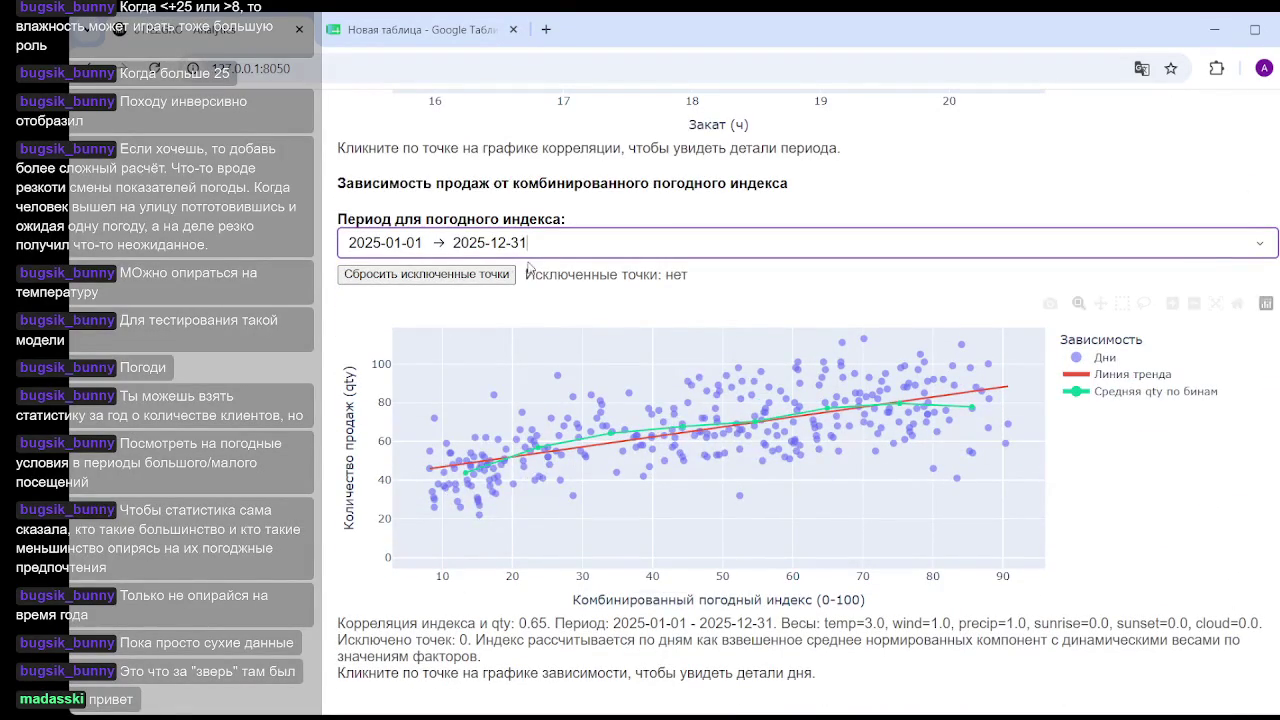
pyautogui.click(563, 254)
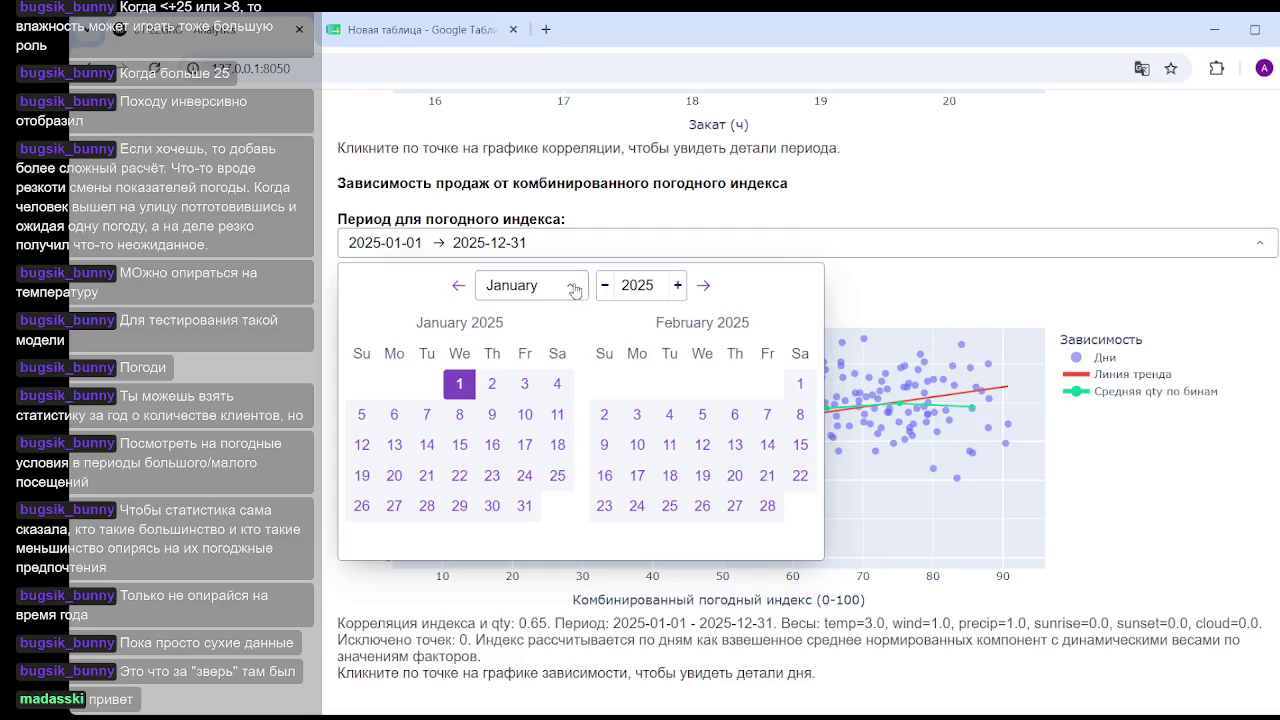
pyautogui.click(460, 384)
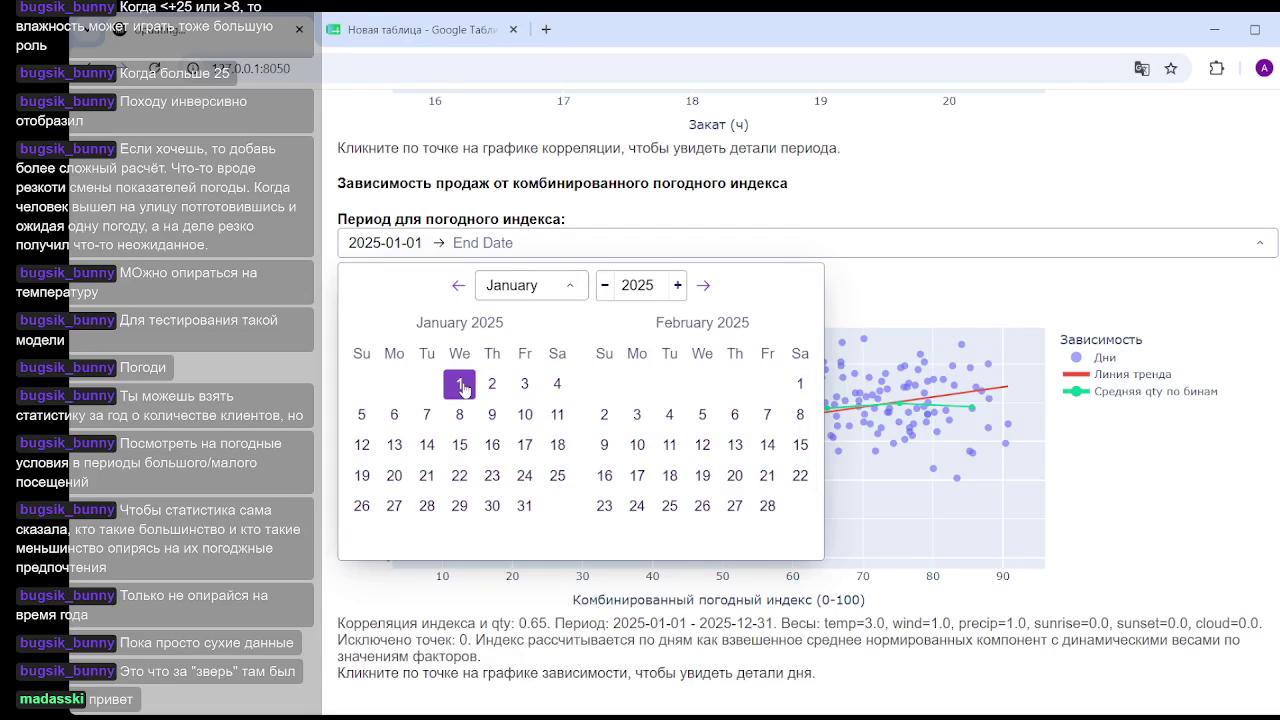
pyautogui.click(571, 290)
pyautogui.scroll(-1, 586, 410)
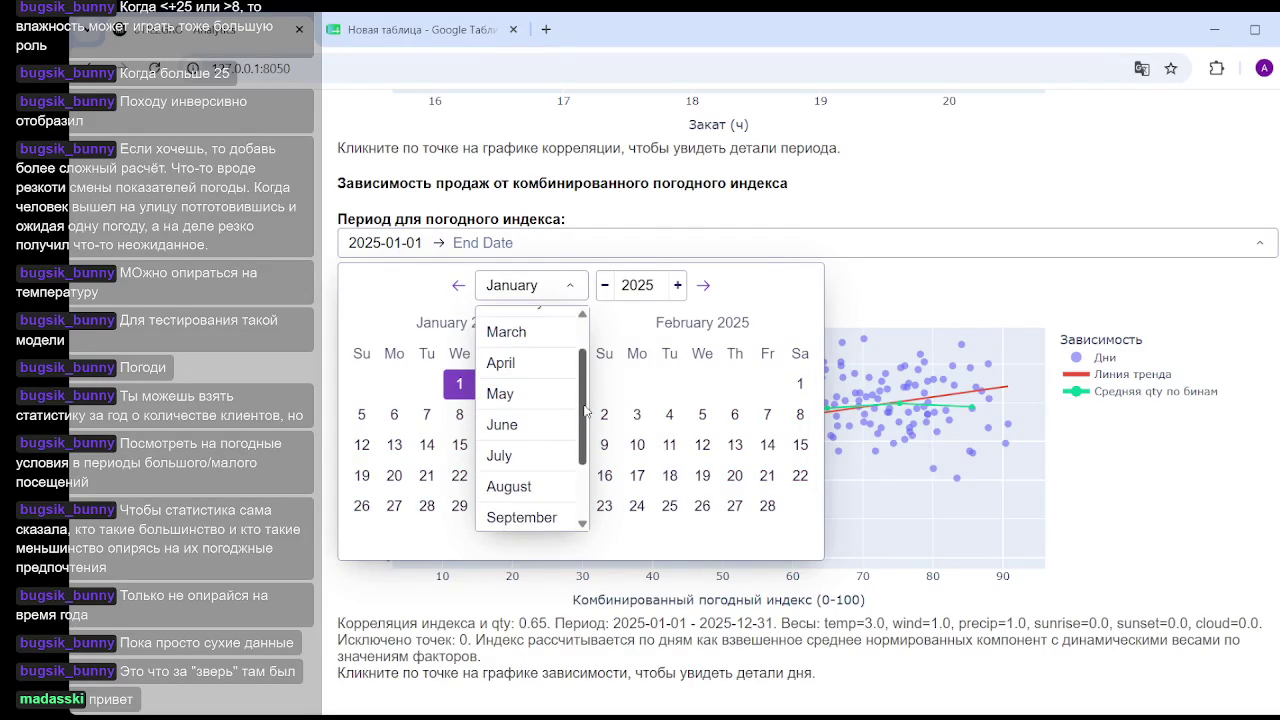
pyautogui.click(514, 426)
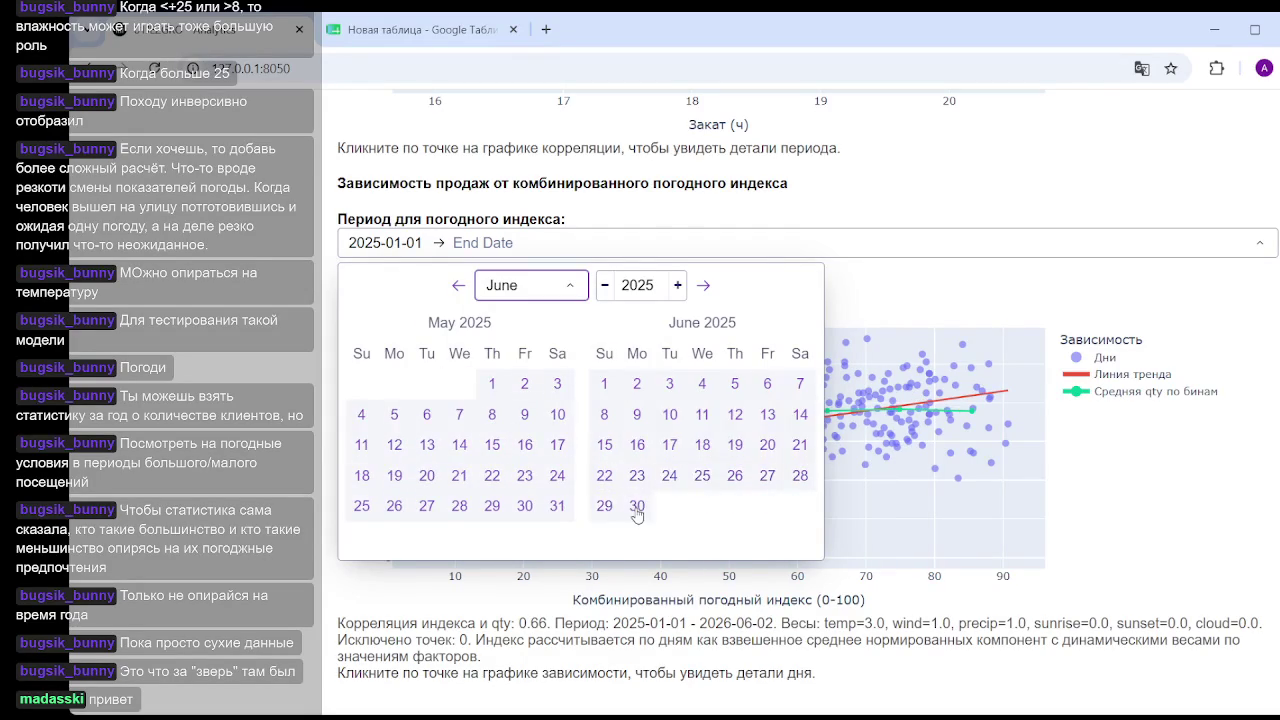
pyautogui.click(636, 506)
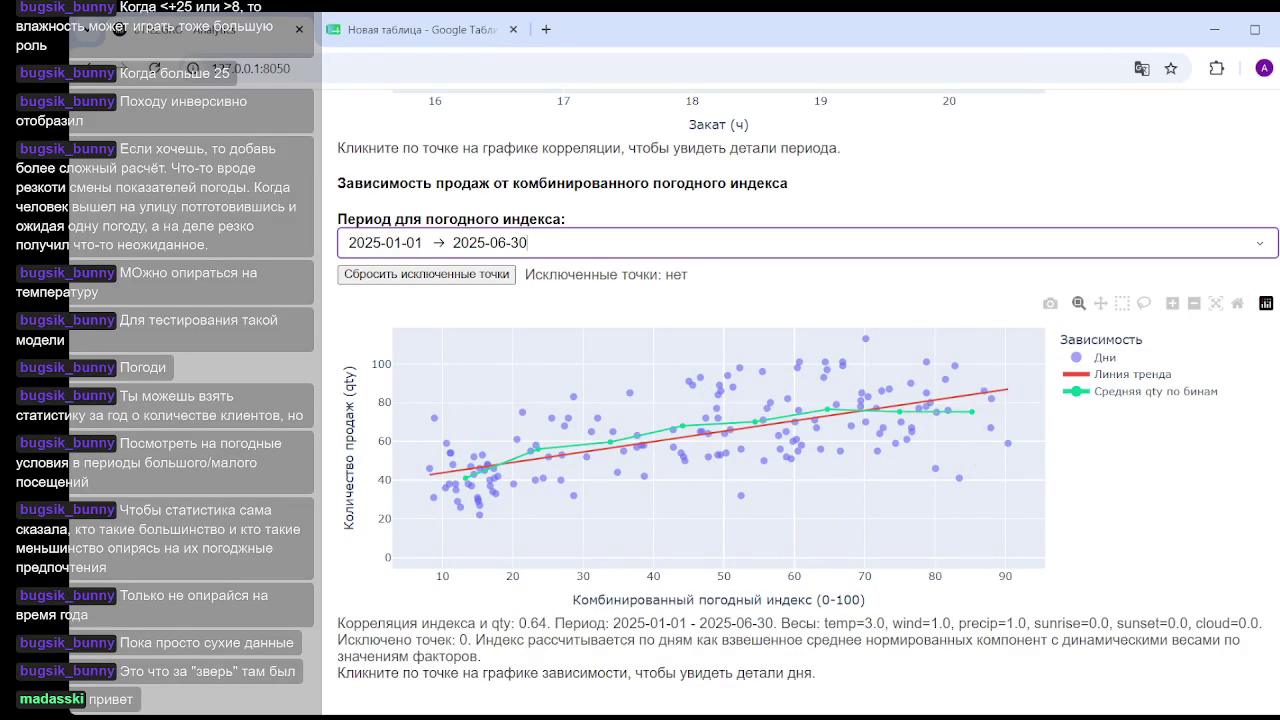
pyautogui.scroll(10, 577, 430)
# Set the wind and precipitation weights to 0, leaving temperature alone.
pyautogui.scroll(10, 577, 430)
pyautogui.scroll(5, 577, 430)
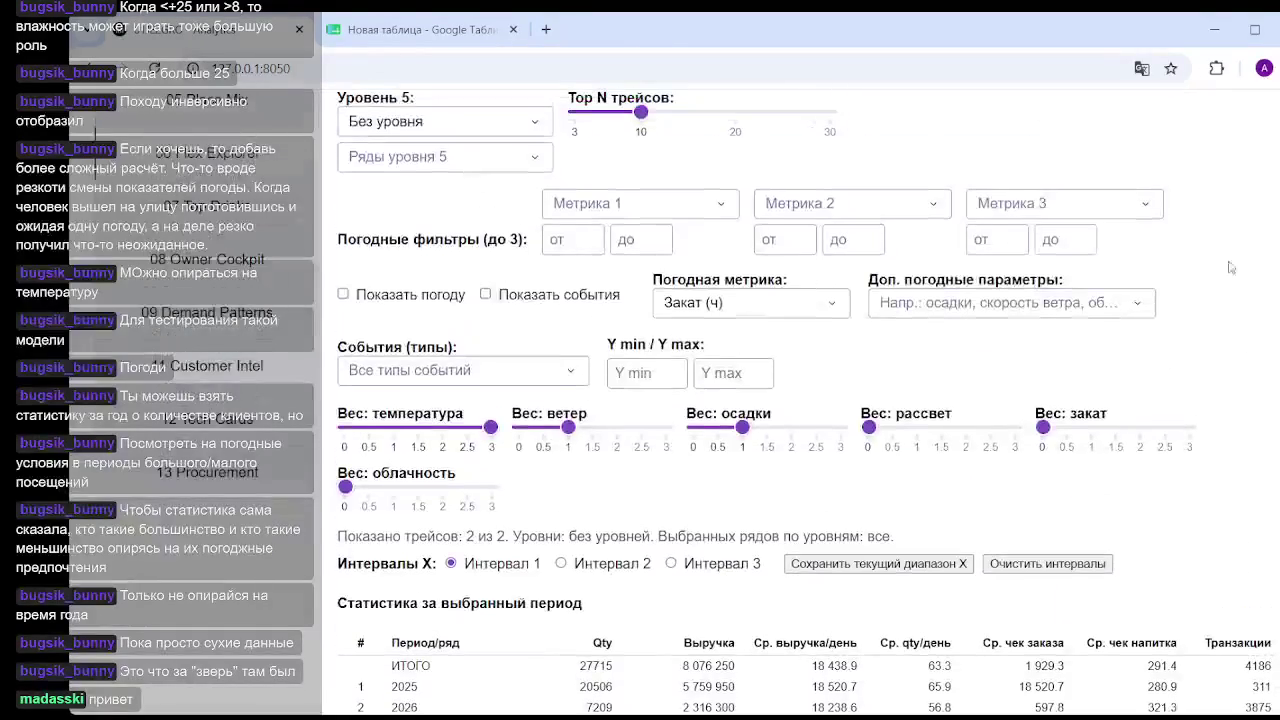
pyautogui.moveTo(570, 428); pyautogui.dragTo(518, 428)
pyautogui.moveTo(742, 428); pyautogui.dragTo(694, 428)
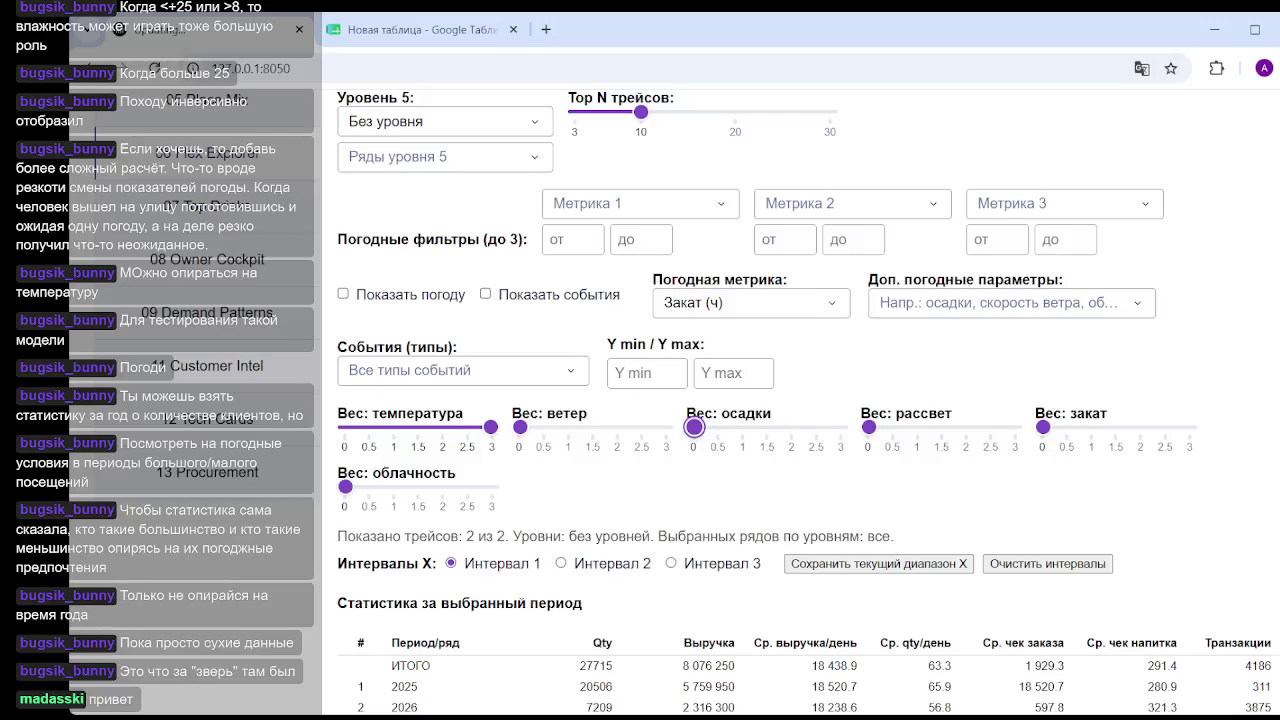
# Re-pick the index period end as 7 June 2025.
pyautogui.scroll(-5, 602, 543)
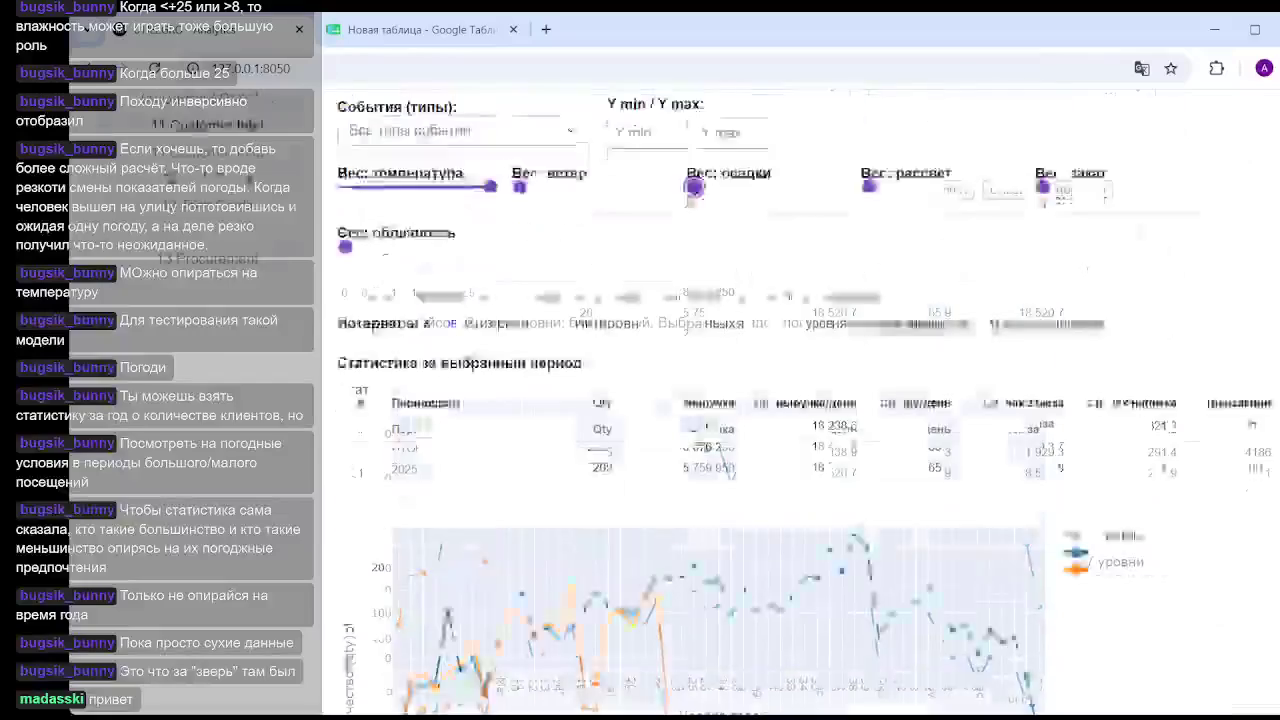
pyautogui.scroll(-5, 709, 457)
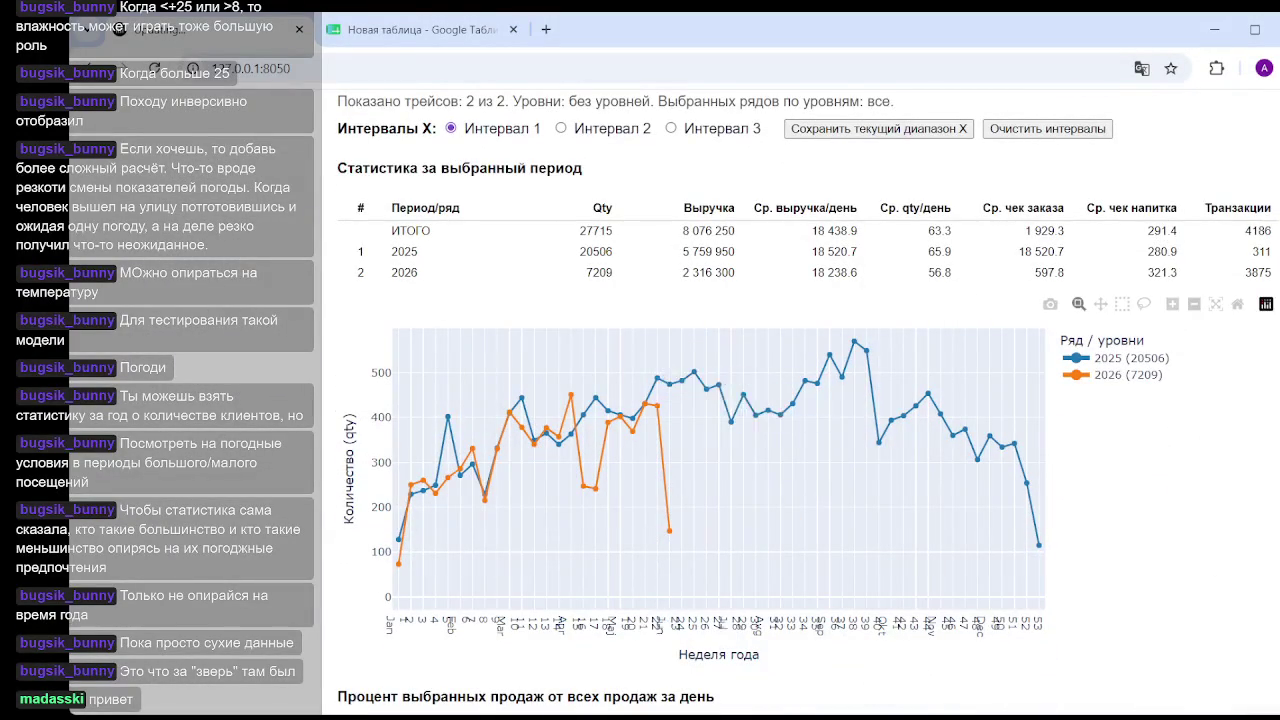
pyautogui.scroll(-3, 690, 420)
pyautogui.scroll(-5, 690, 420)
pyautogui.scroll(-10, 690, 420)
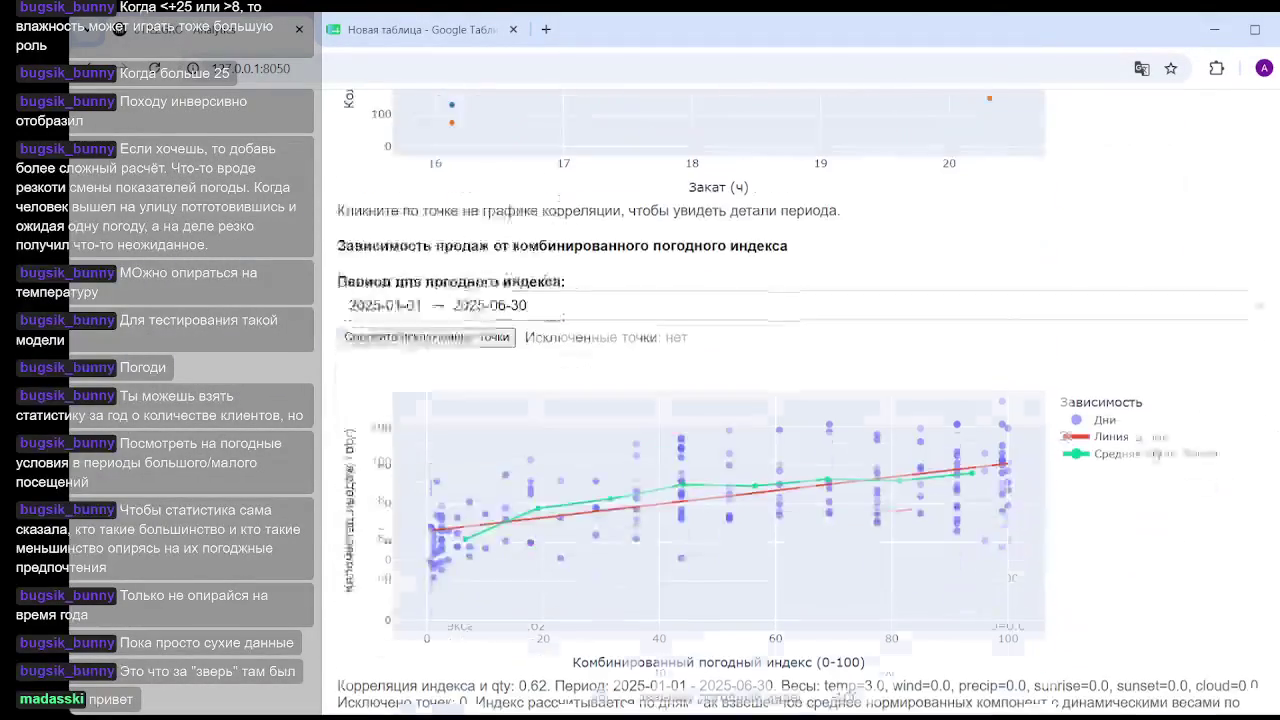
pyautogui.click(506, 245)
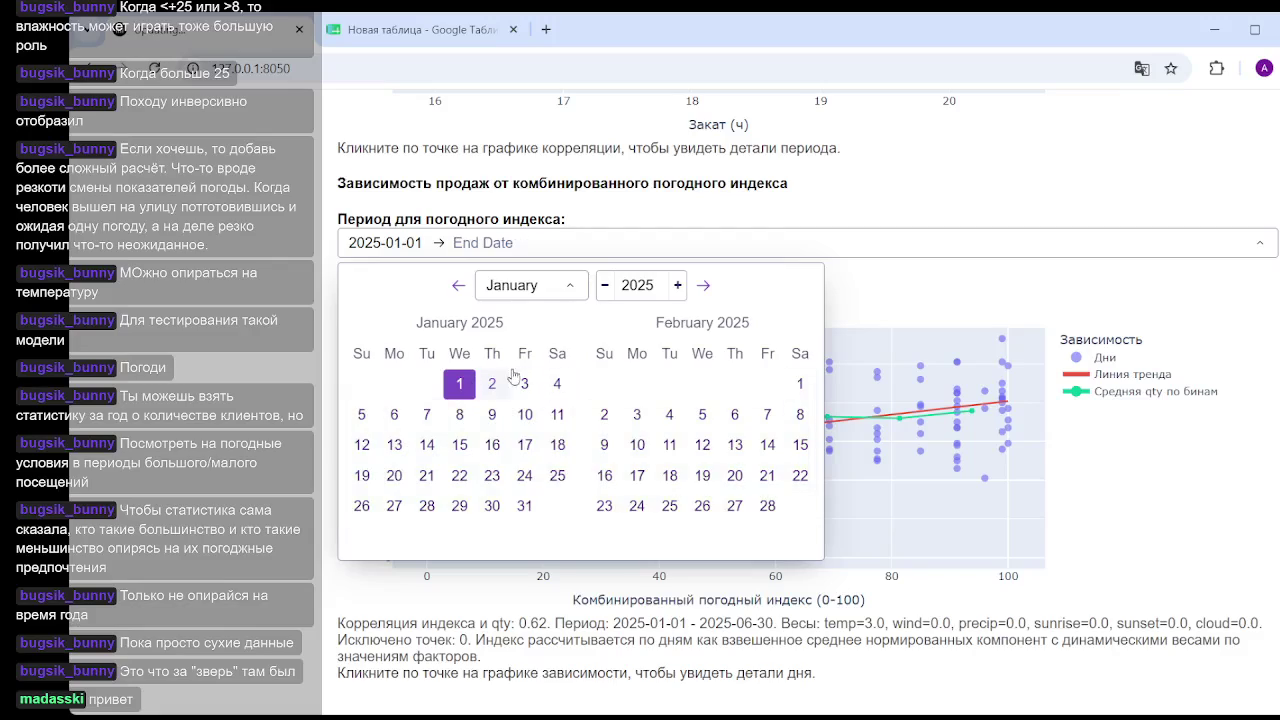
pyautogui.click(569, 286)
pyautogui.click(553, 476)
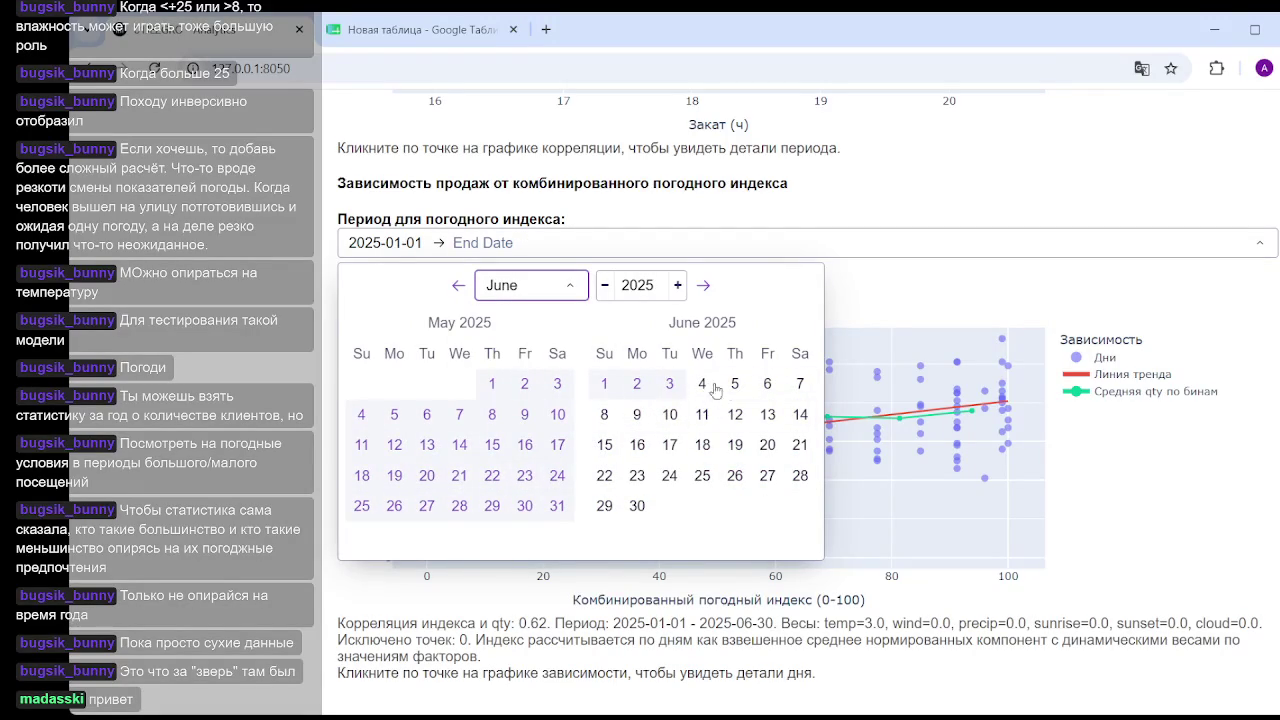
pyautogui.click(799, 386)
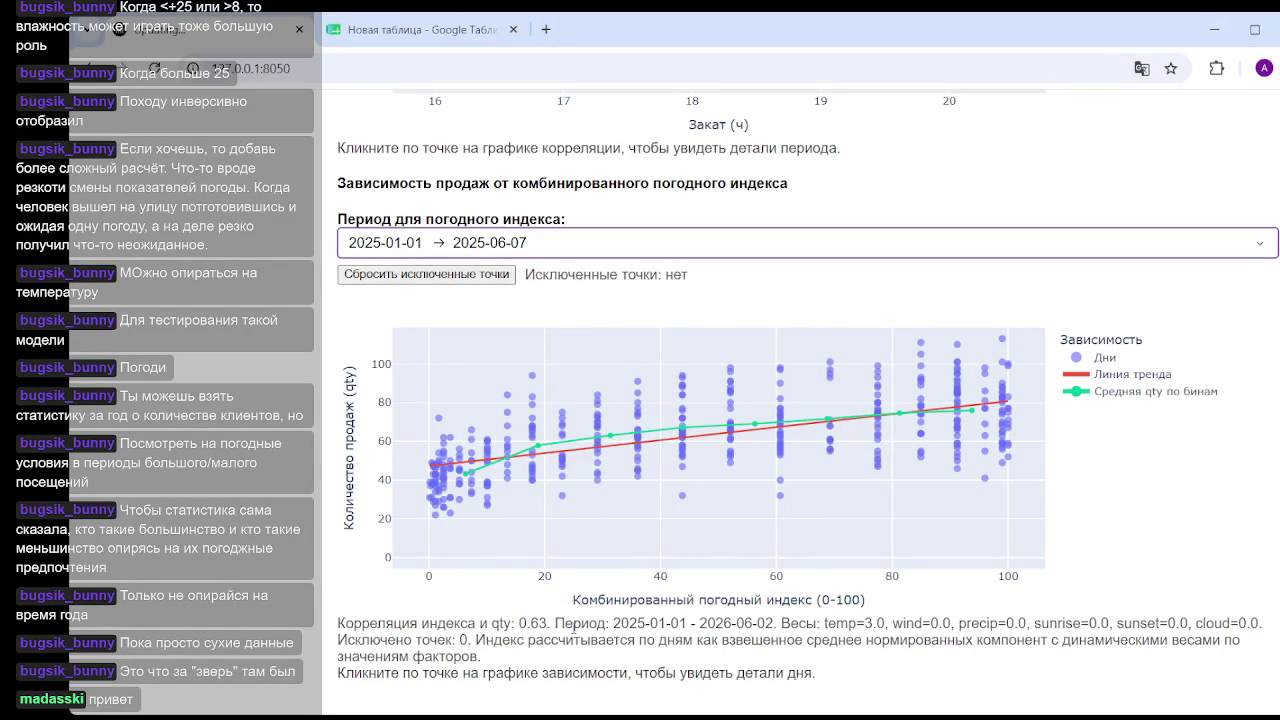
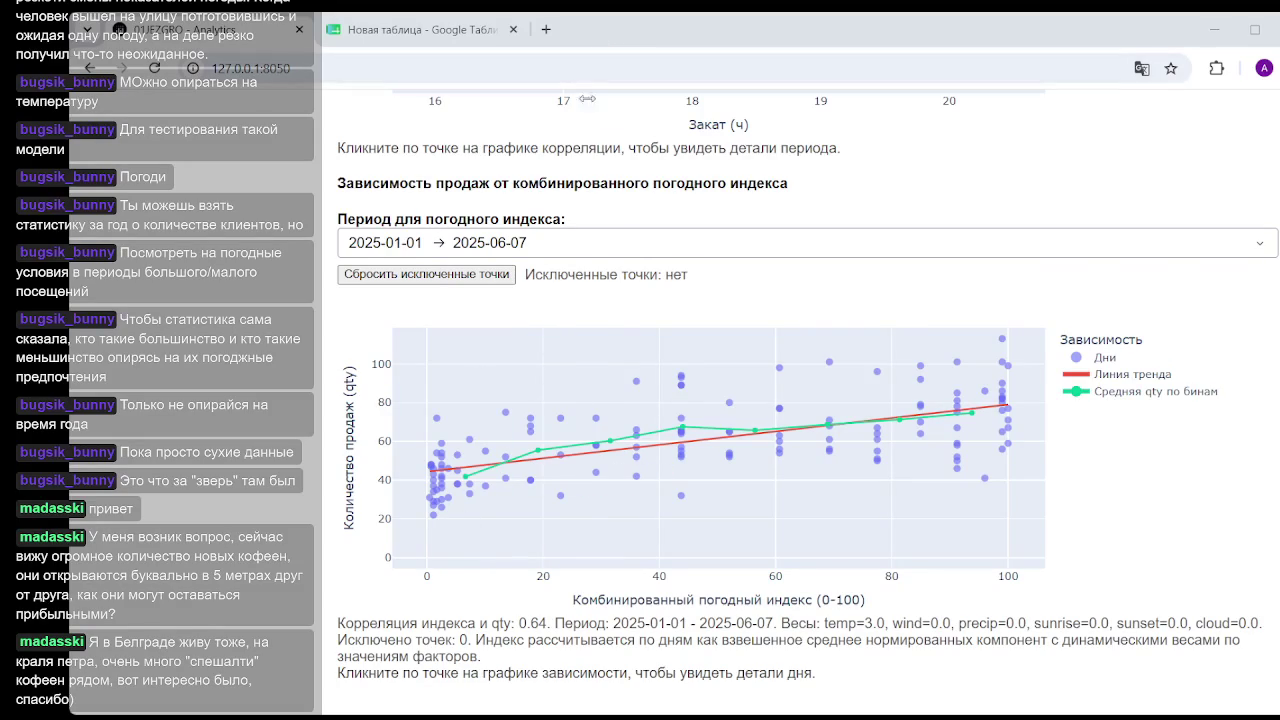
# Open Google Maps (maps.google.com) in a new Chrome tab showing Belgrade.
pyautogui.click(546, 29)
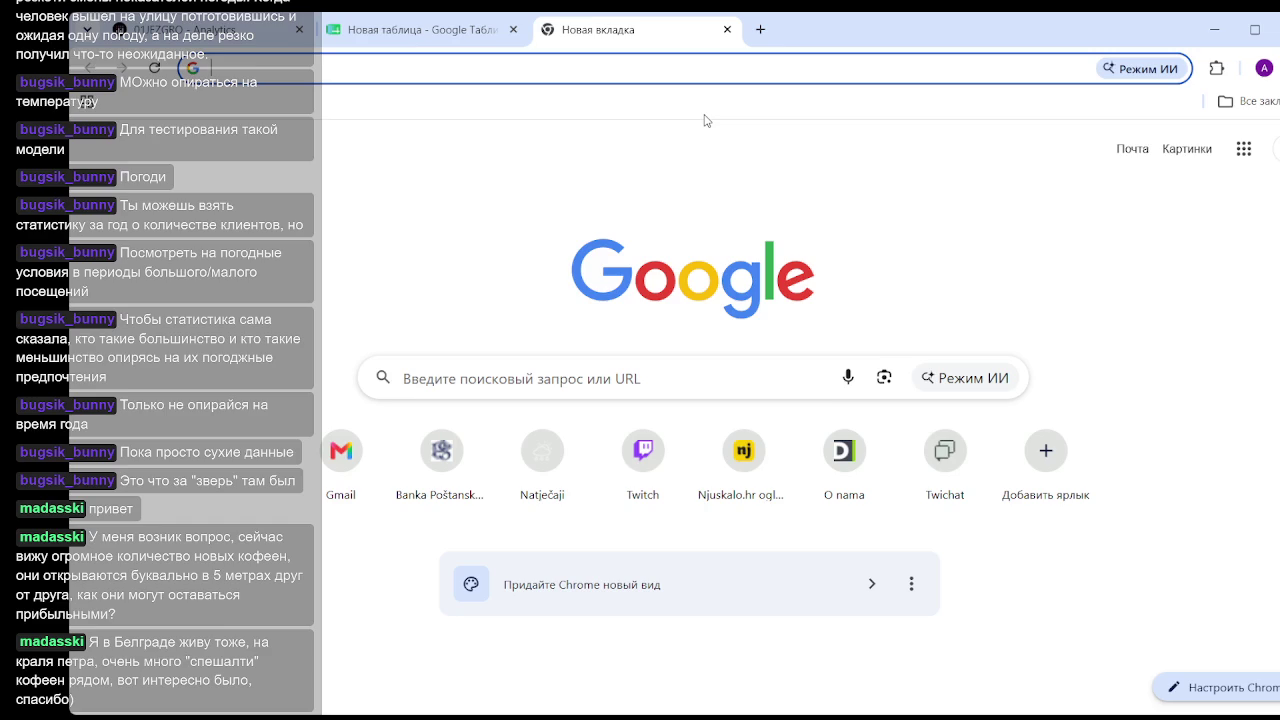
pyautogui.write('ьфзф')
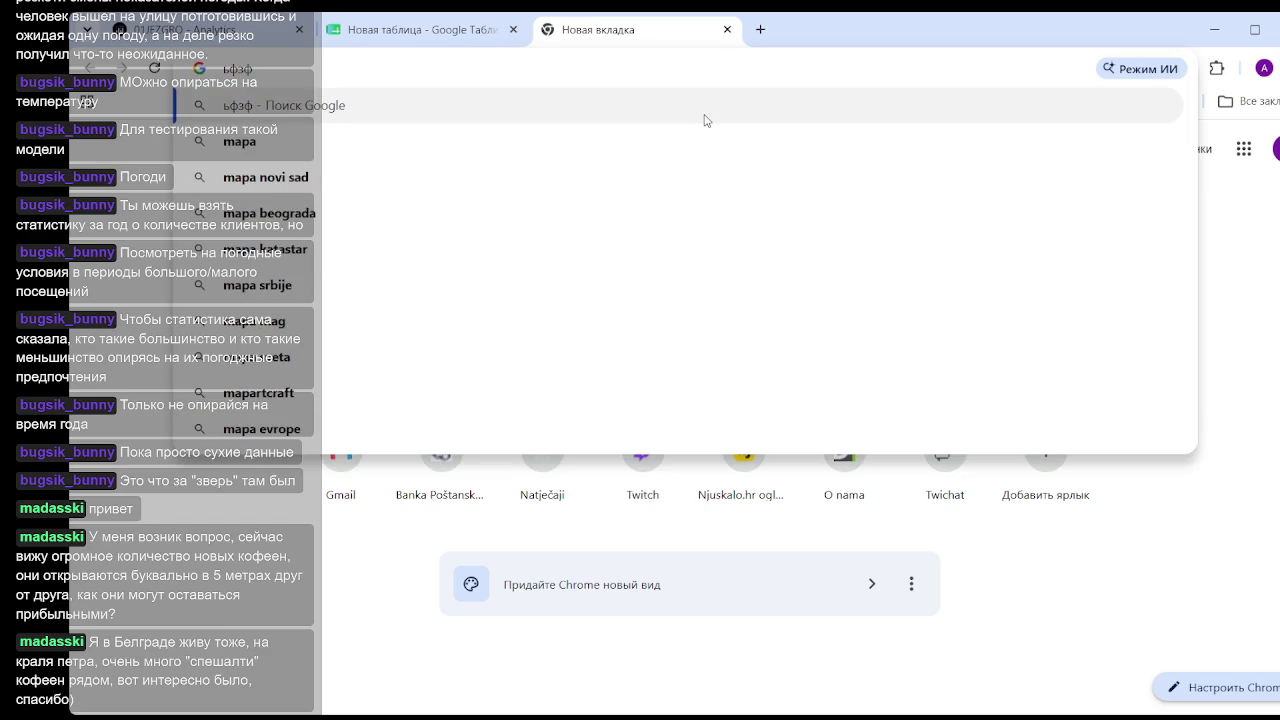
pyautogui.press('BackSpace')
pyautogui.press('BackSpace')
pyautogui.press('BackSpace')
pyautogui.write('m')
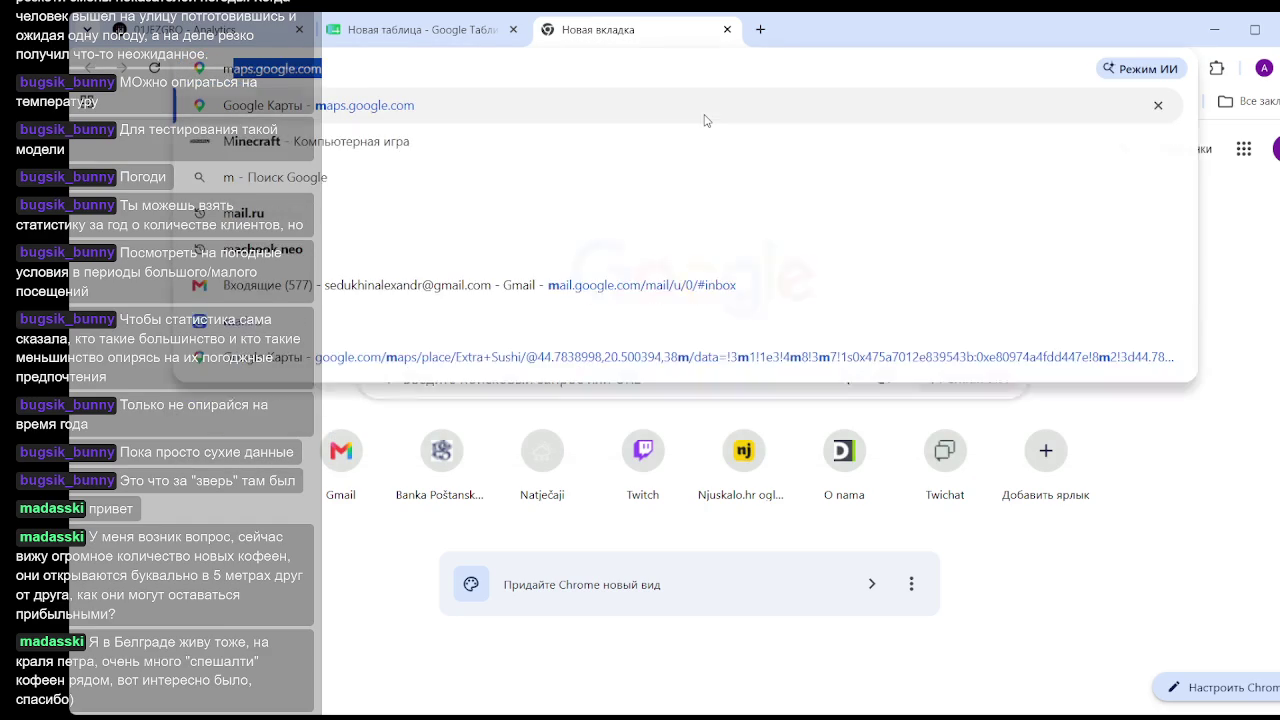
pyautogui.write('a')
pyautogui.press('Return')
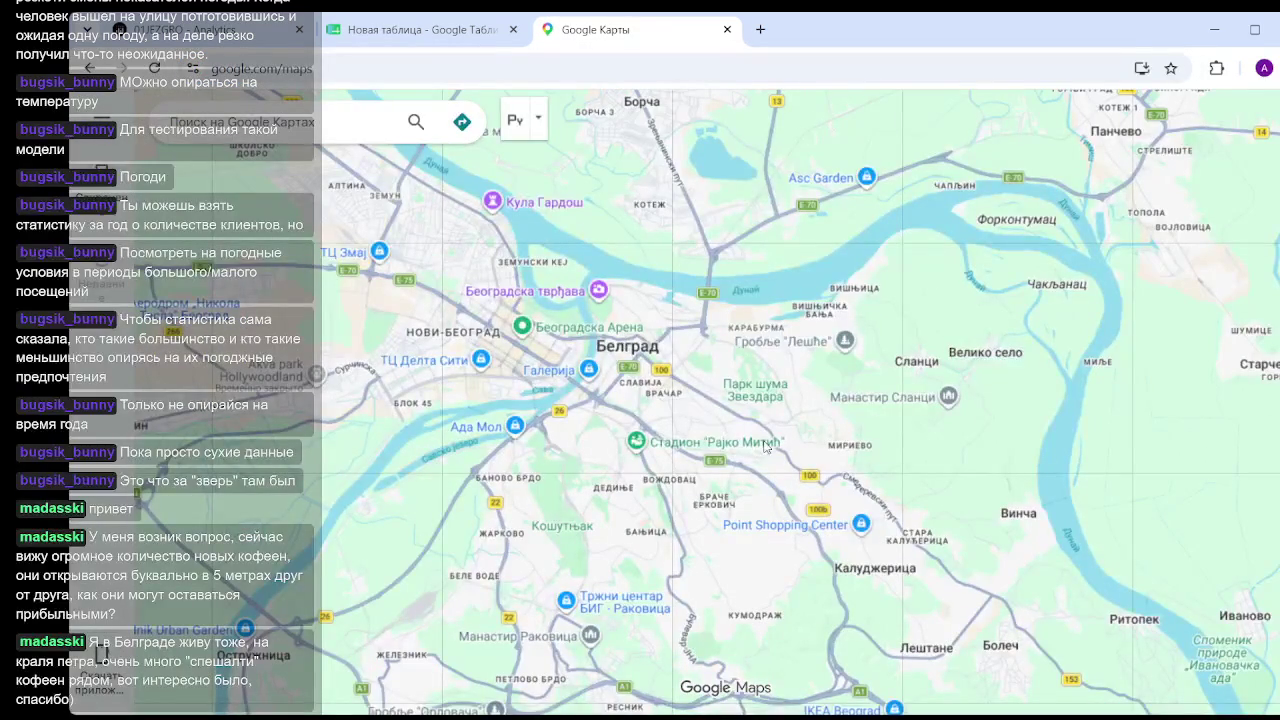
# Zoom the map into central Belgrade around Vukov Spomenik and Vračar.
pyautogui.scroll(2, 668, 390)
pyautogui.scroll(2, 666, 376)
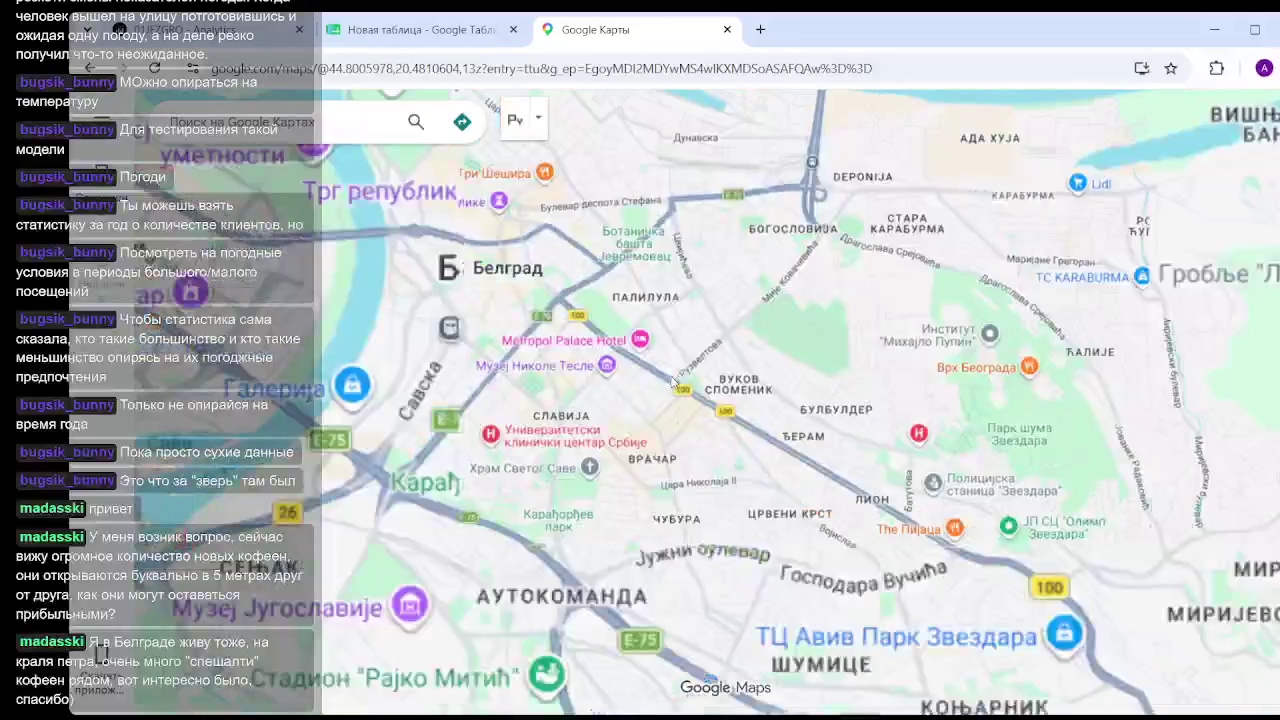
pyautogui.scroll(2, 640, 400)
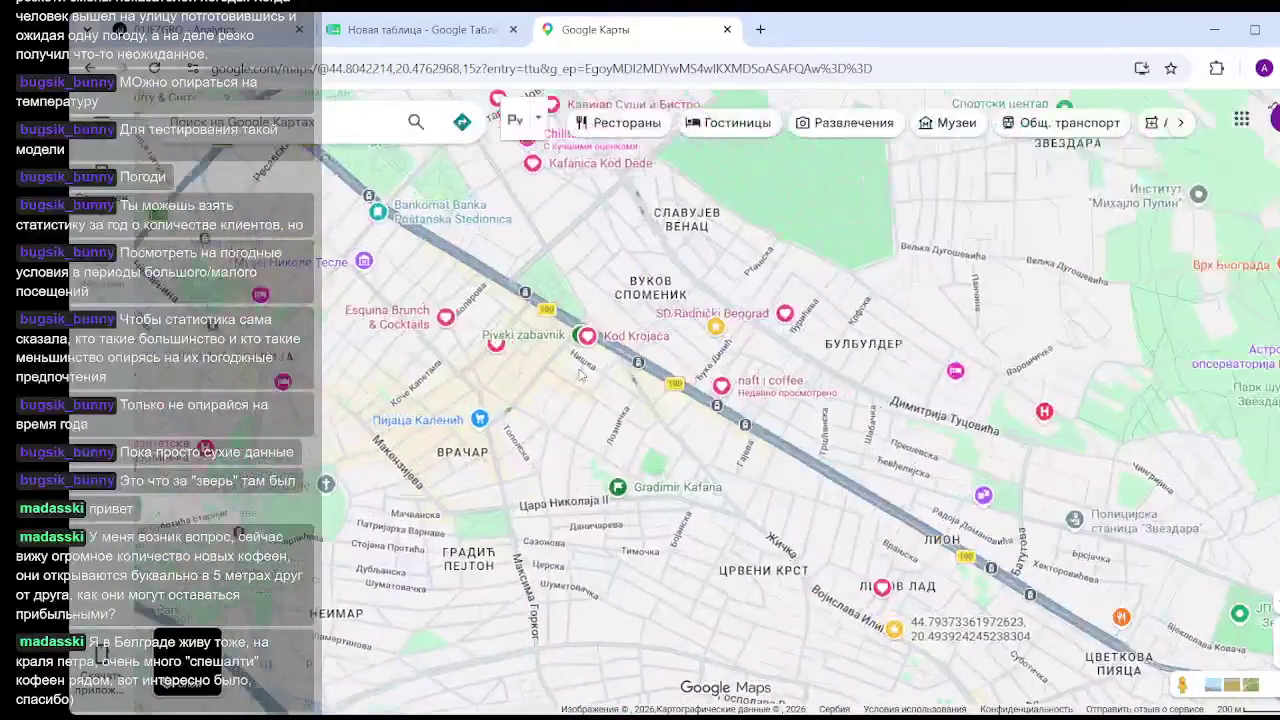
pyautogui.scroll(2, 480, 402)
pyautogui.scroll(-1, 500, 420)
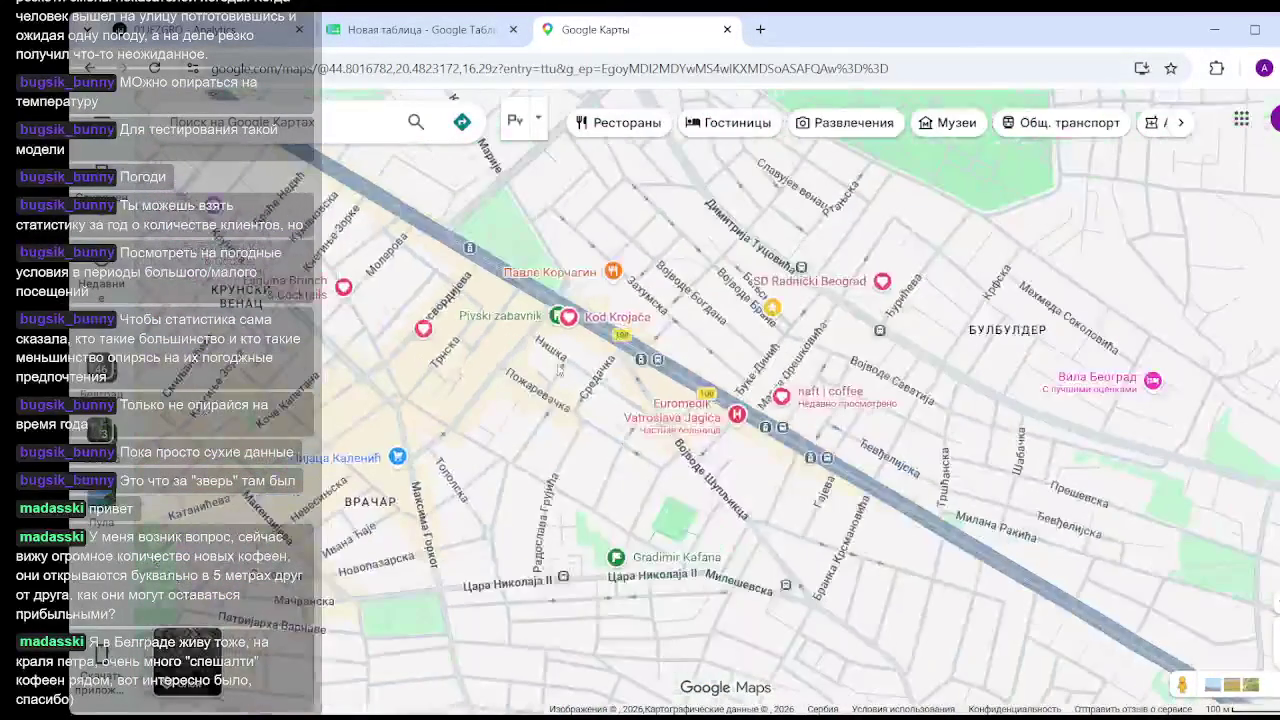
pyautogui.scroll(-1, 533, 471)
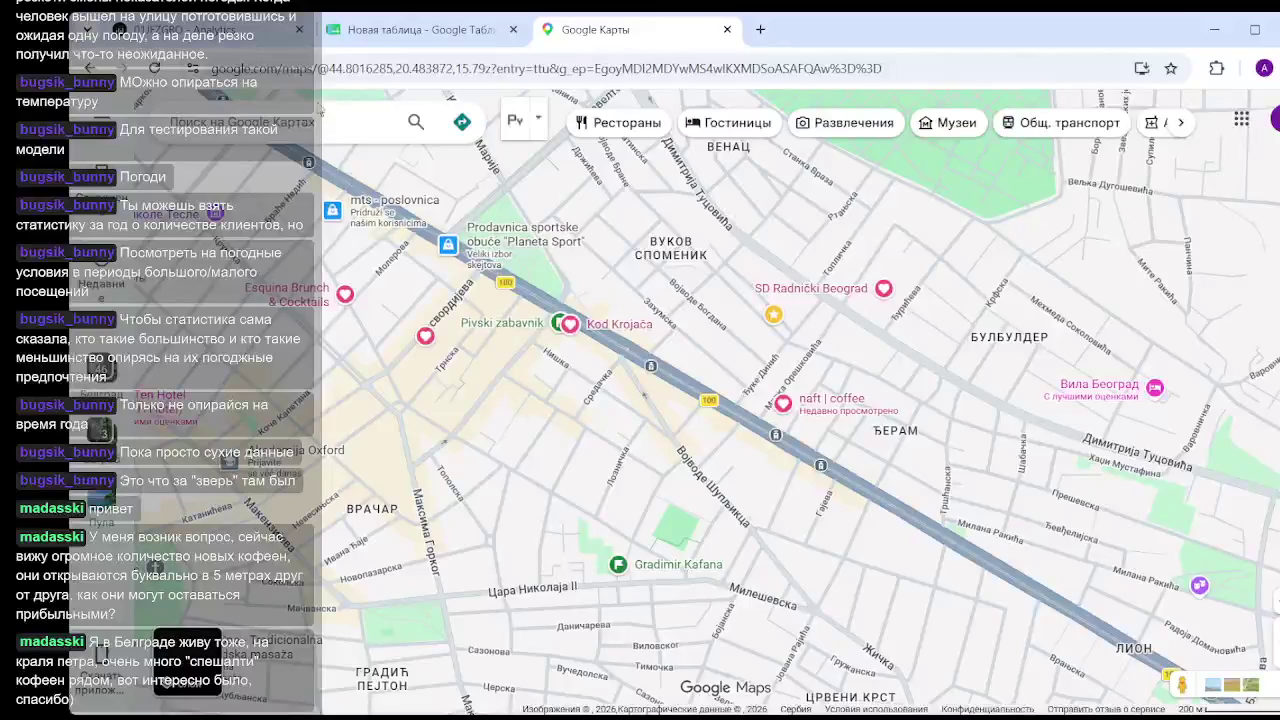
# Enter 'coffee' in the Maps search box.
pyautogui.click(318, 114)
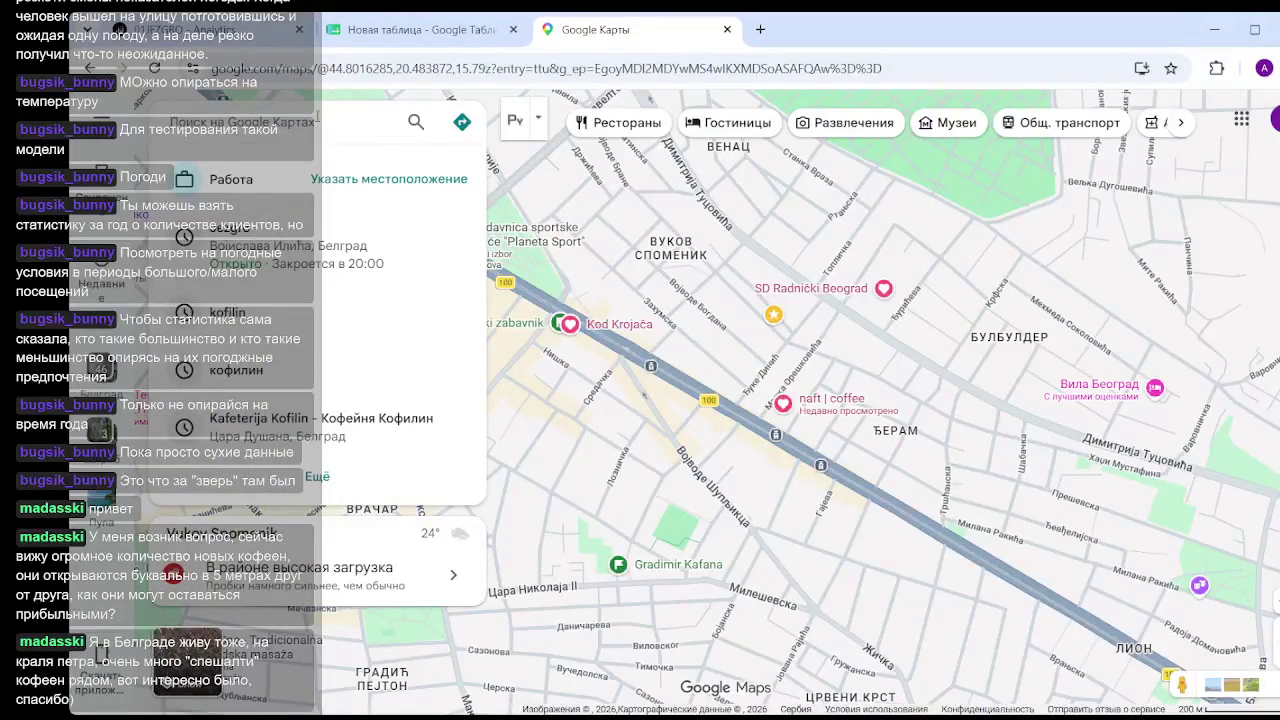
pyautogui.write('rhf')
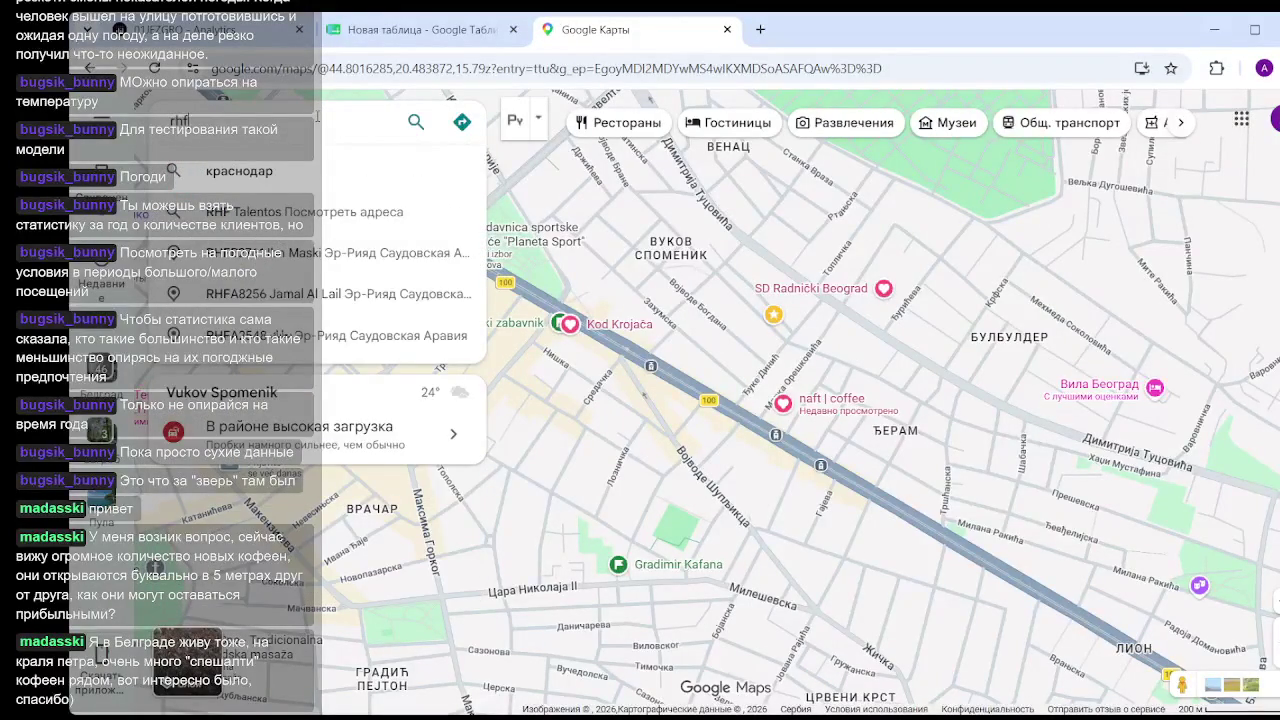
pyautogui.press('BackSpace')
pyautogui.press('BackSpace')
pyautogui.press('BackSpace')
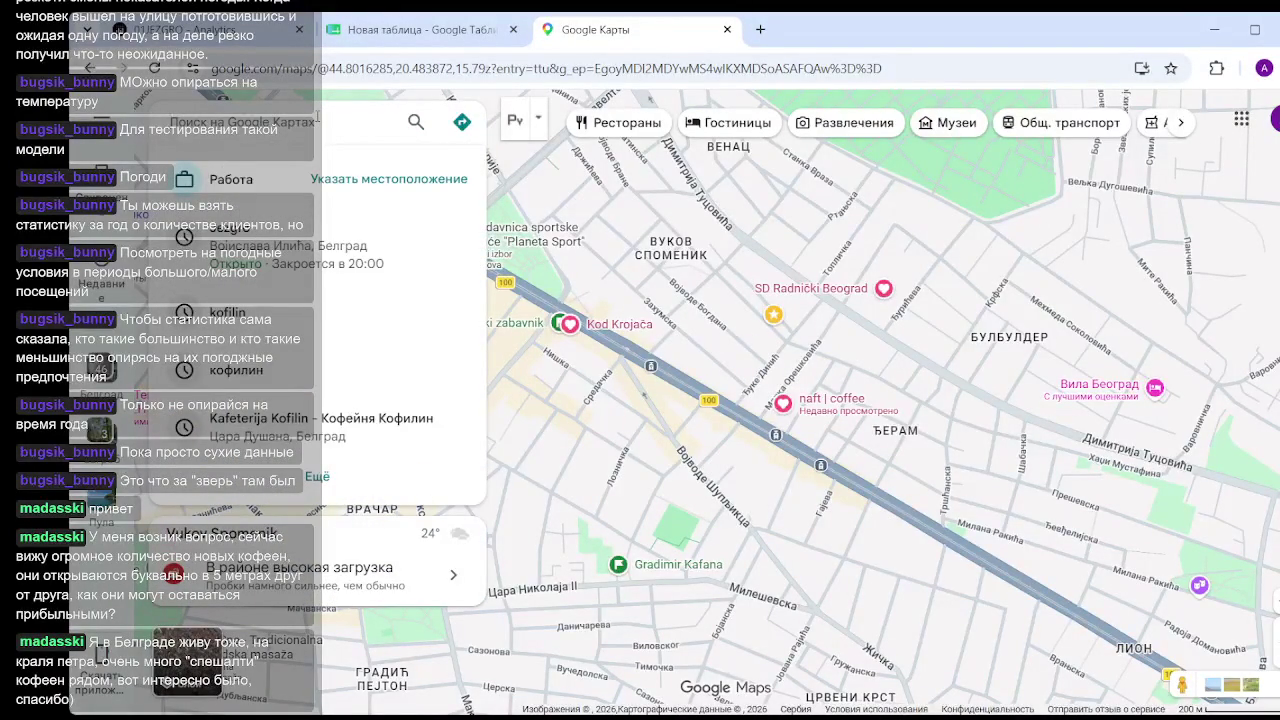
pyautogui.write('coffe')
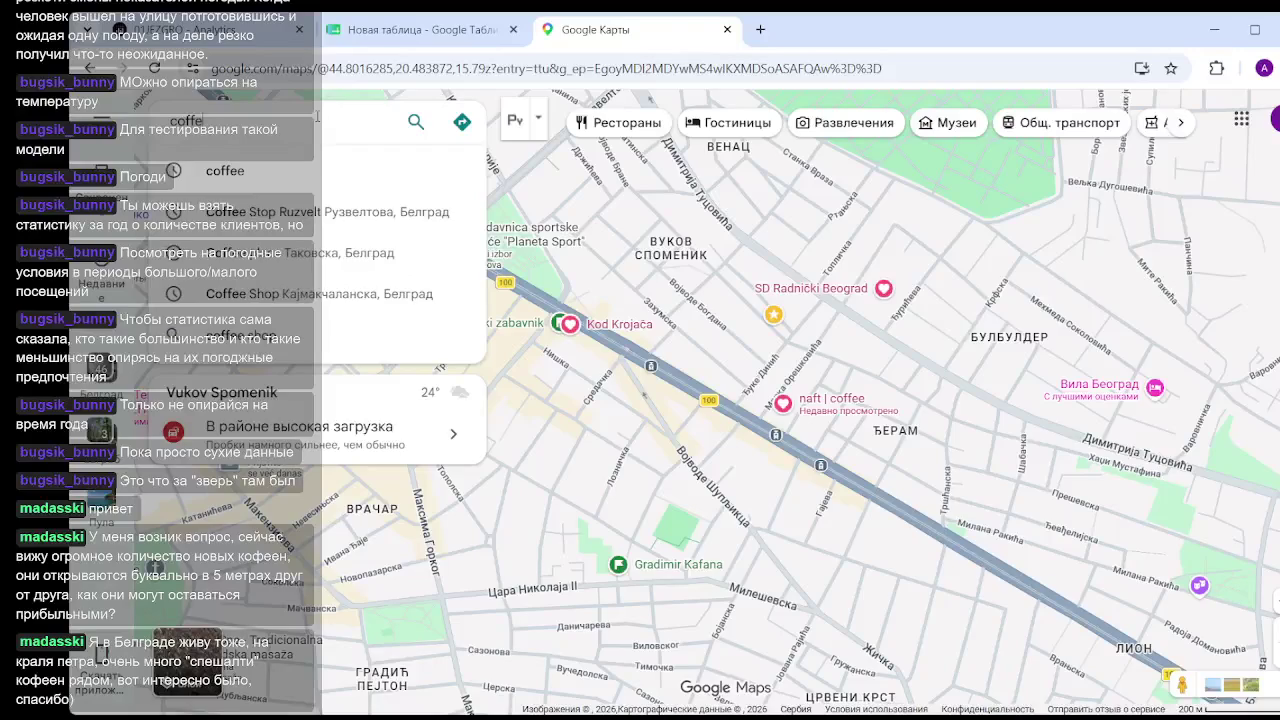
pyautogui.write('e')
# Run the 'coffee' search, glance at the spreadsheet tab, and return to the results.
pyautogui.press('Return')
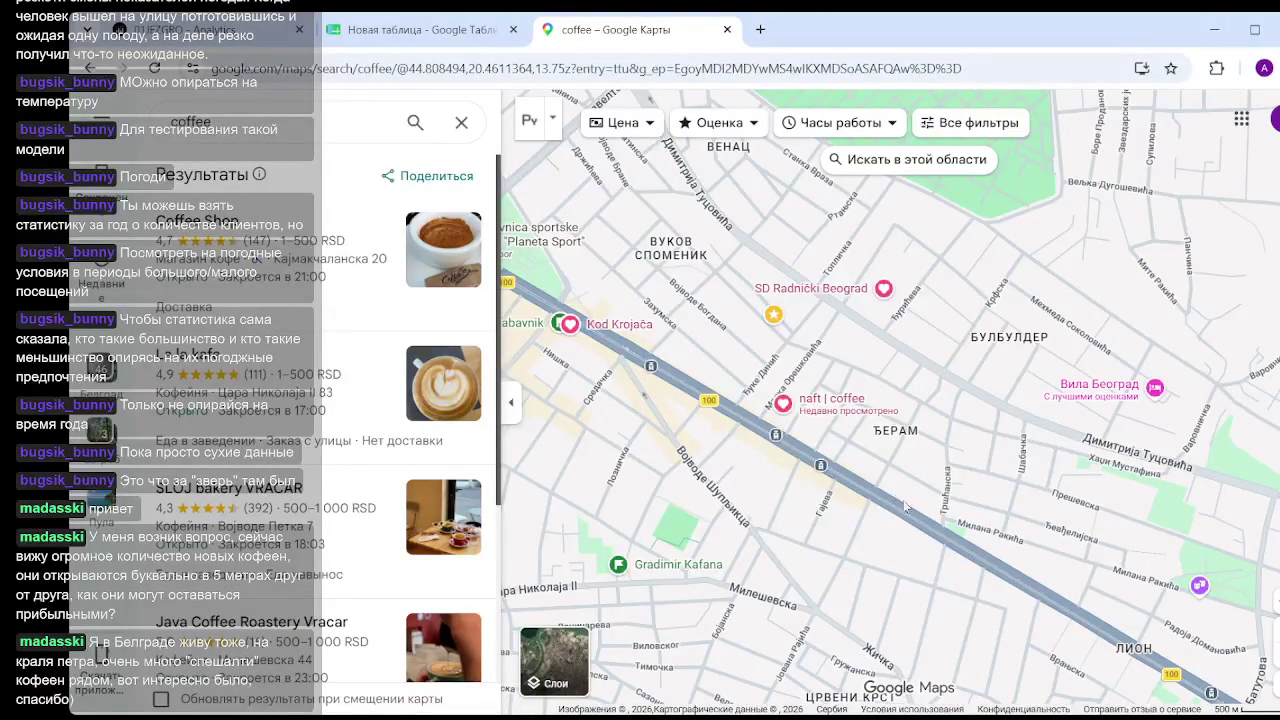
pyautogui.click(224, 123)
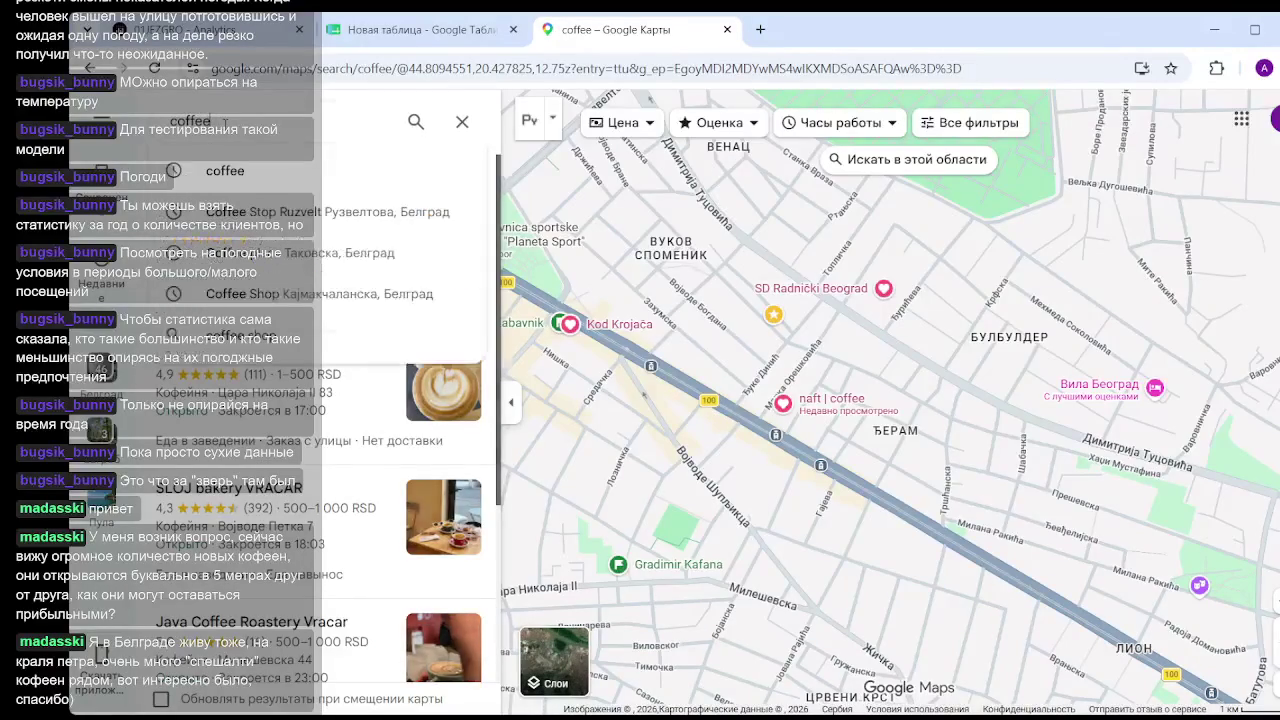
pyautogui.press('Return')
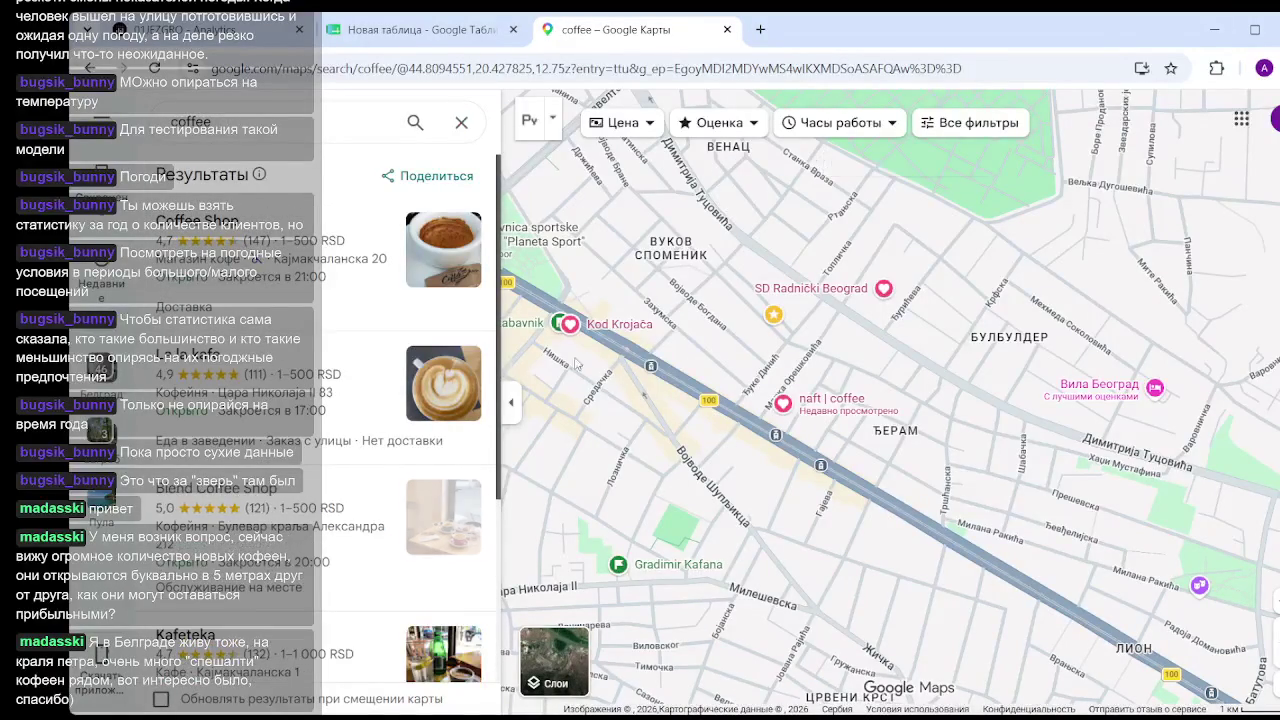
pyautogui.click(455, 30)
pyautogui.click(540, 32)
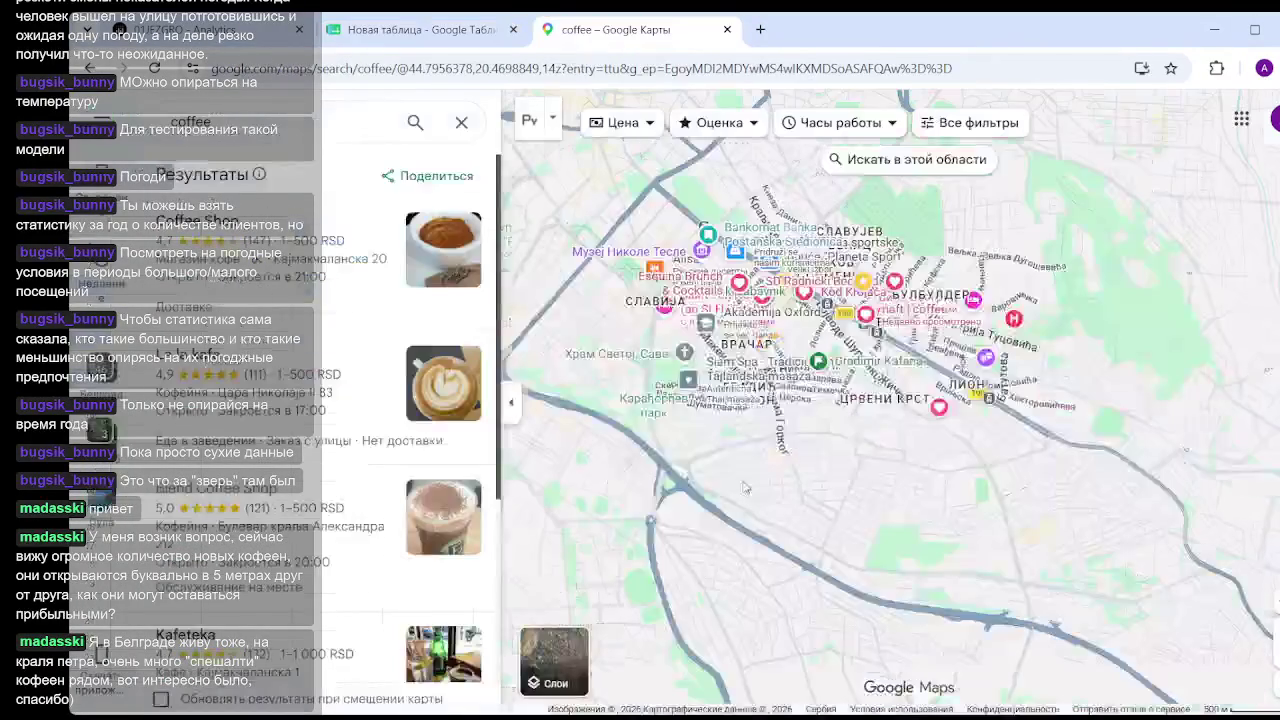
# Zoom in on the coffee results and pan the map northwest.
pyautogui.scroll(1, 824, 340)
pyautogui.scroll(1, 824, 340)
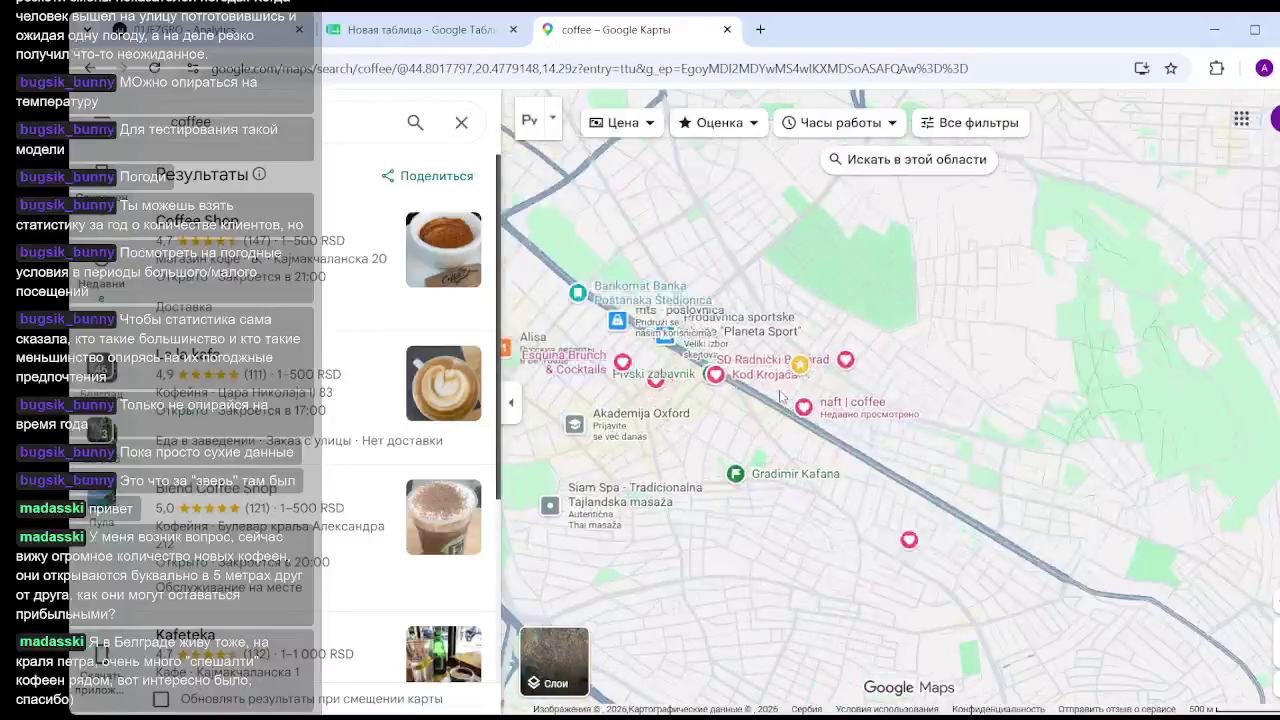
pyautogui.scroll(1, 824, 340)
pyautogui.scroll(1, 824, 340)
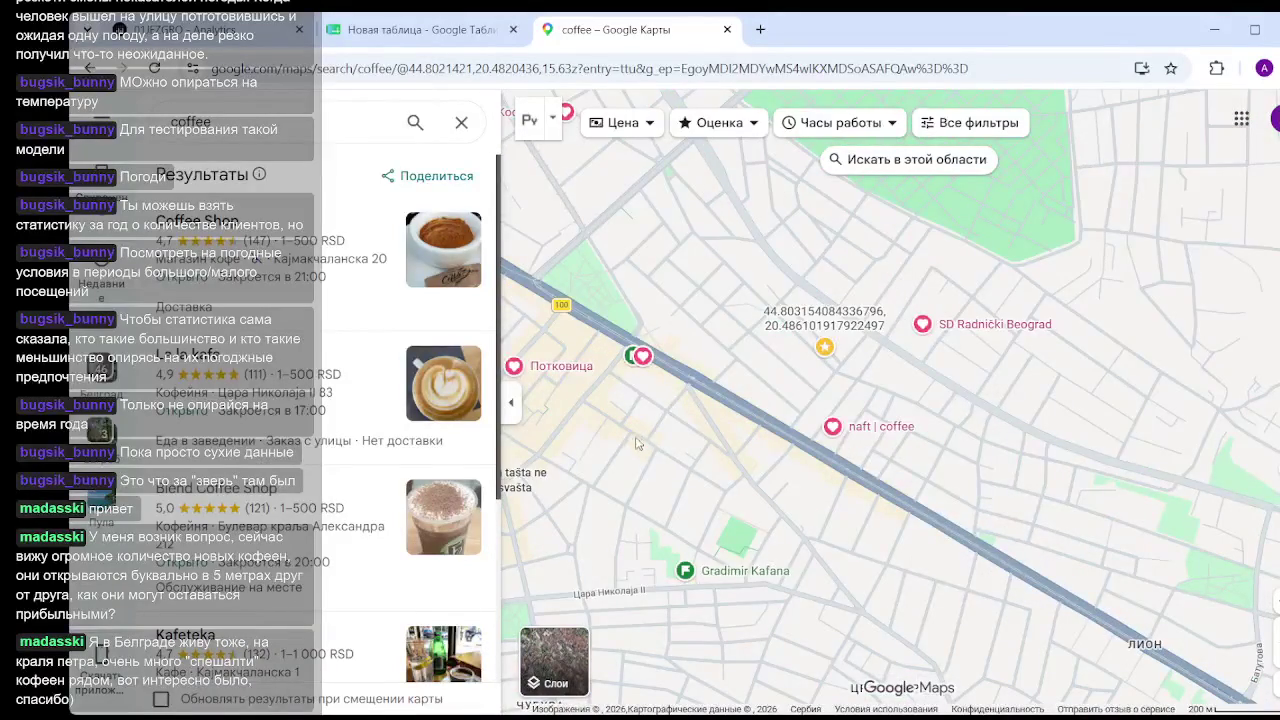
pyautogui.moveTo(640, 442); pyautogui.dragTo(731, 446)
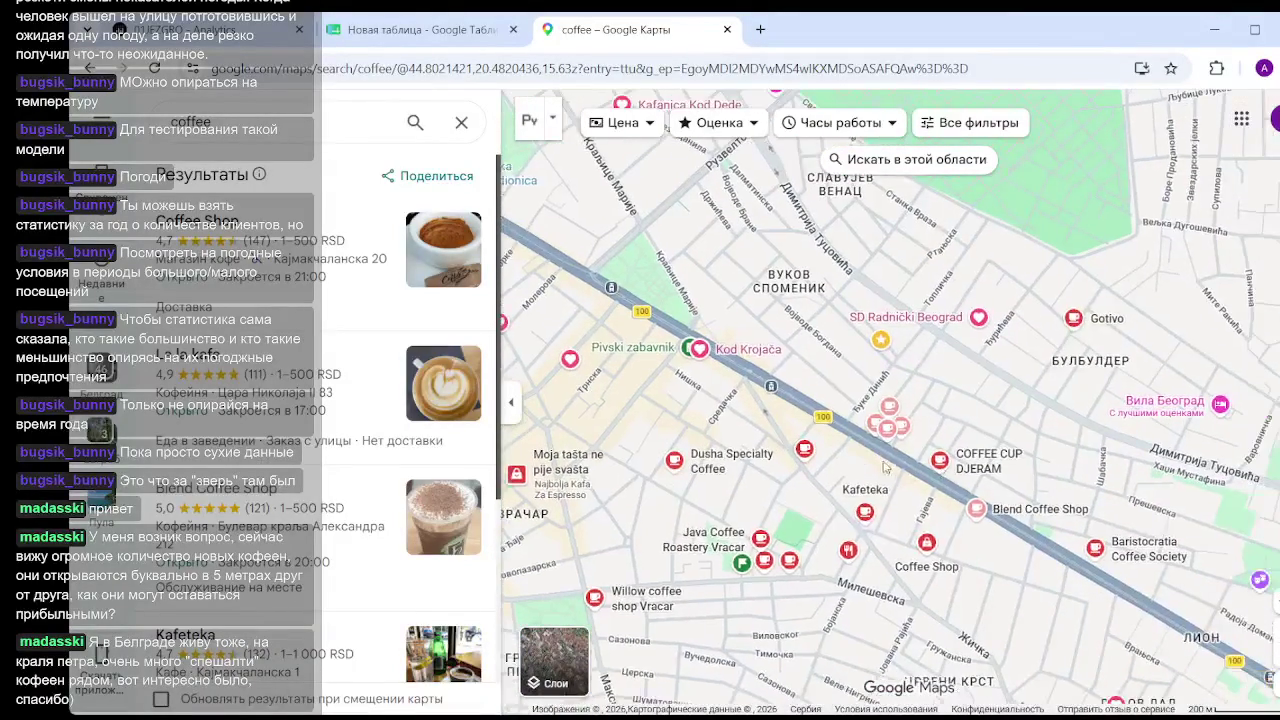
pyautogui.scroll(1, 905, 440)
pyautogui.scroll(2, 905, 440)
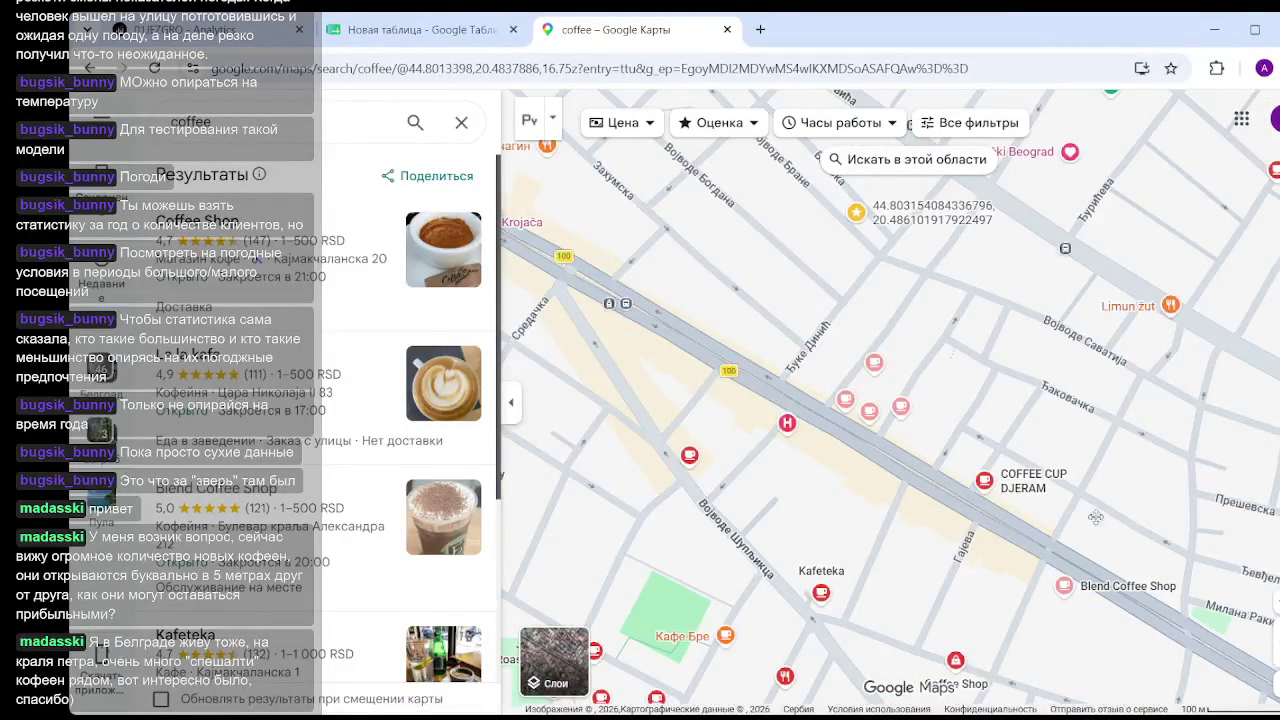
pyautogui.moveTo(797, 400); pyautogui.dragTo(1087, 523)
# Center the map on the Kod Krojača area, then pan toward Vukov Spomenik.
pyautogui.scroll(-1, 667, 300)
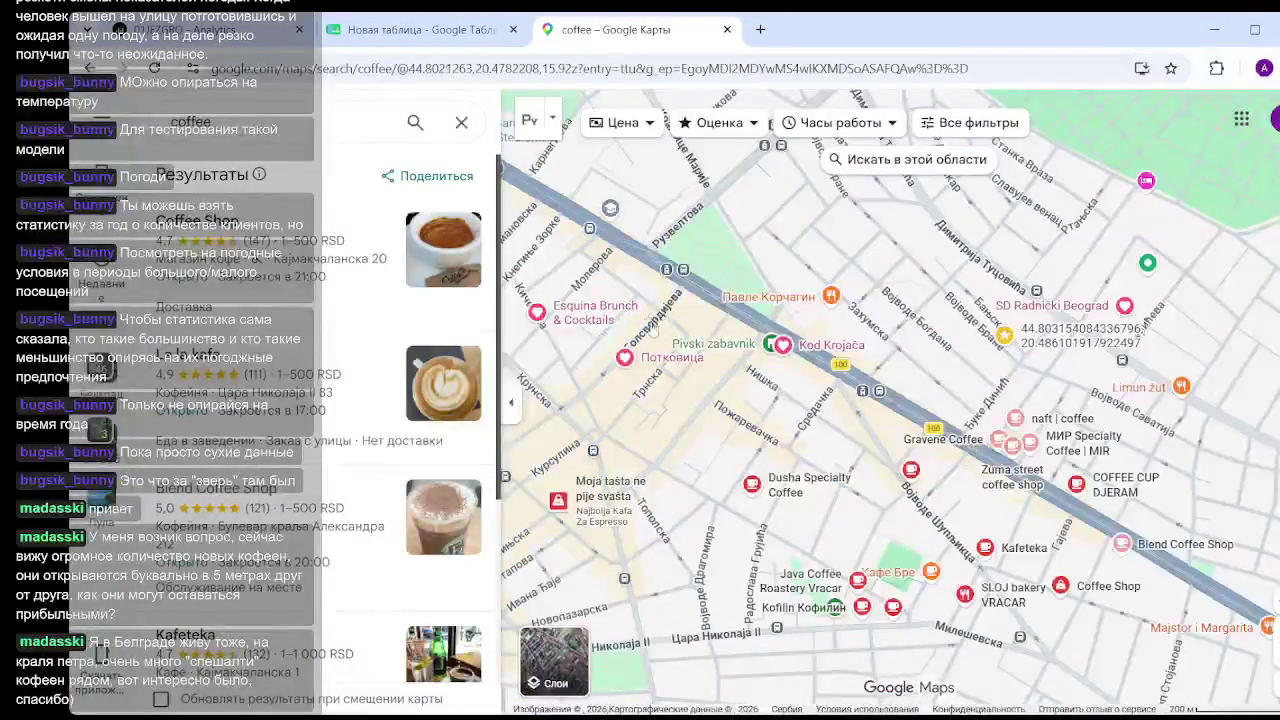
pyautogui.scroll(-1, 720, 296)
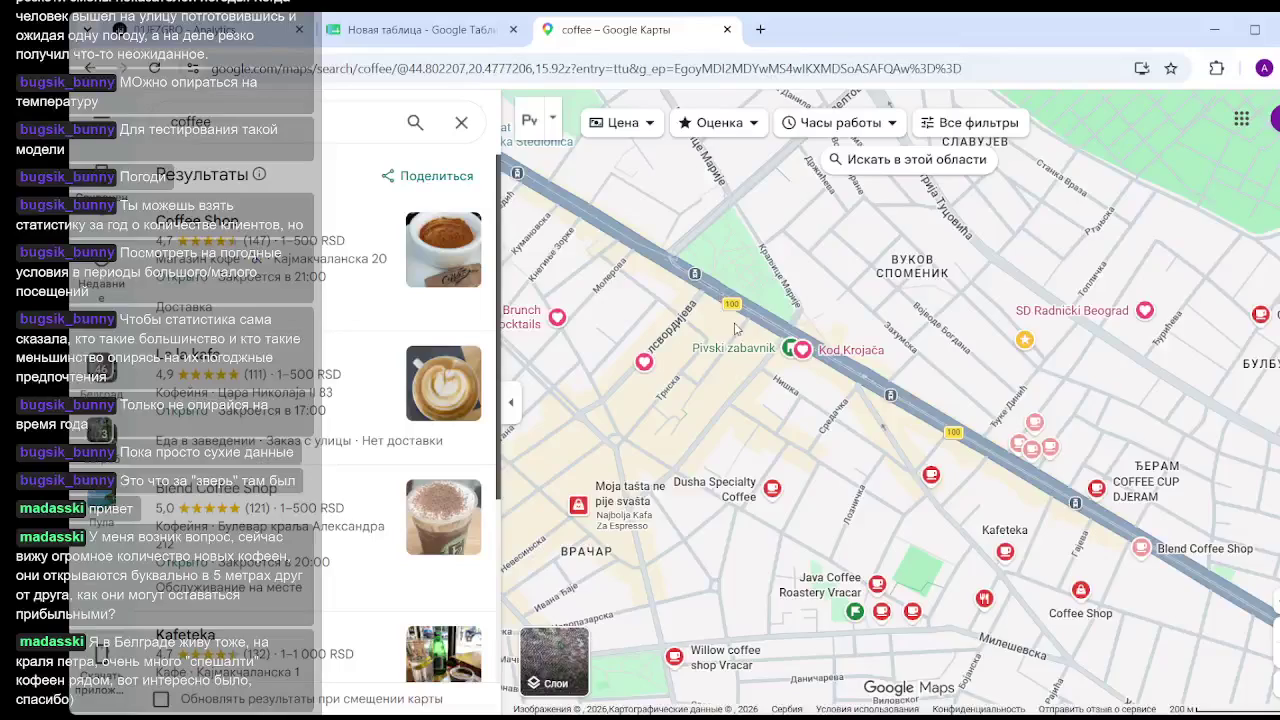
pyautogui.scroll(2, 740, 328)
pyautogui.scroll(1, 740, 328)
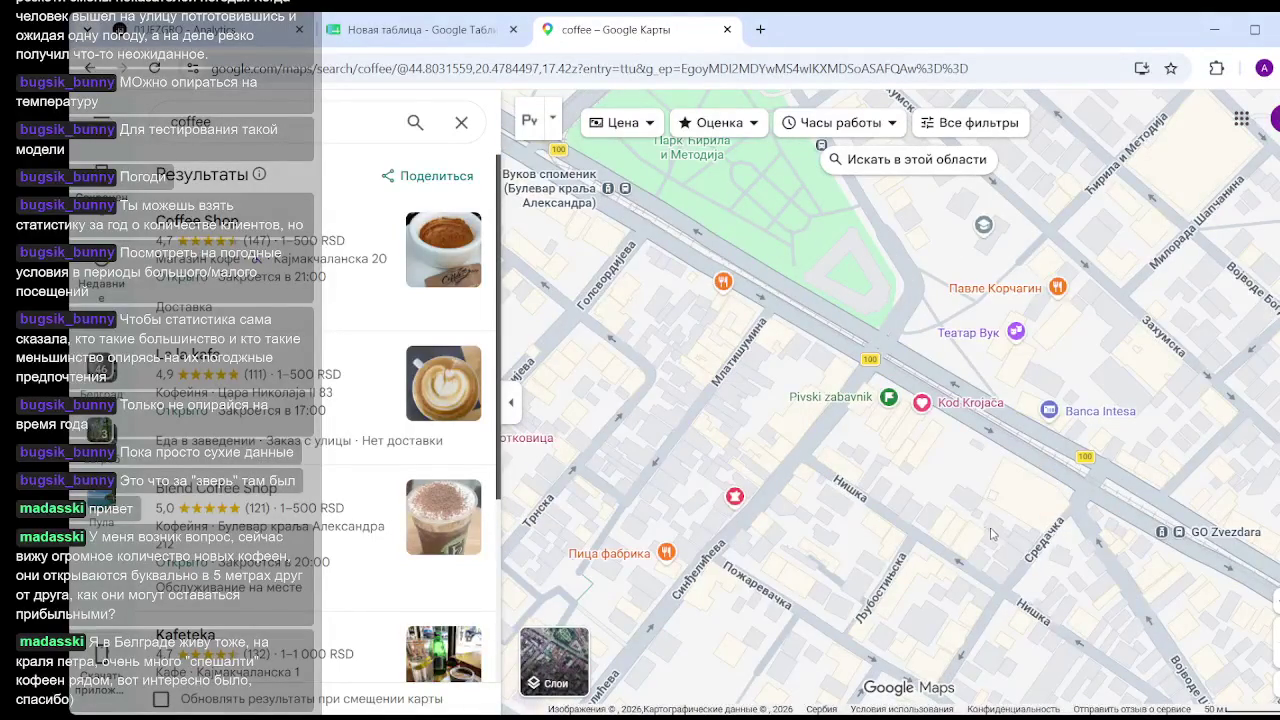
pyautogui.moveTo(990, 533); pyautogui.dragTo(862, 496)
pyautogui.scroll(2, 830, 460)
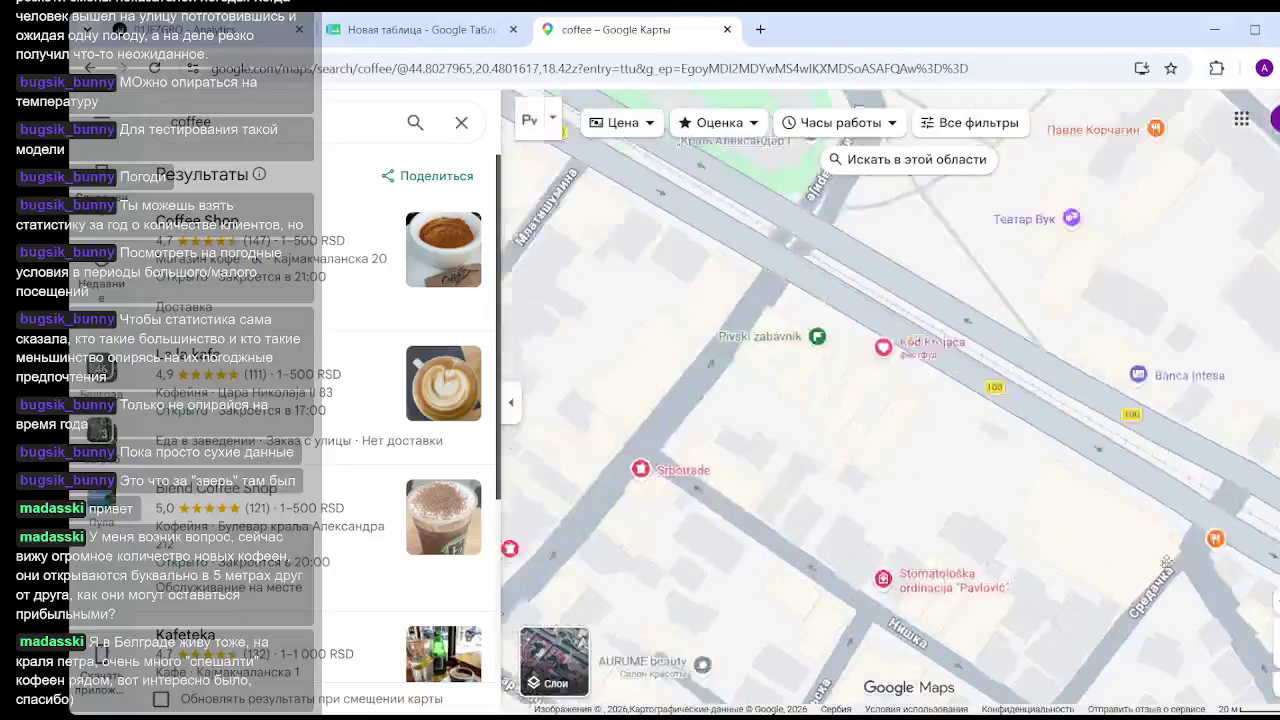
pyautogui.moveTo(518, 185); pyautogui.dragTo(941, 452)
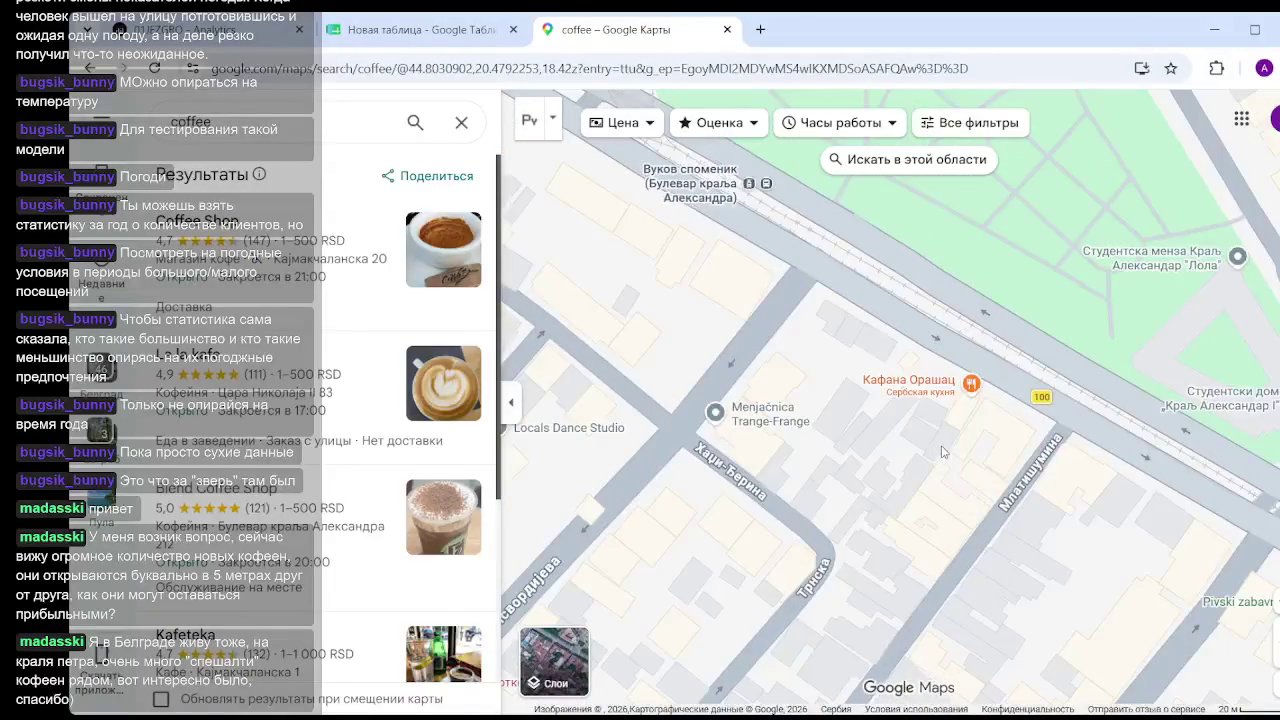
pyautogui.scroll(-1, 945, 448)
pyautogui.scroll(2, 970, 420)
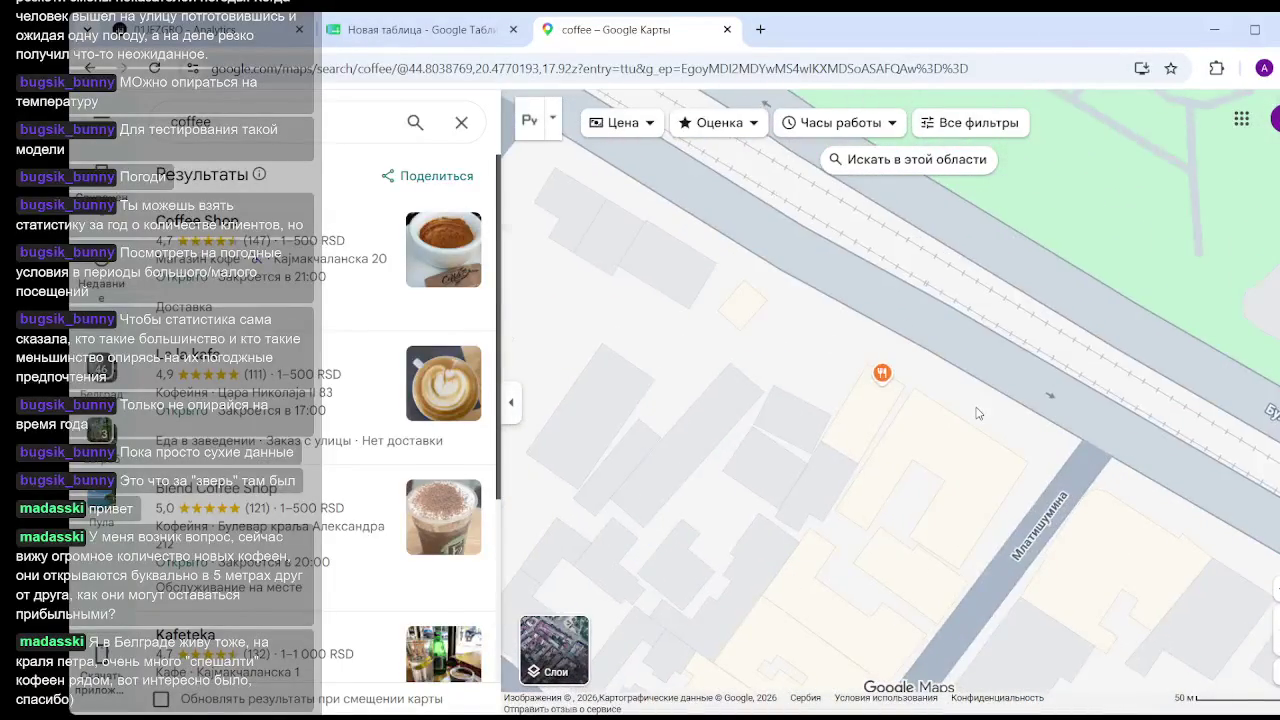
# Open Popy Coffee Family's menu photo and zoom to its HOT COFFEE price list.
pyautogui.click(1000, 458)
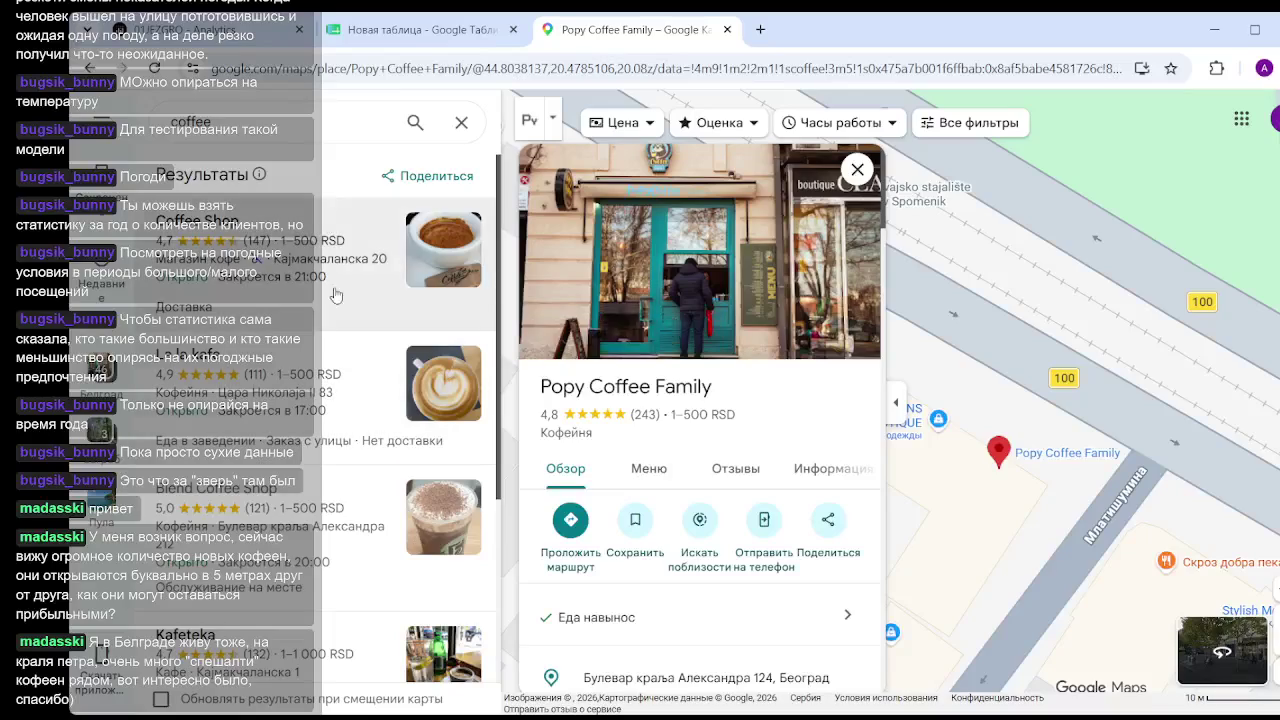
pyautogui.click(649, 468)
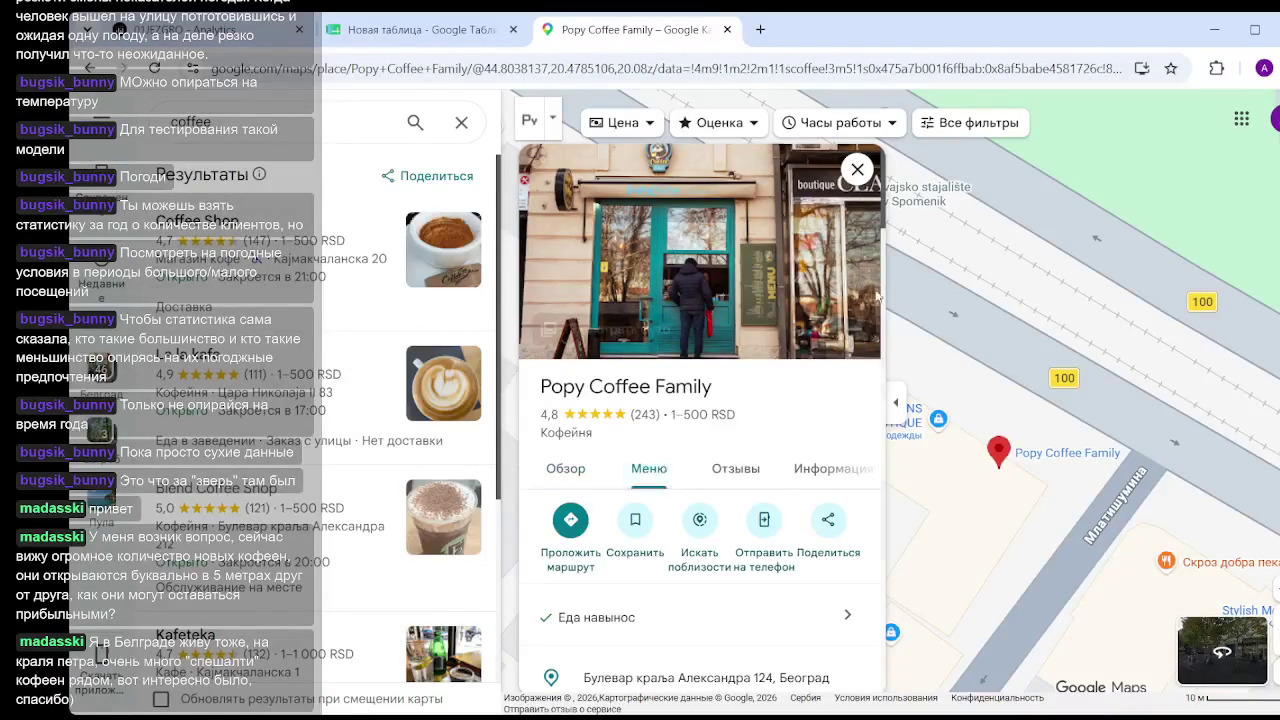
pyautogui.click(778, 342)
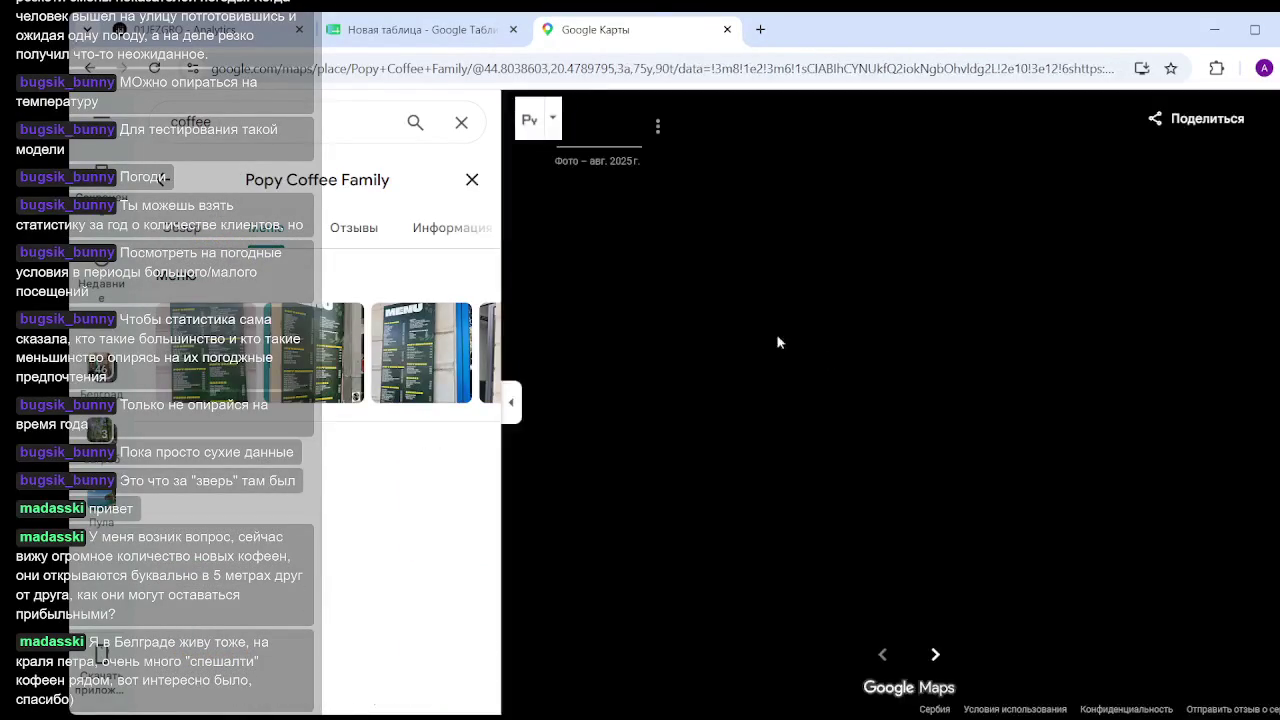
pyautogui.scroll(2, 855, 205)
pyautogui.scroll(2, 810, 205)
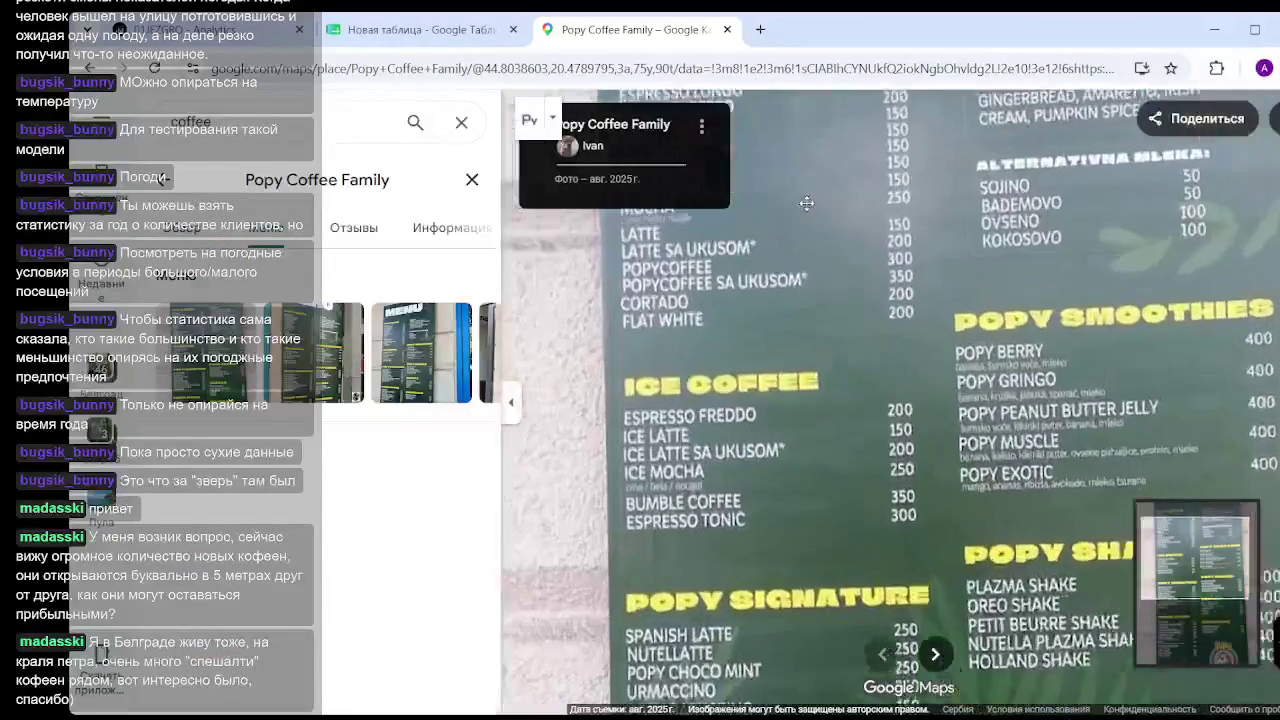
pyautogui.scroll(2, 815, 260)
pyautogui.moveTo(822, 289); pyautogui.dragTo(840, 458)
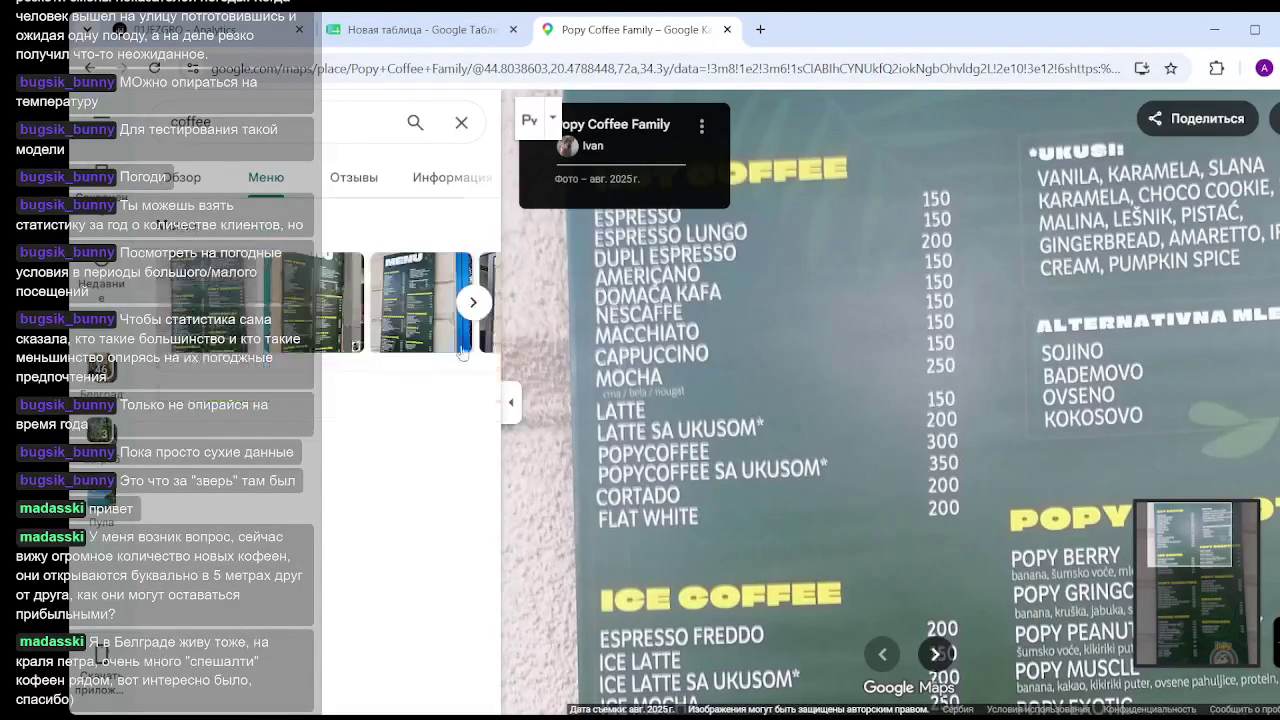
pyautogui.click(362, 316)
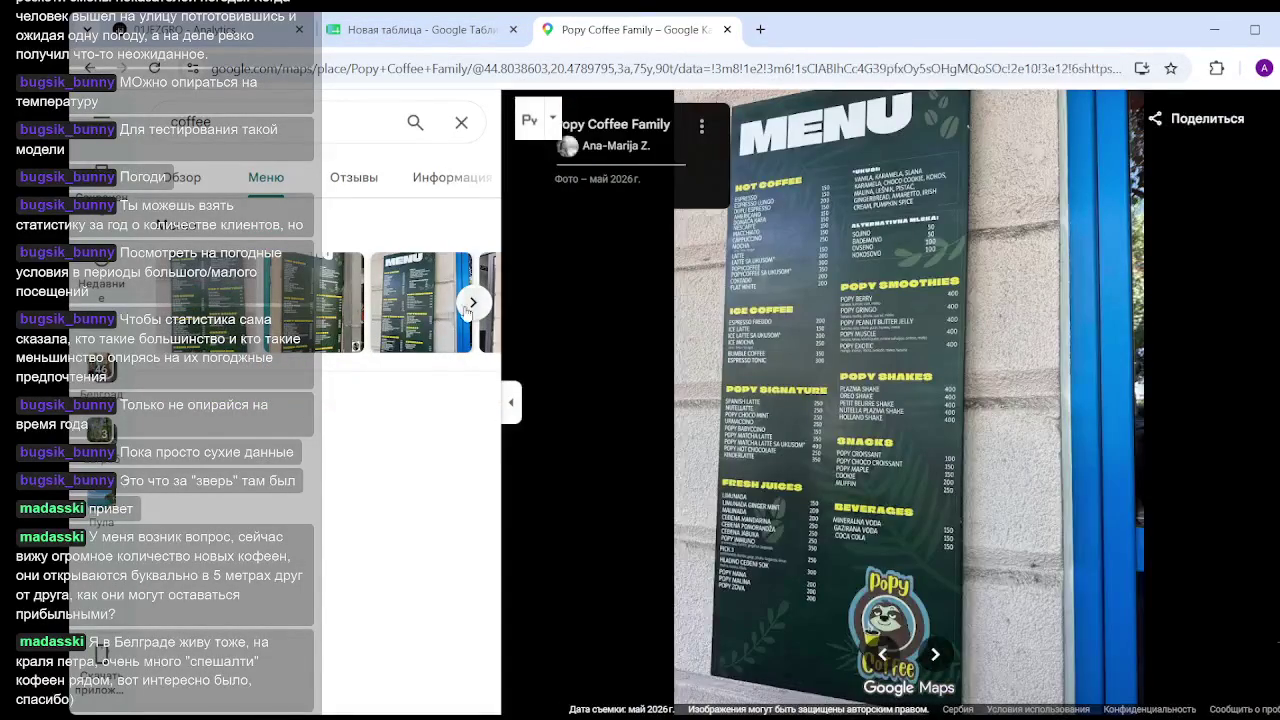
# Browse Popy Coffee Family's menu photos up to the tall vertical MENU board.
pyautogui.scroll(3, 823, 272)
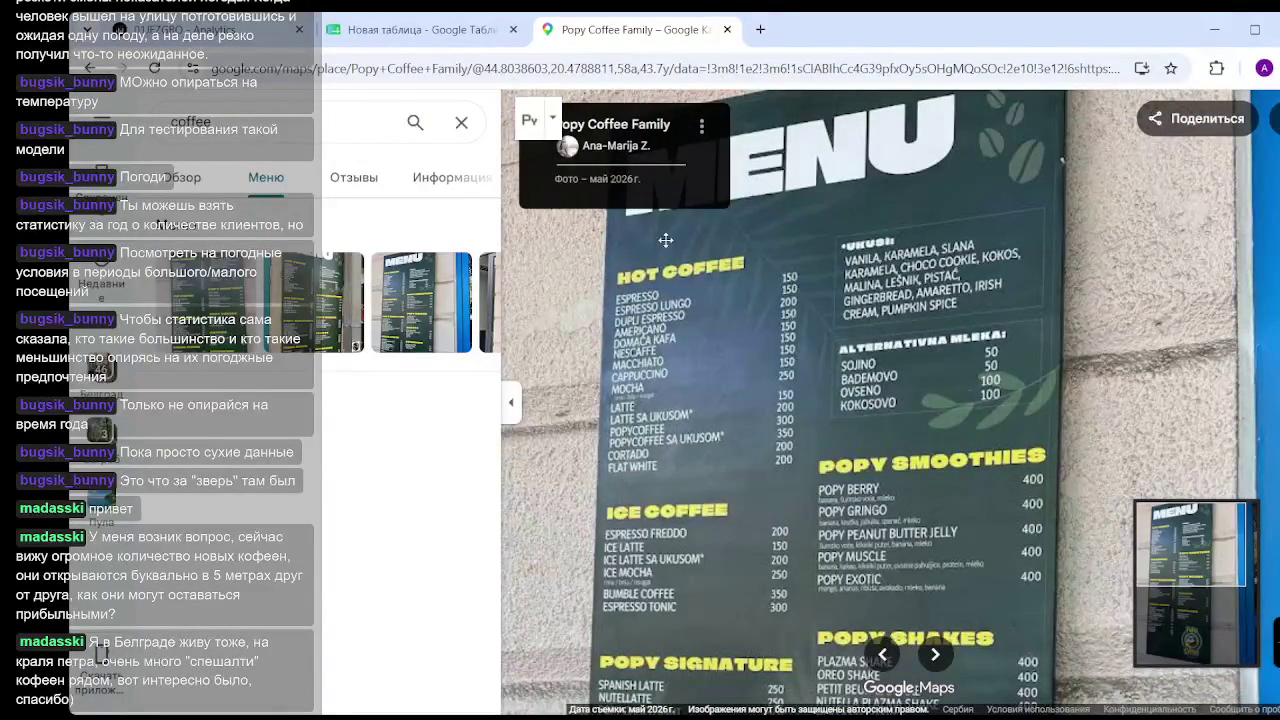
pyautogui.click(315, 300)
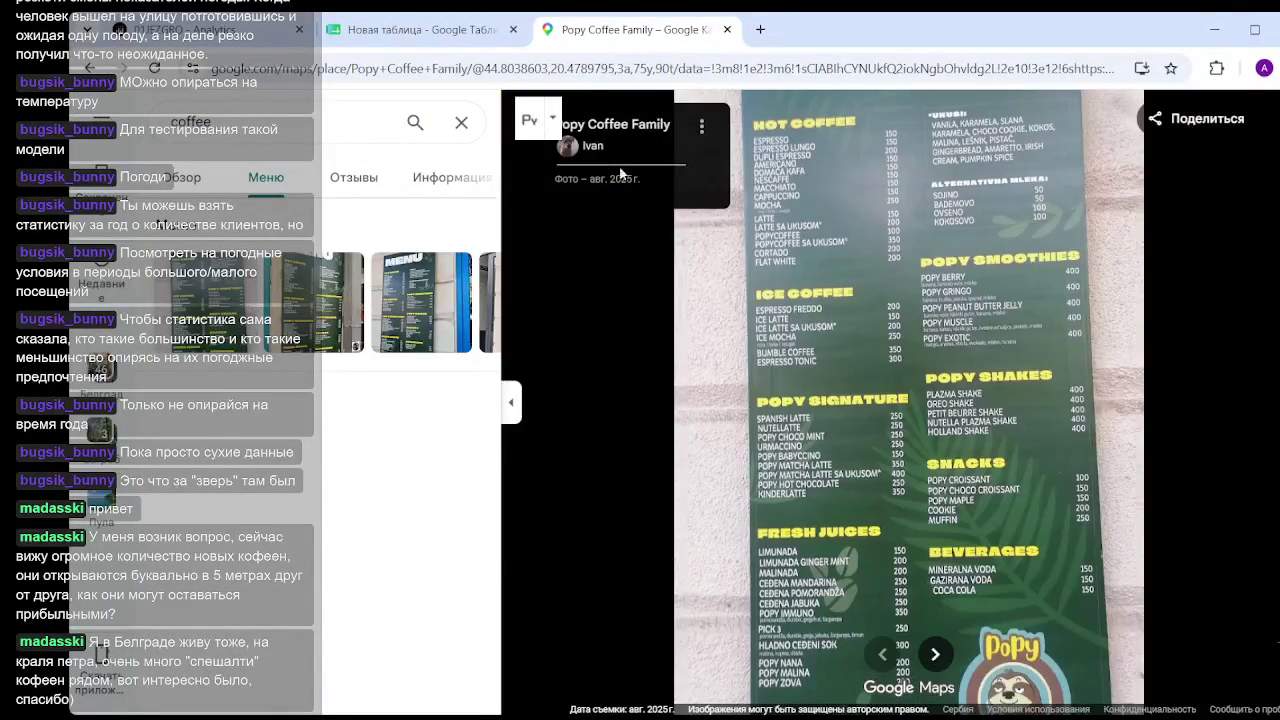
pyautogui.click(318, 308)
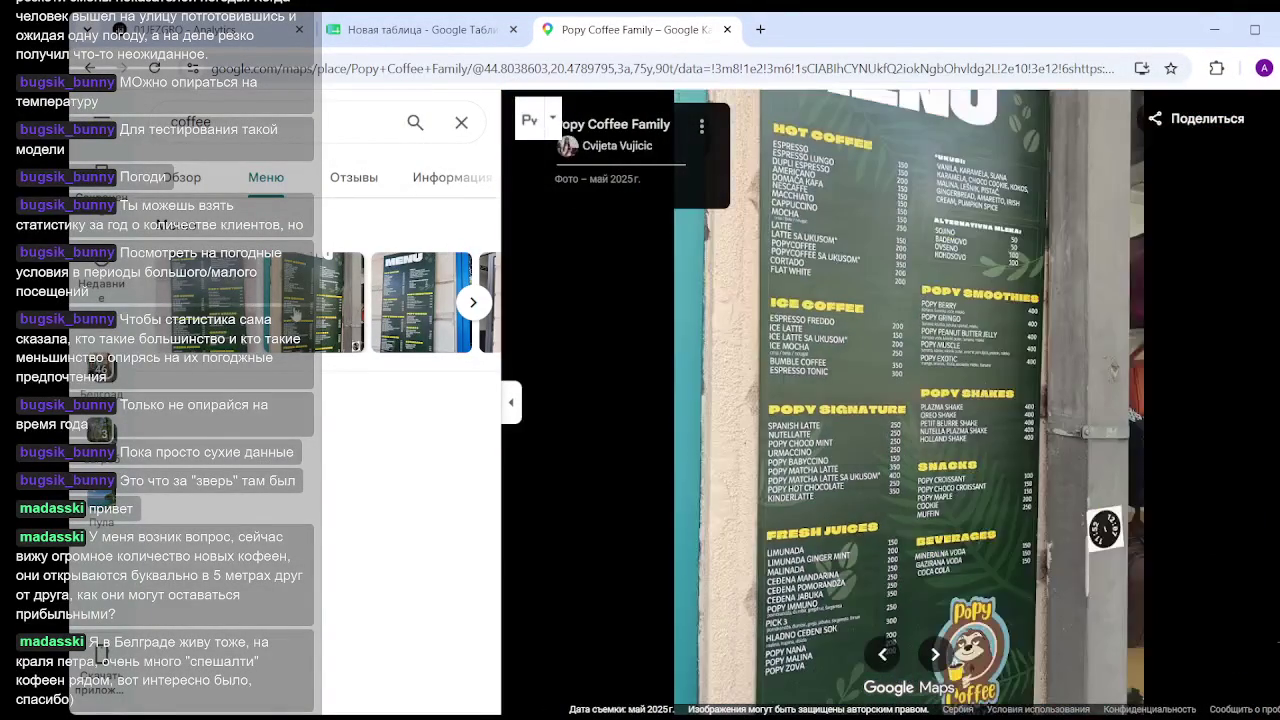
pyautogui.click(473, 302)
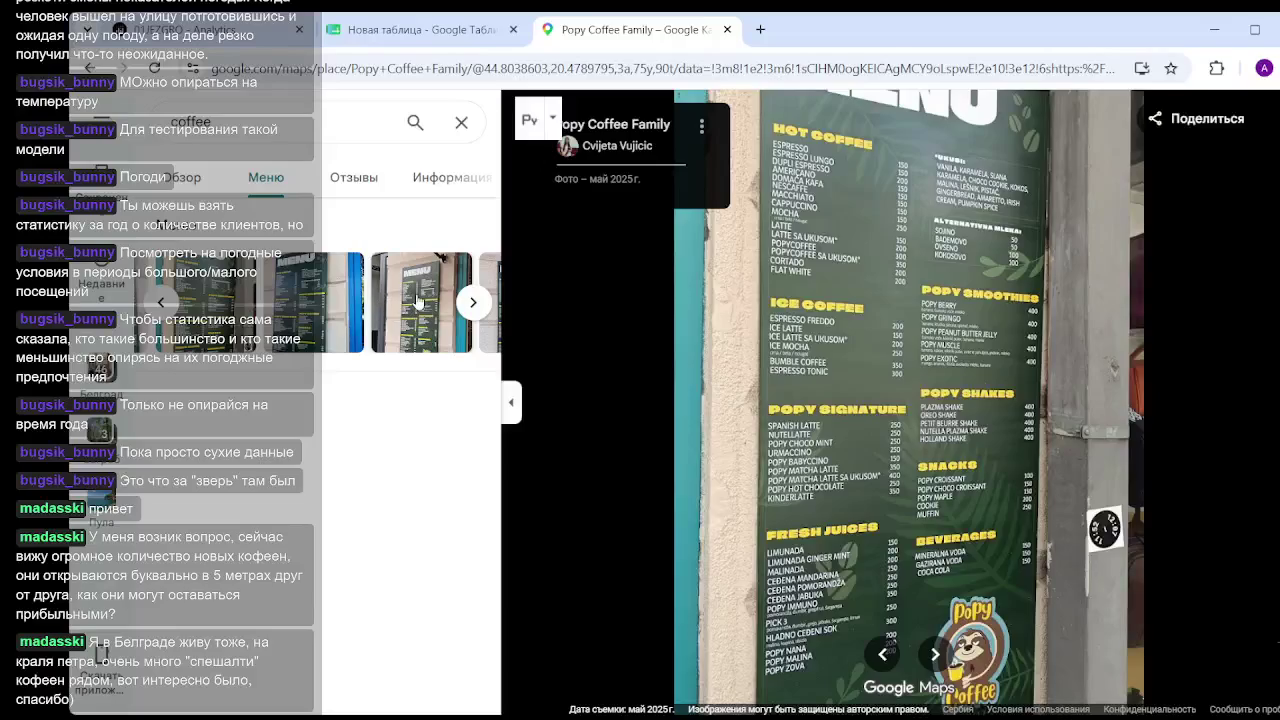
pyautogui.click(420, 300)
pyautogui.click(473, 302)
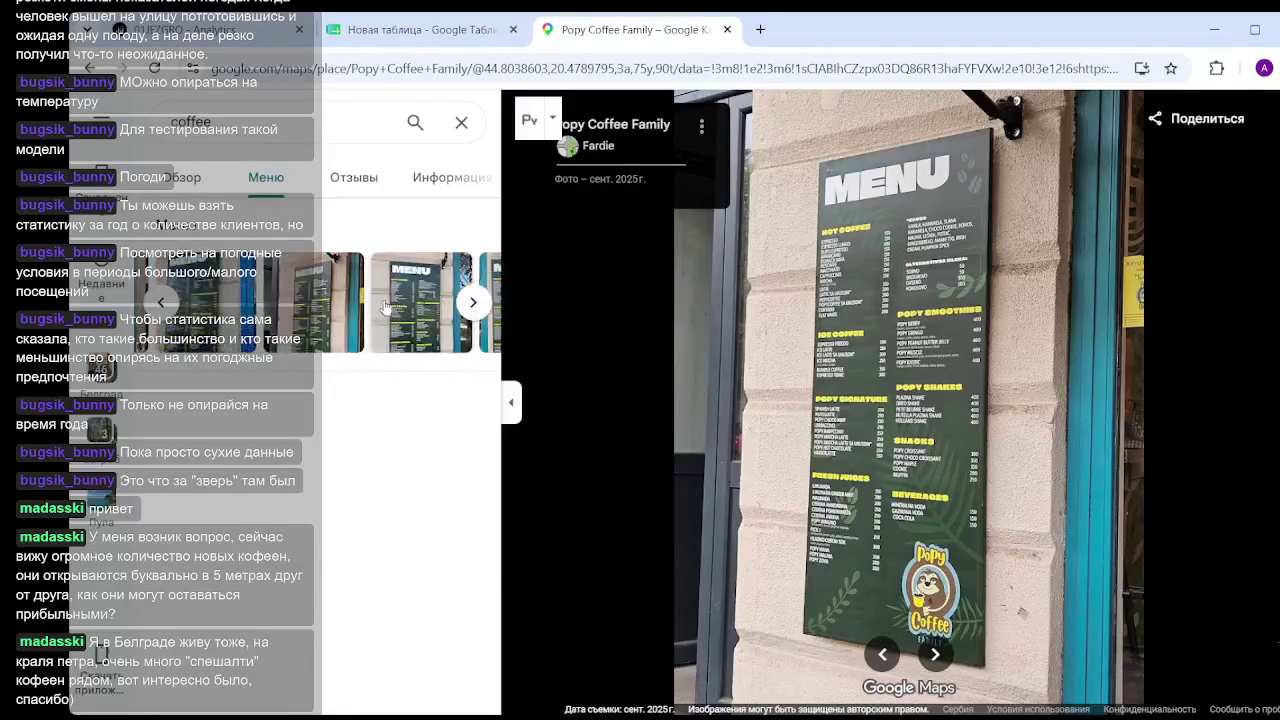
pyautogui.click(388, 310)
pyautogui.click(418, 312)
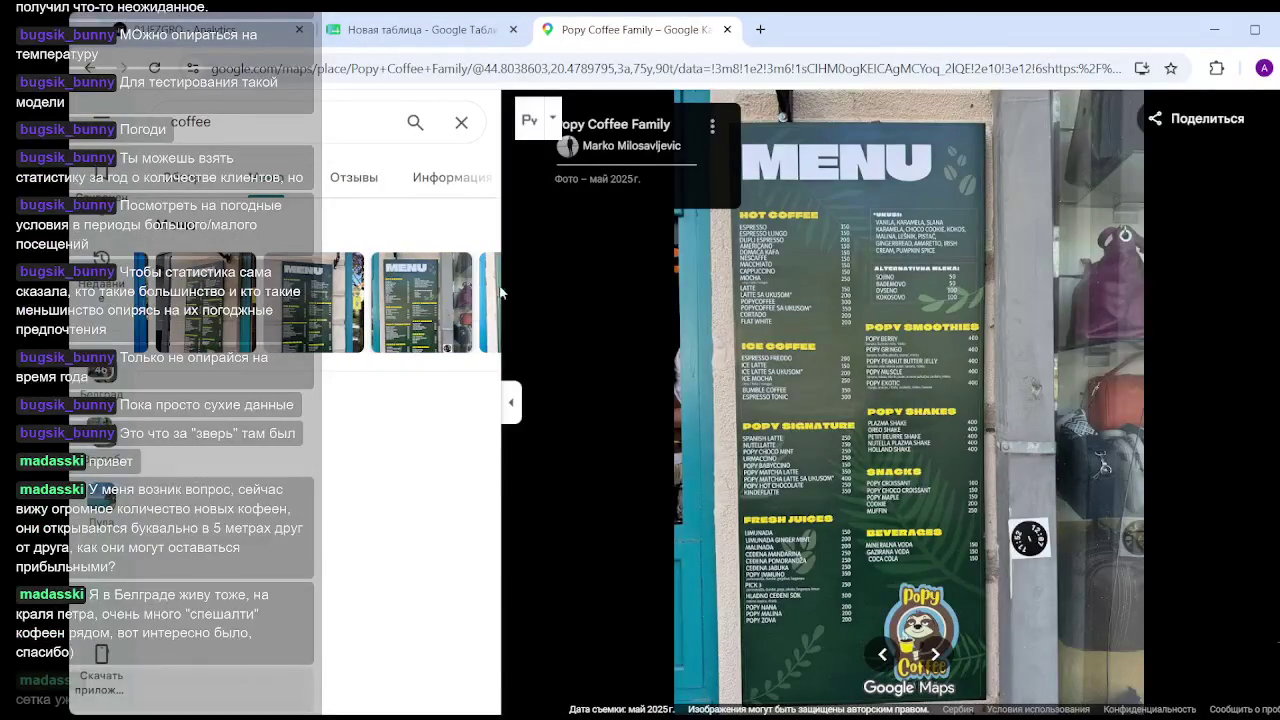
pyautogui.click(428, 304)
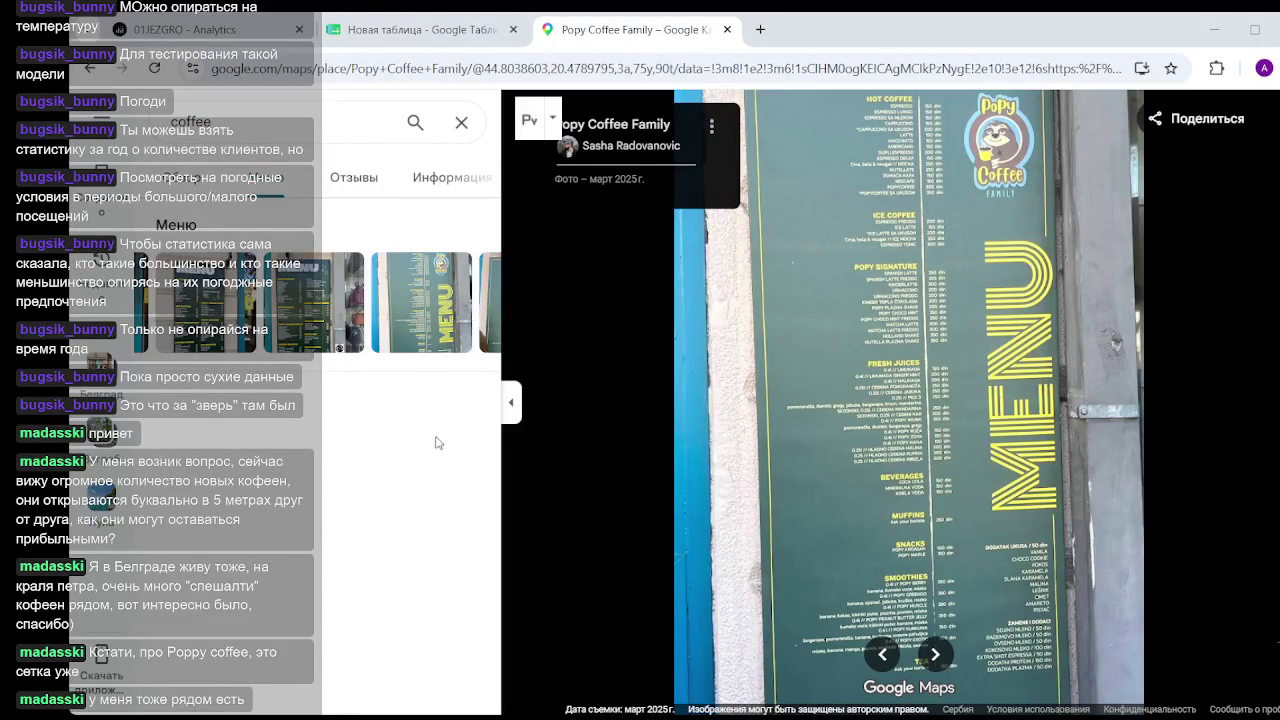
# Compare the March 2025 and November 2024 menu boards, then close the photo viewer.
pyautogui.click(473, 305)
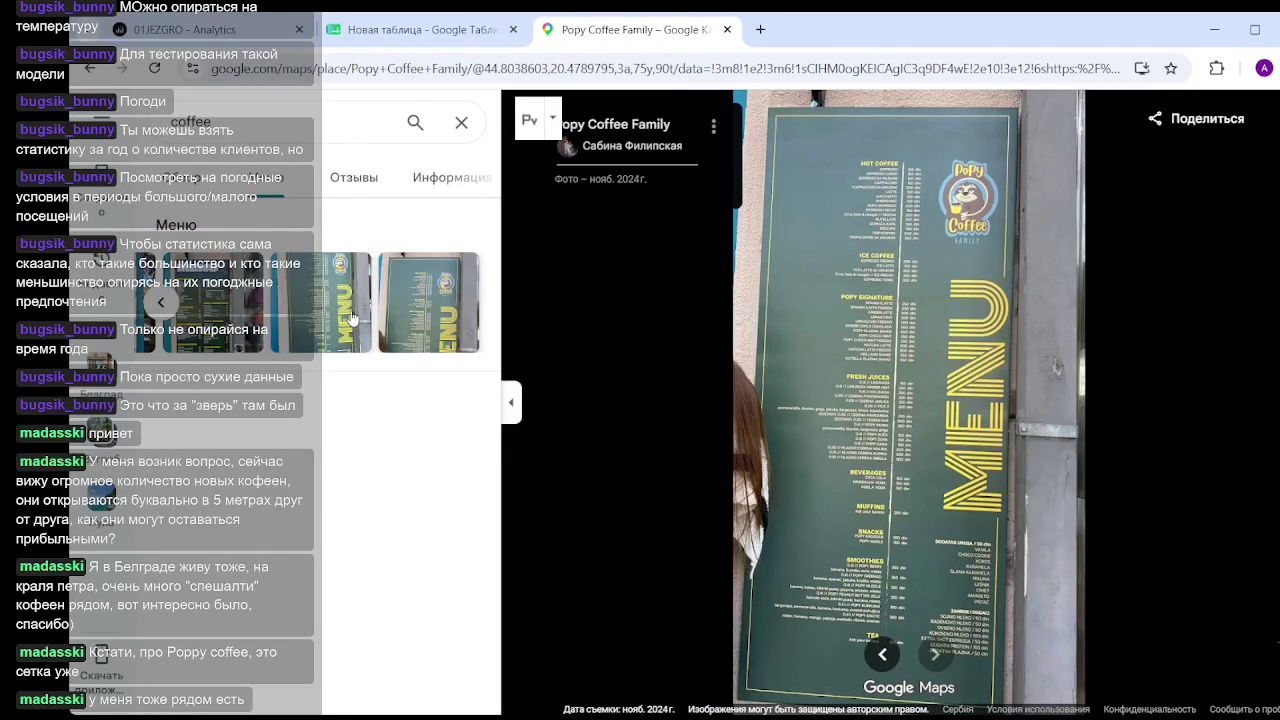
pyautogui.click(435, 308)
pyautogui.press('Left')
pyautogui.press('Right')
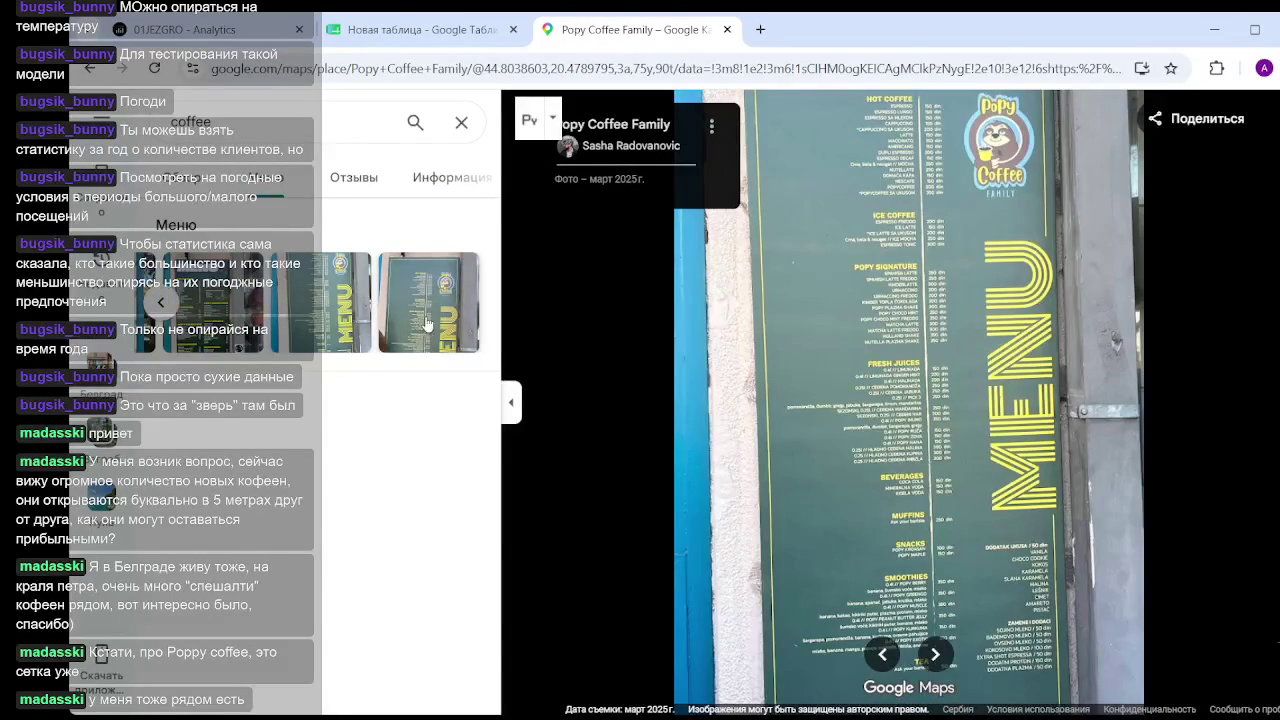
pyautogui.click(420, 326)
pyautogui.scroll(5, 876, 185)
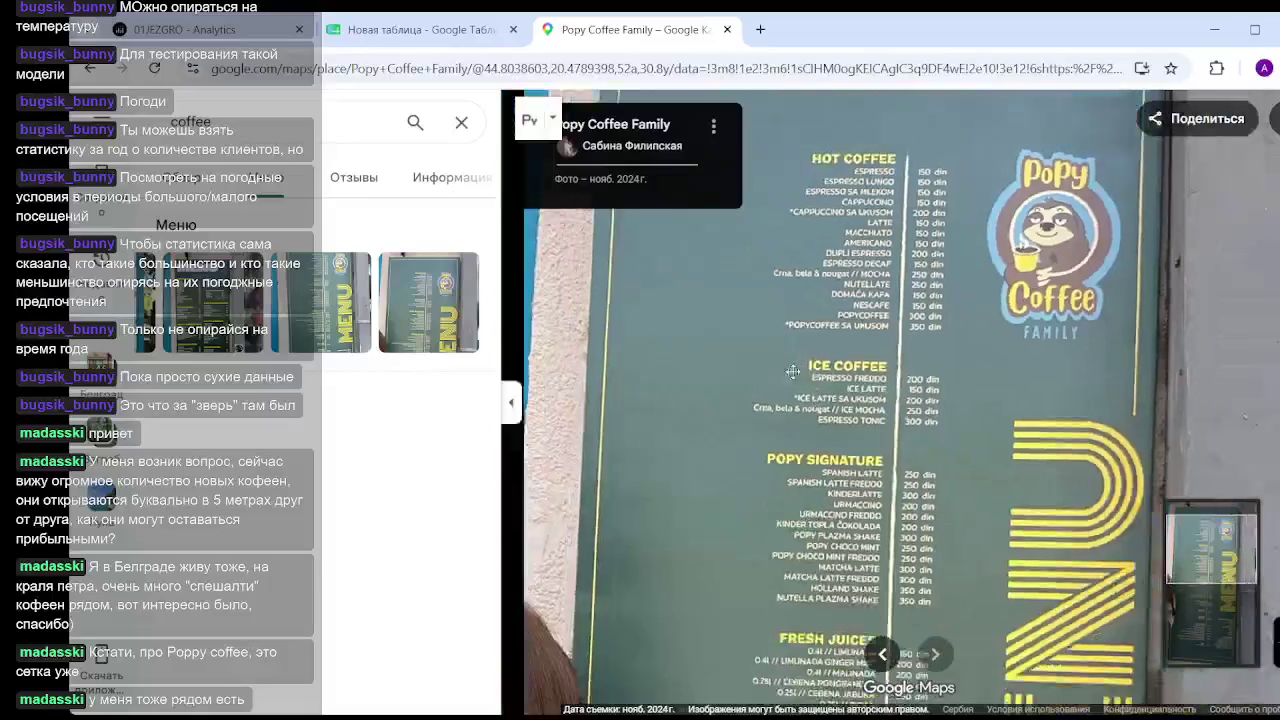
pyautogui.scroll(-3, 771, 376)
pyautogui.scroll(-2, 771, 376)
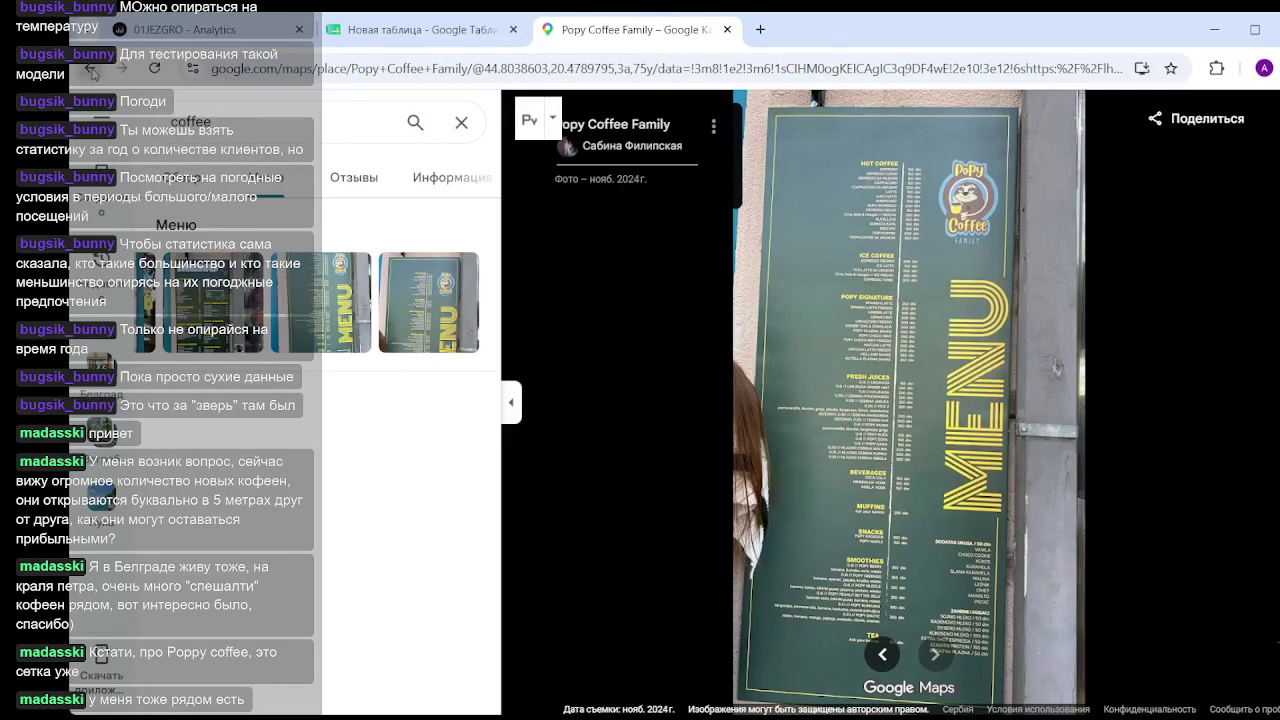
pyautogui.click(91, 70)
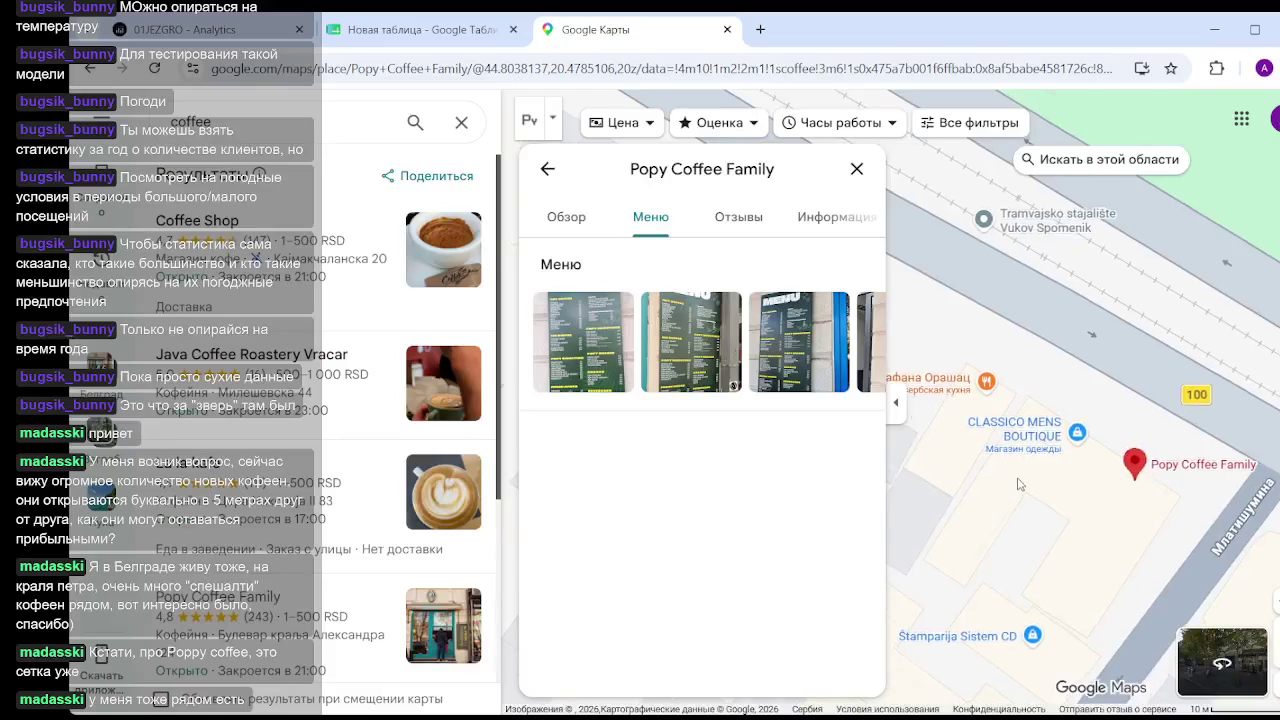
# Close Popy Coffee Family, pan east, and show Aloha Coffee To Go's Меню photos.
pyautogui.scroll(-2, 1019, 484)
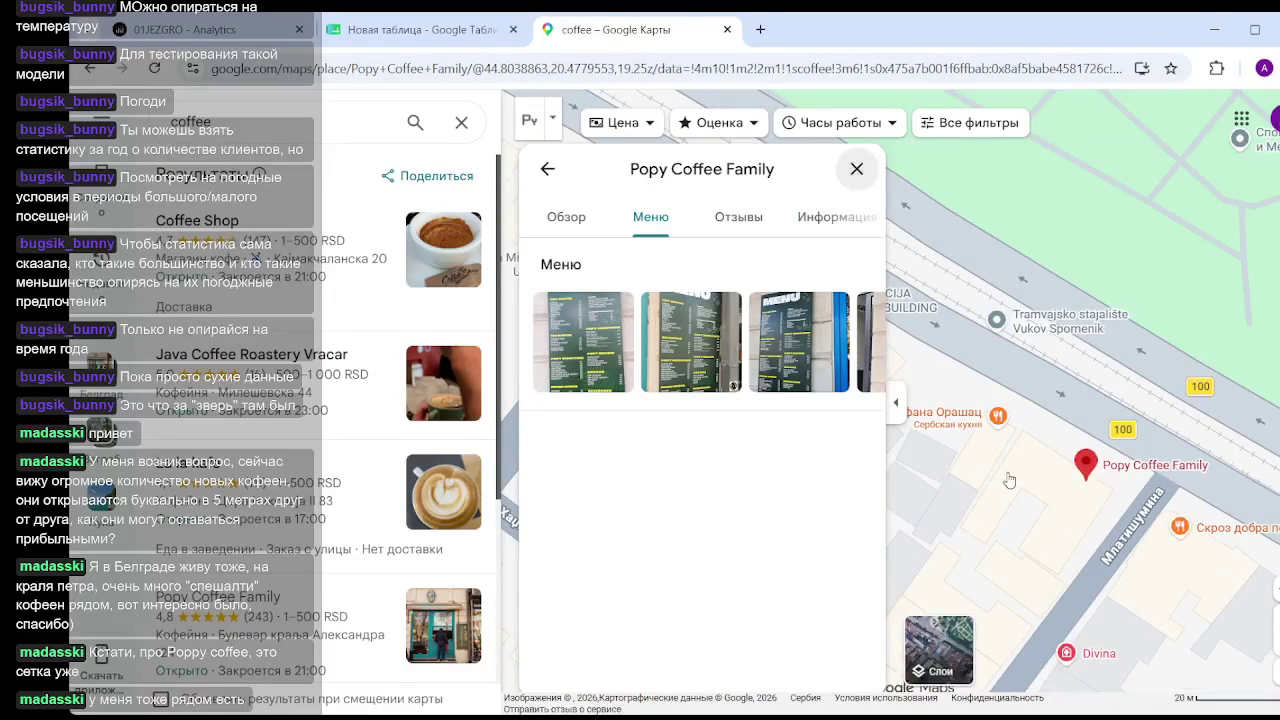
pyautogui.click(1010, 481)
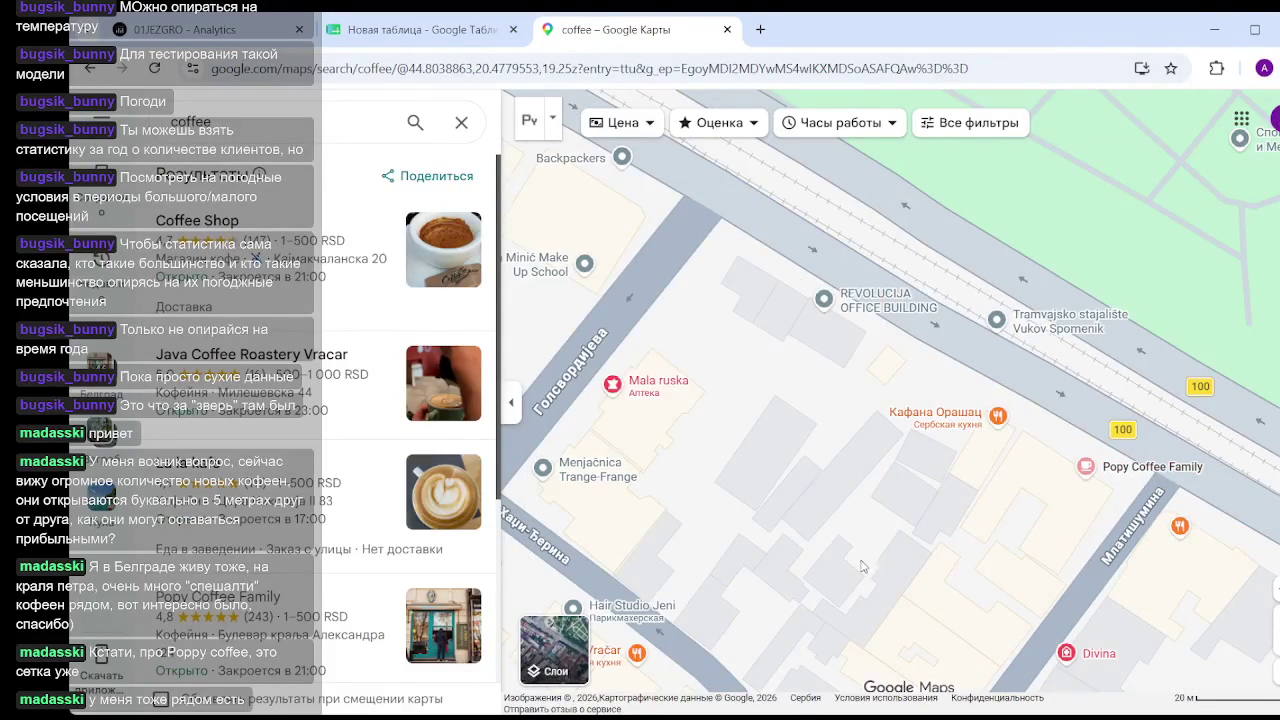
pyautogui.moveTo(863, 567); pyautogui.dragTo(739, 428)
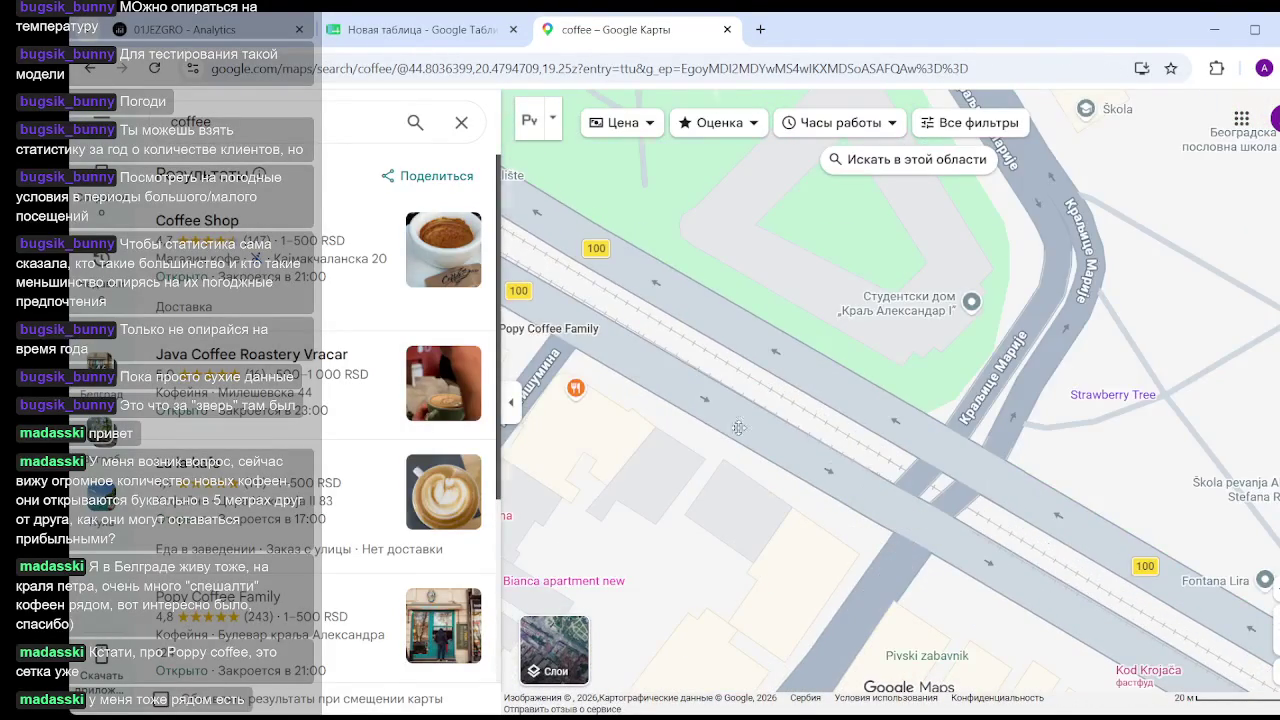
pyautogui.moveTo(692, 573); pyautogui.dragTo(832, 523)
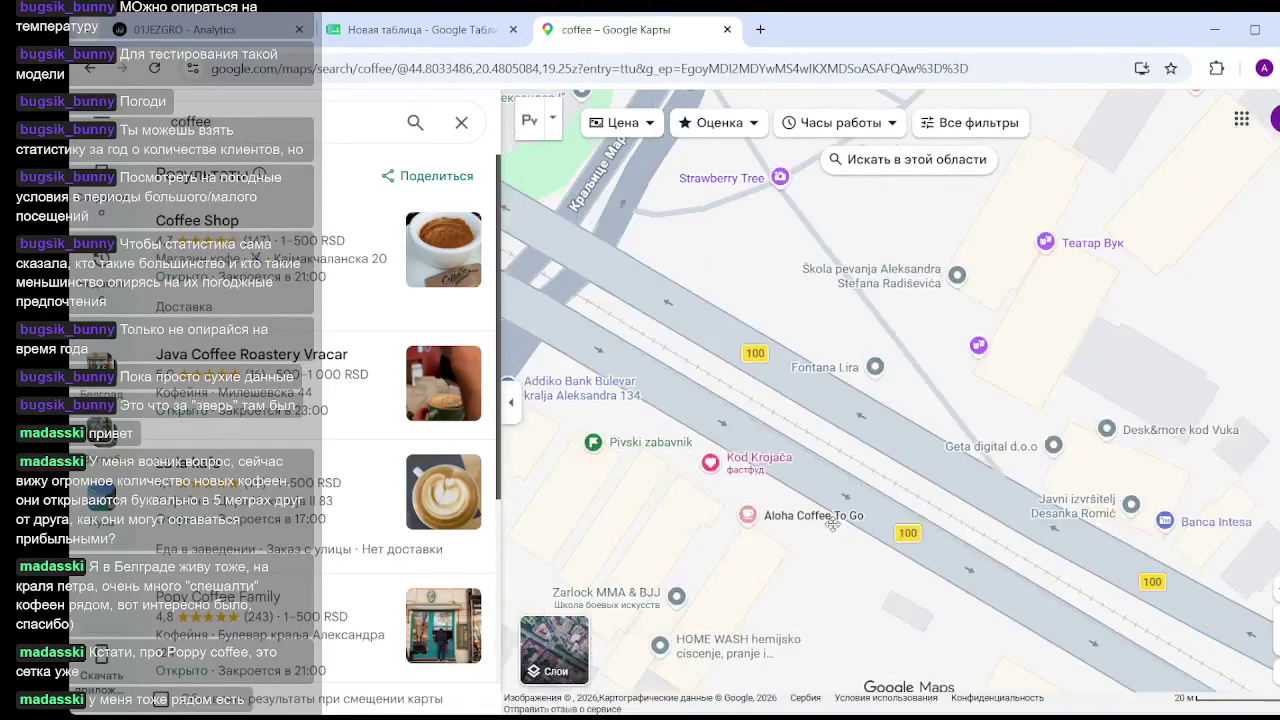
pyautogui.click(832, 518)
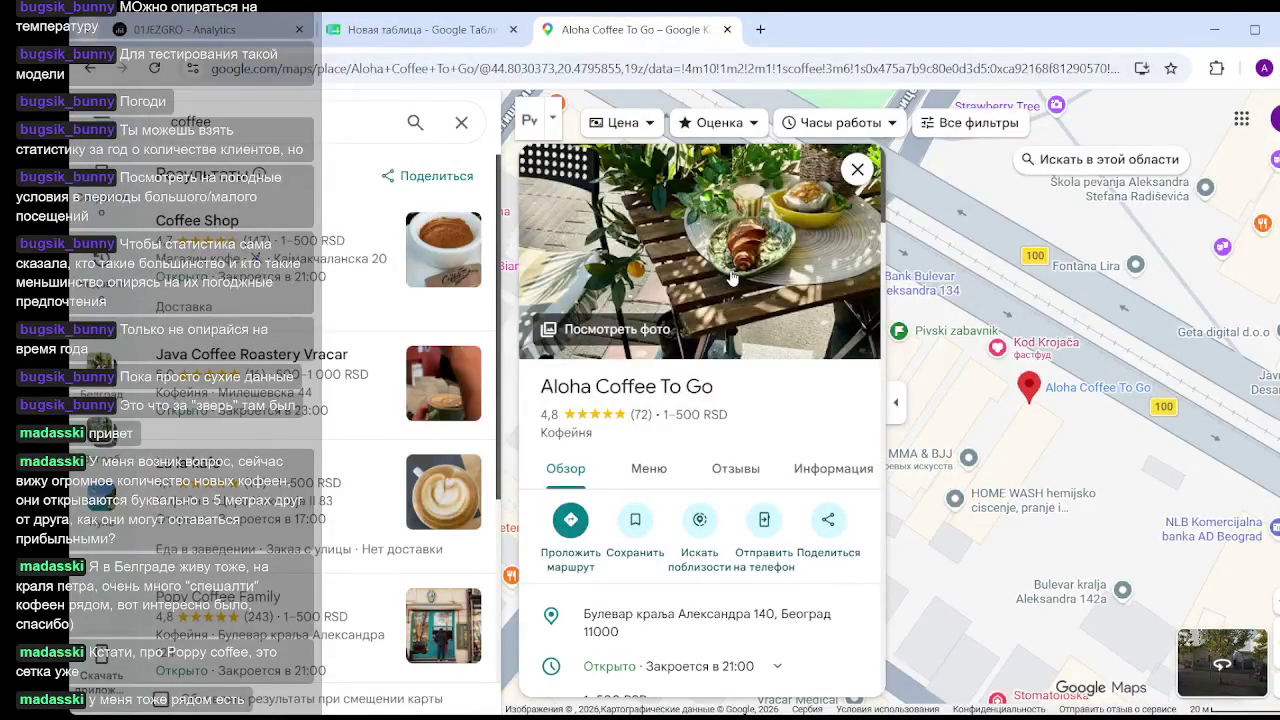
pyautogui.click(650, 476)
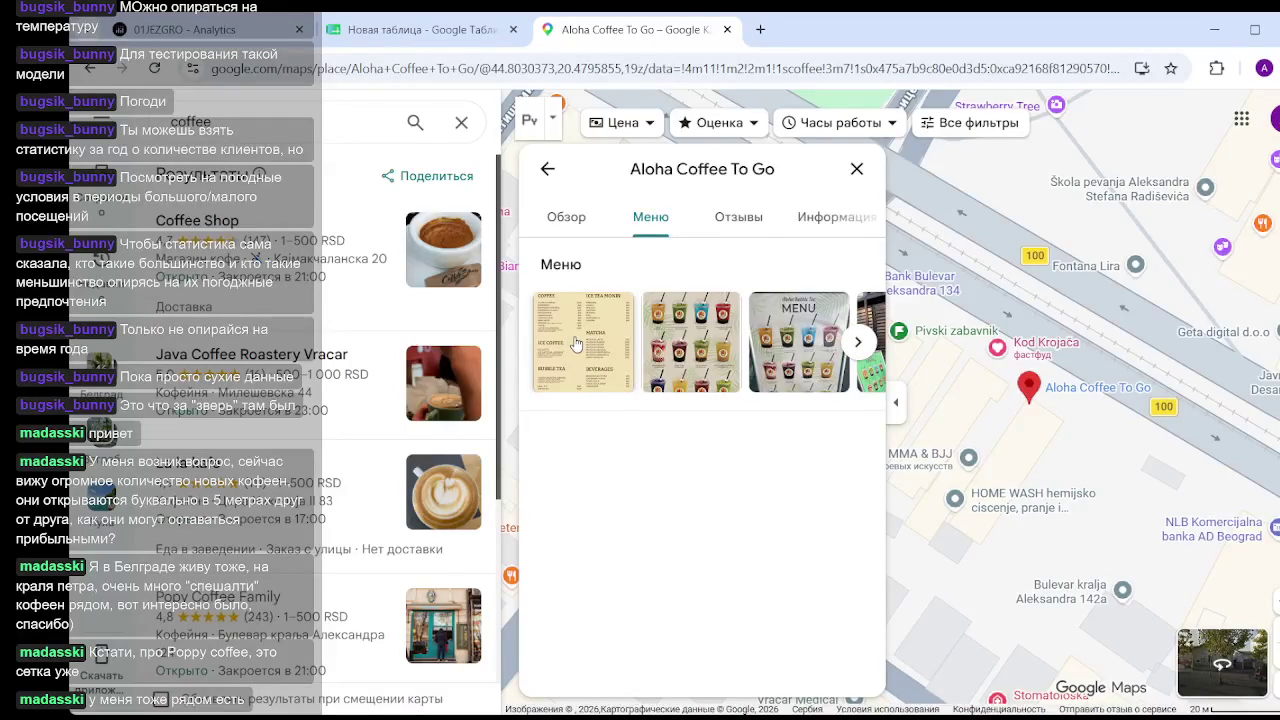
# Open Aloha's first menu photo full size and zoom into its COFFEE prices.
pyautogui.click(576, 344)
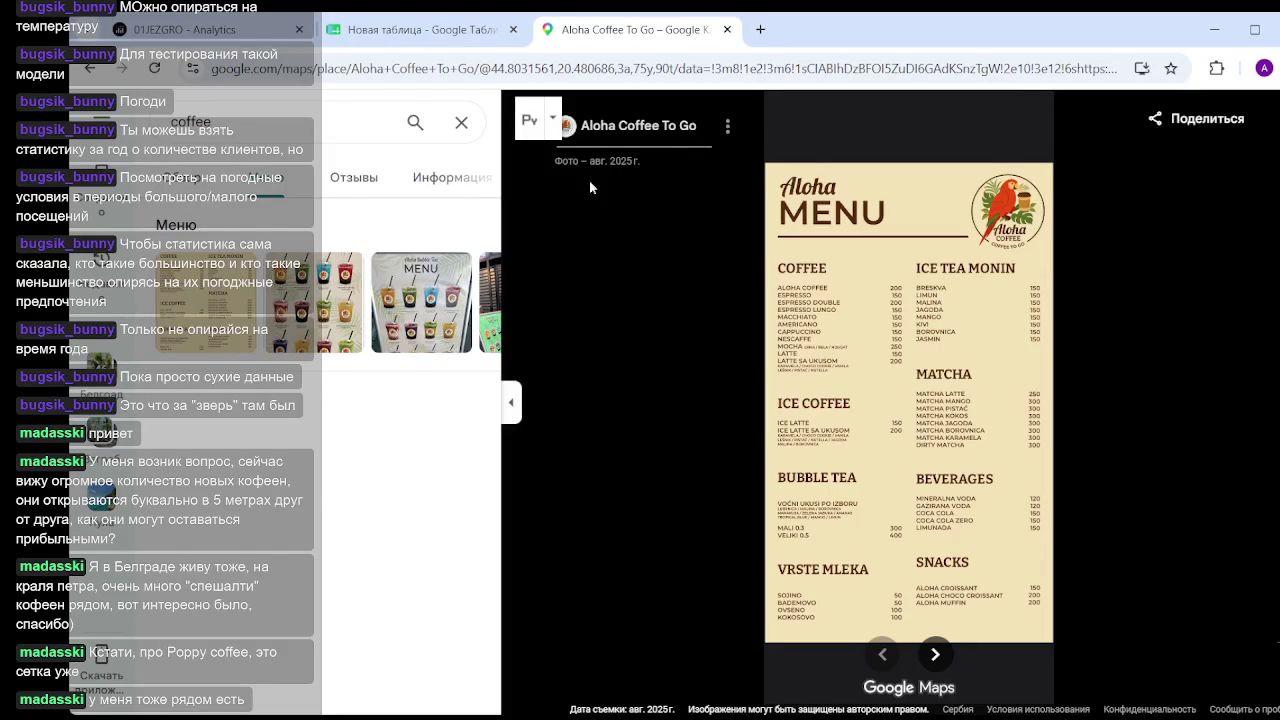
pyautogui.scroll(3, 893, 288)
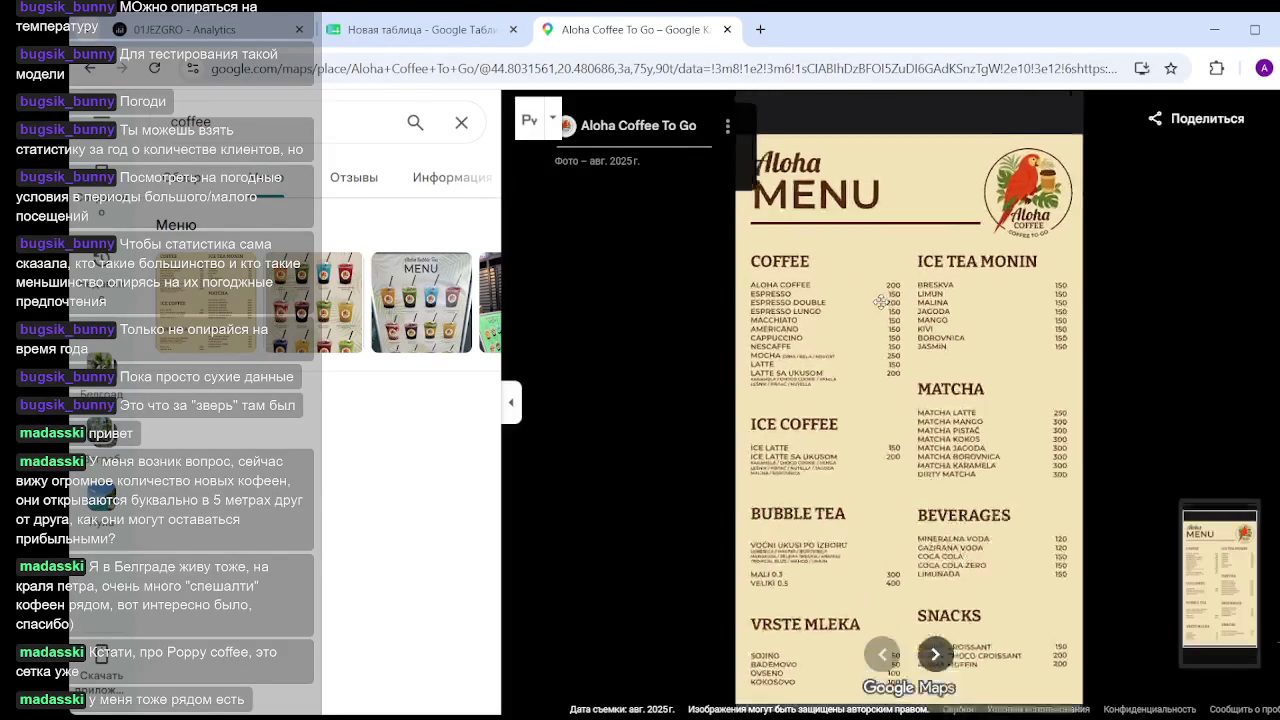
pyautogui.scroll(1, 893, 288)
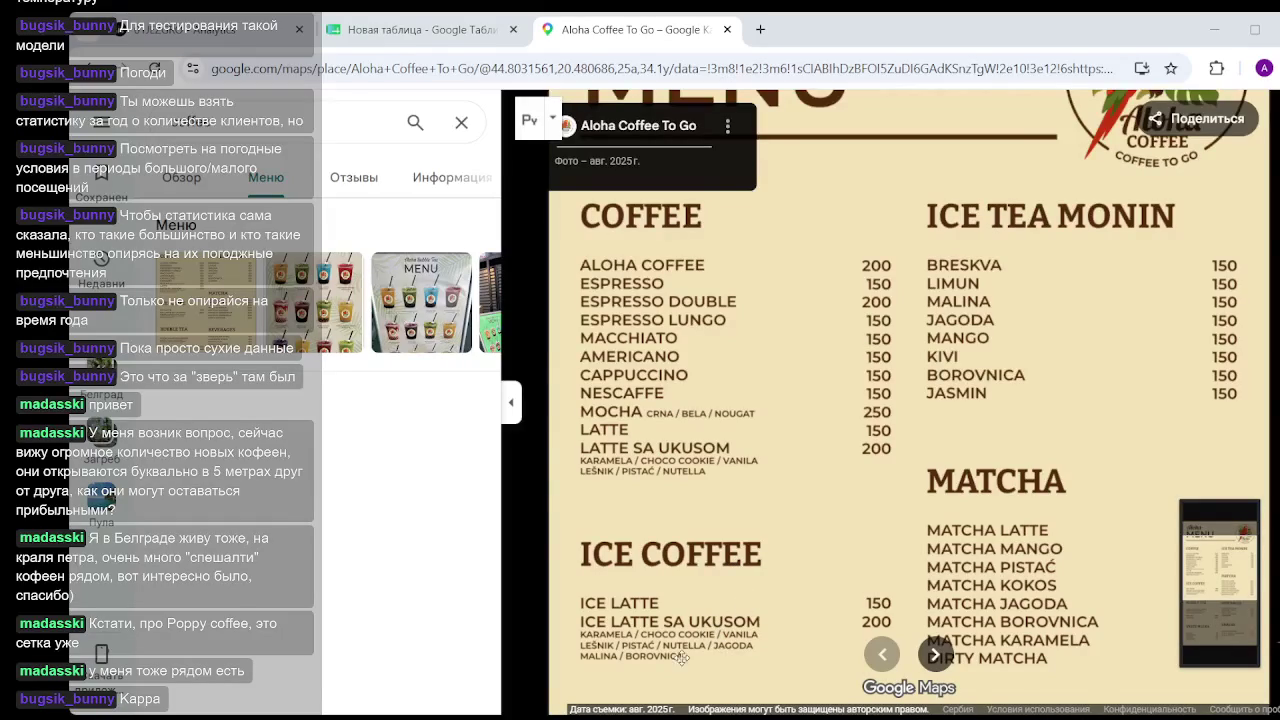
# View Aloha's bubble tea menu and storefront photos, then zoom the beige menu photo.
pyautogui.click(438, 328)
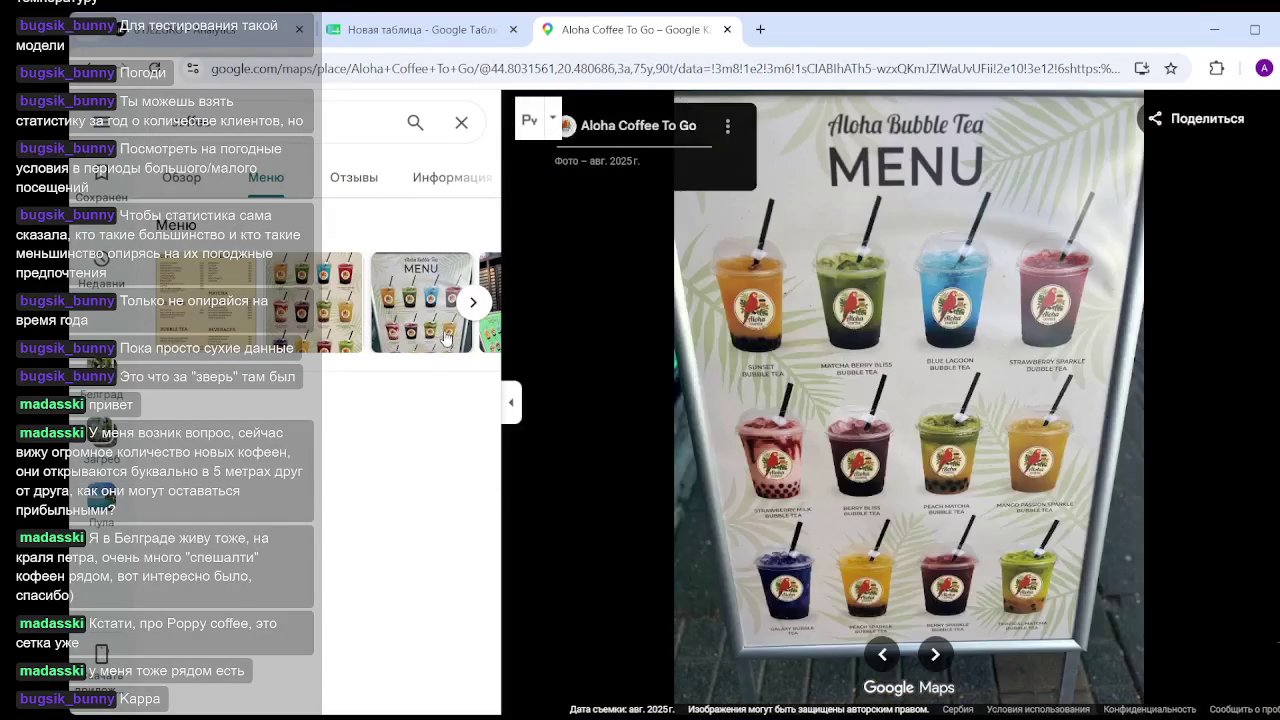
pyautogui.click(310, 322)
pyautogui.click(473, 302)
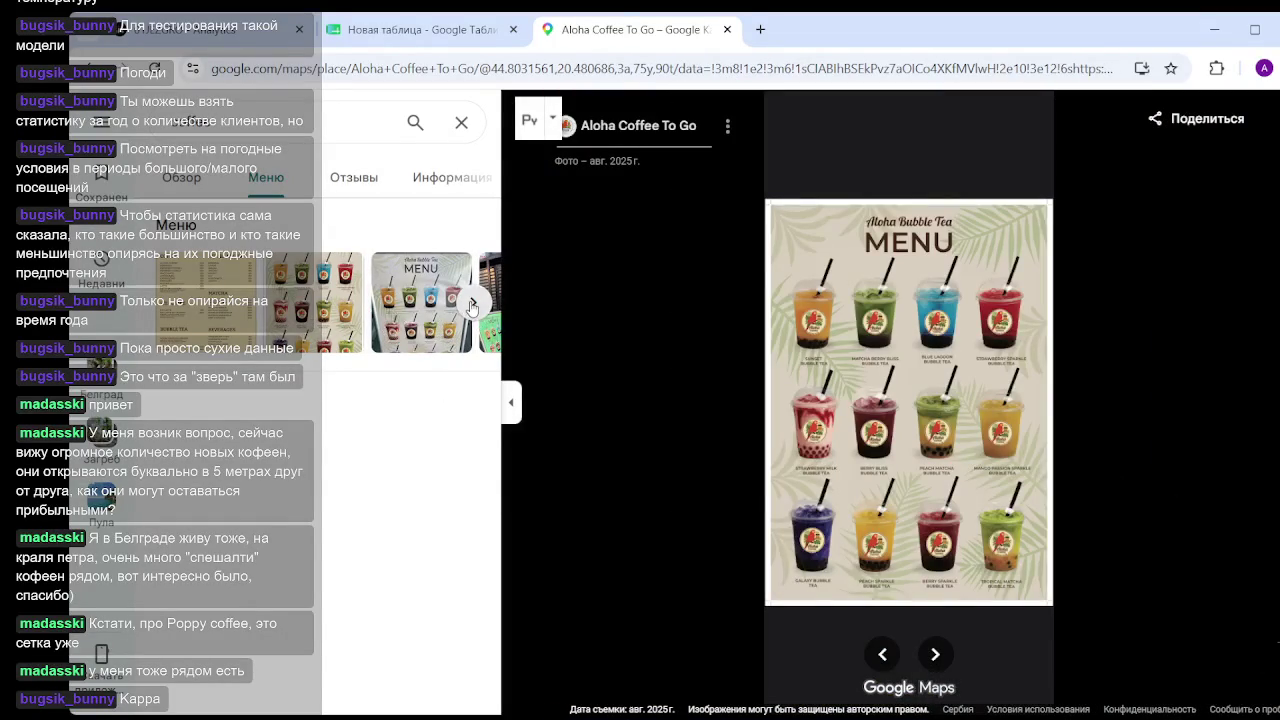
pyautogui.click(410, 302)
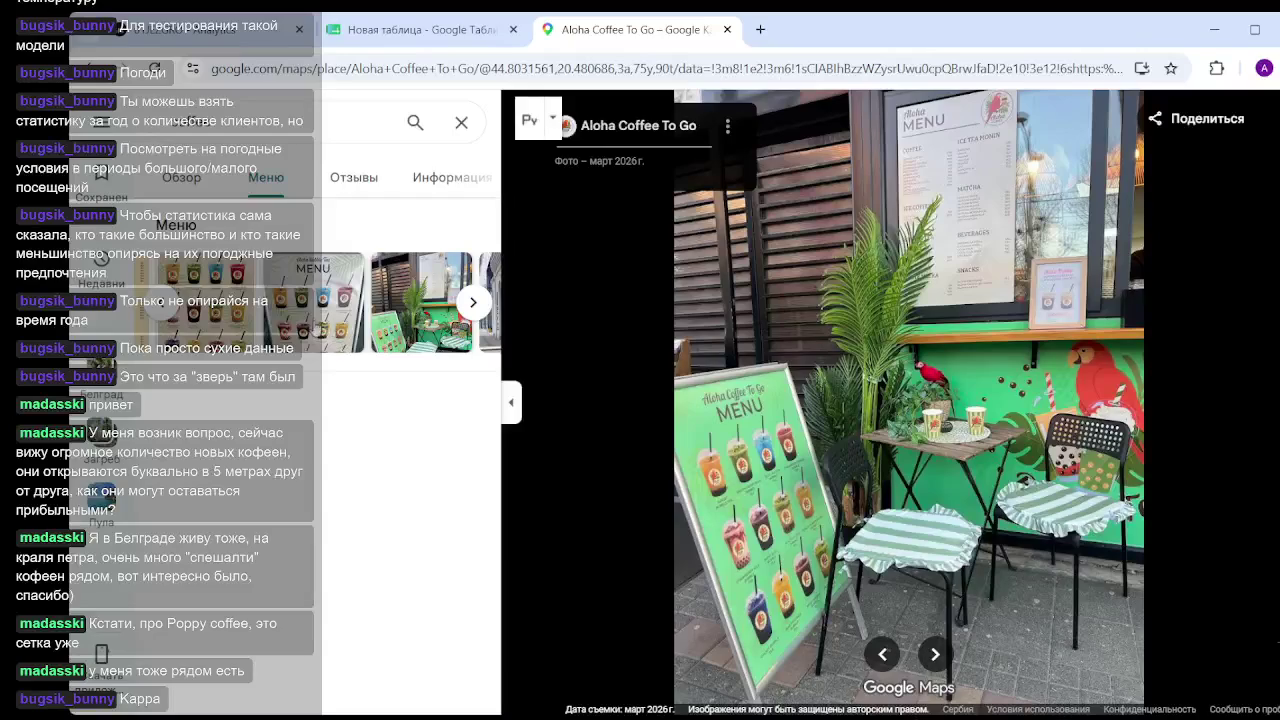
pyautogui.click(233, 314)
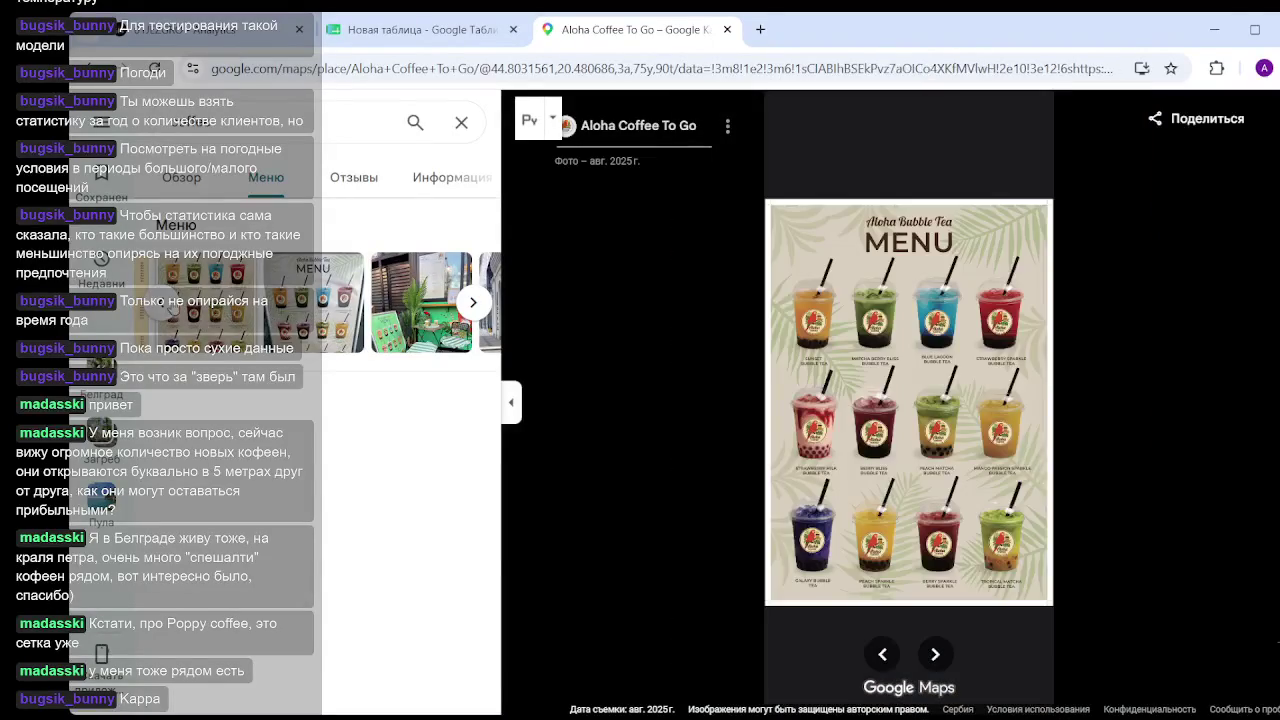
pyautogui.click(165, 305)
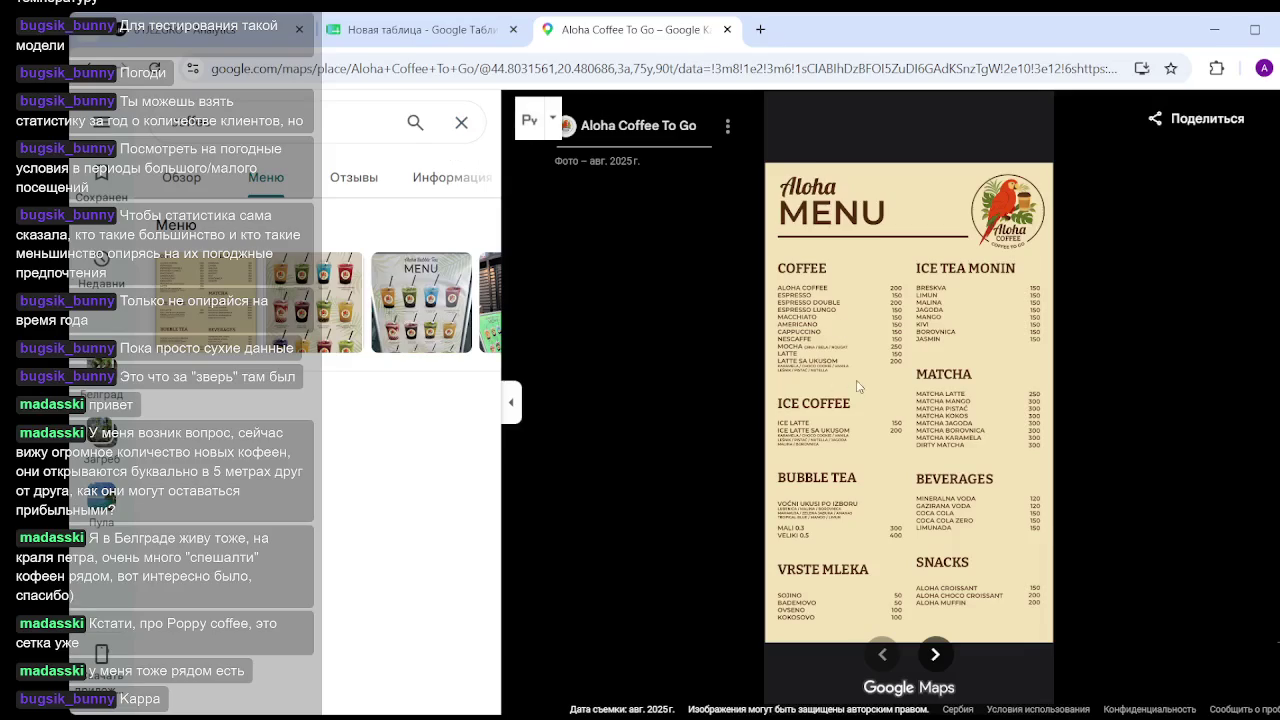
pyautogui.scroll(3, 848, 292)
pyautogui.scroll(2, 878, 302)
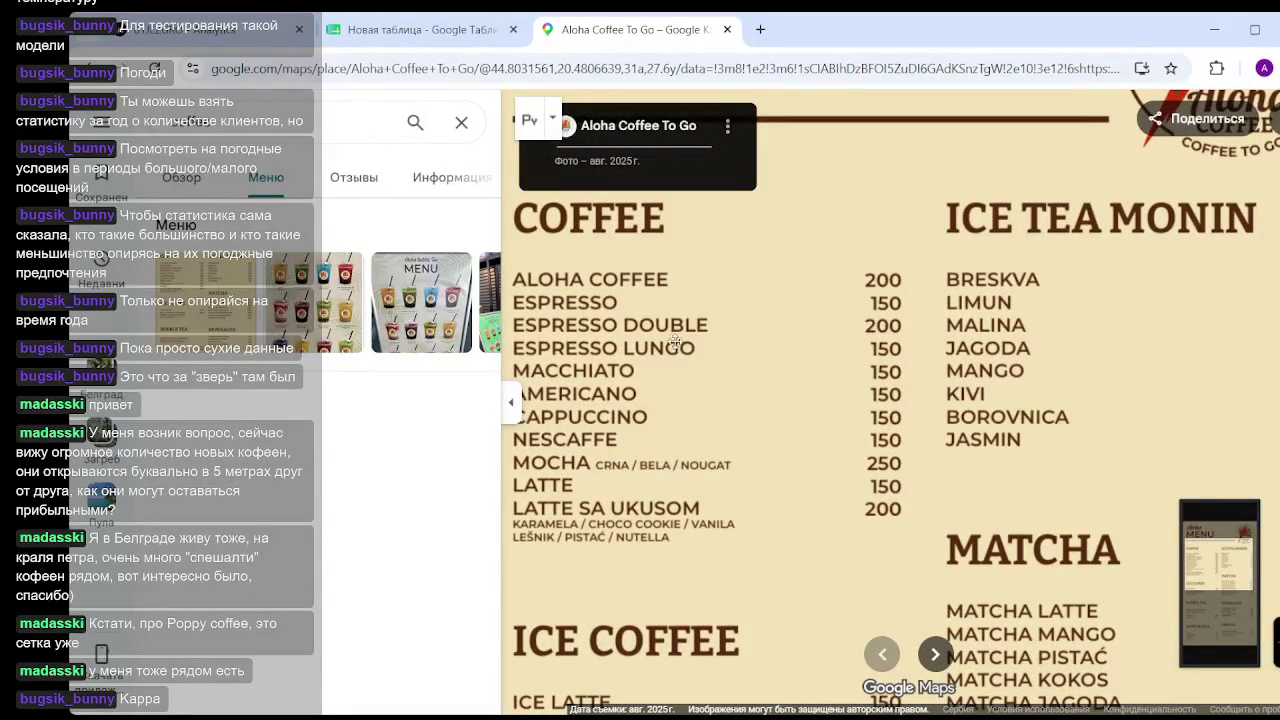
# View the plant-and-menu-sign and green terrace photos, then close the viewer.
pyautogui.moveTo(421, 302)
pyautogui.click(475, 303)
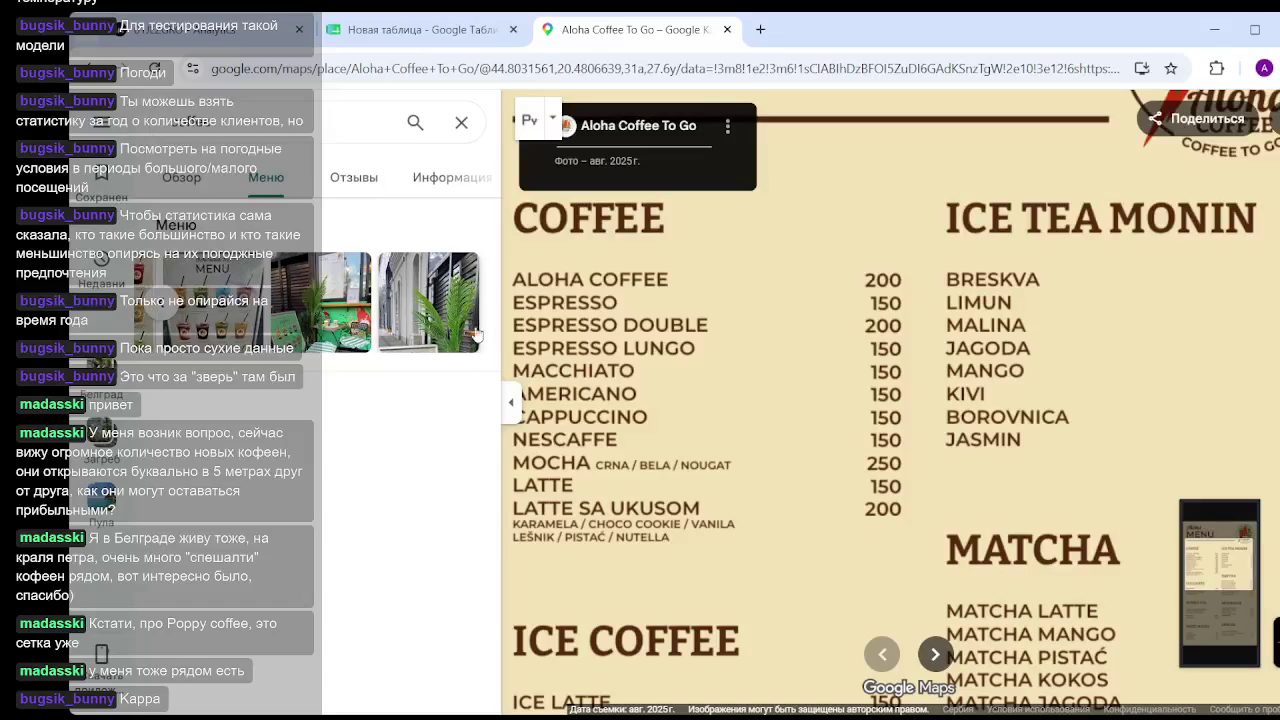
pyautogui.click(438, 326)
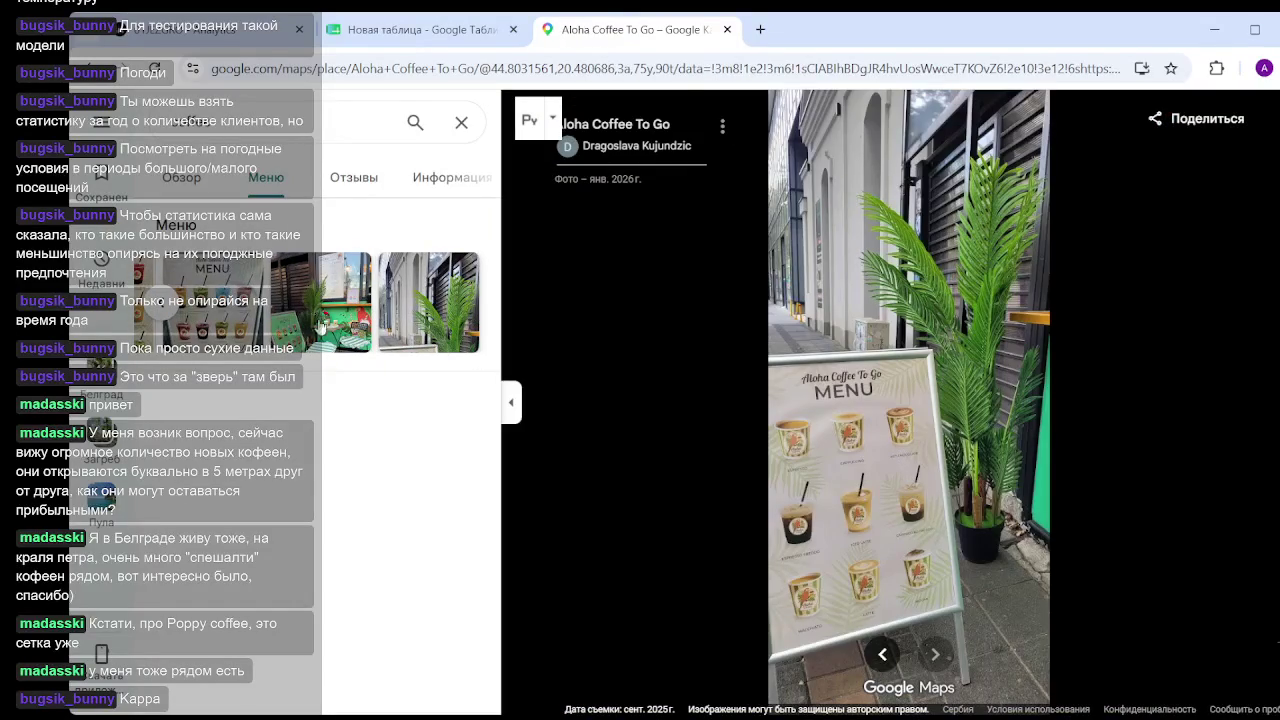
pyautogui.click(322, 322)
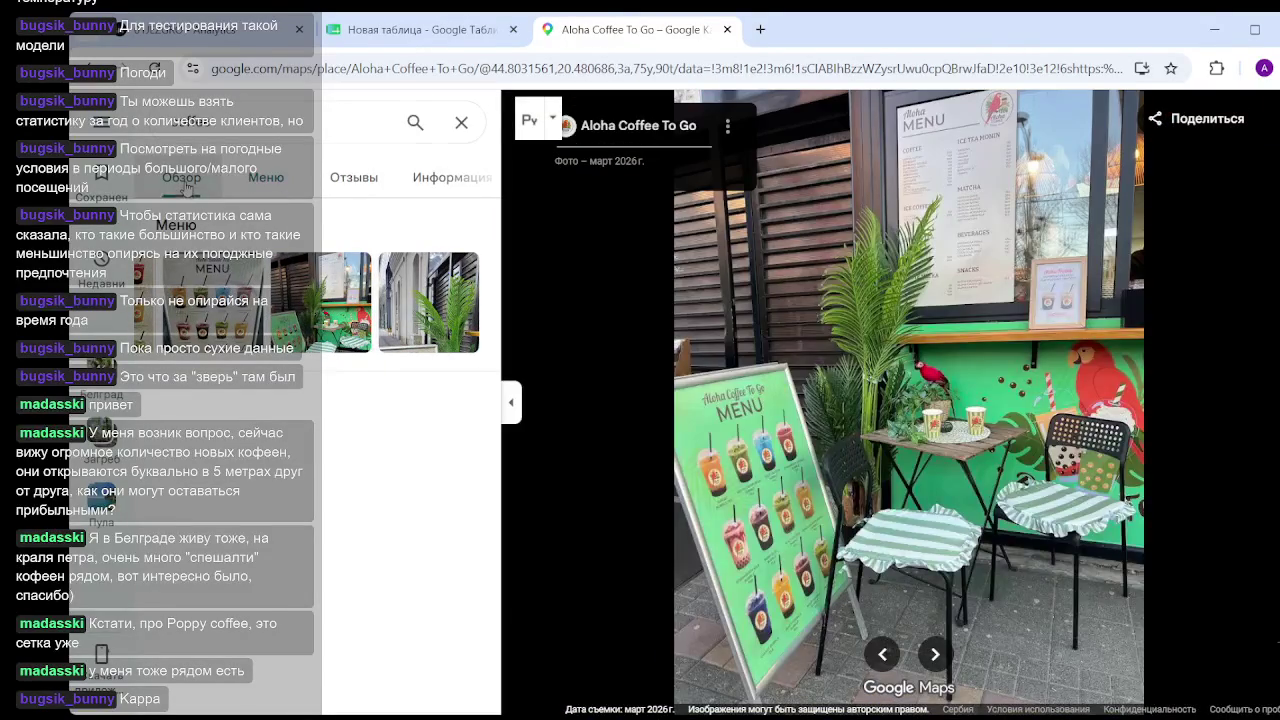
pyautogui.press('Escape')
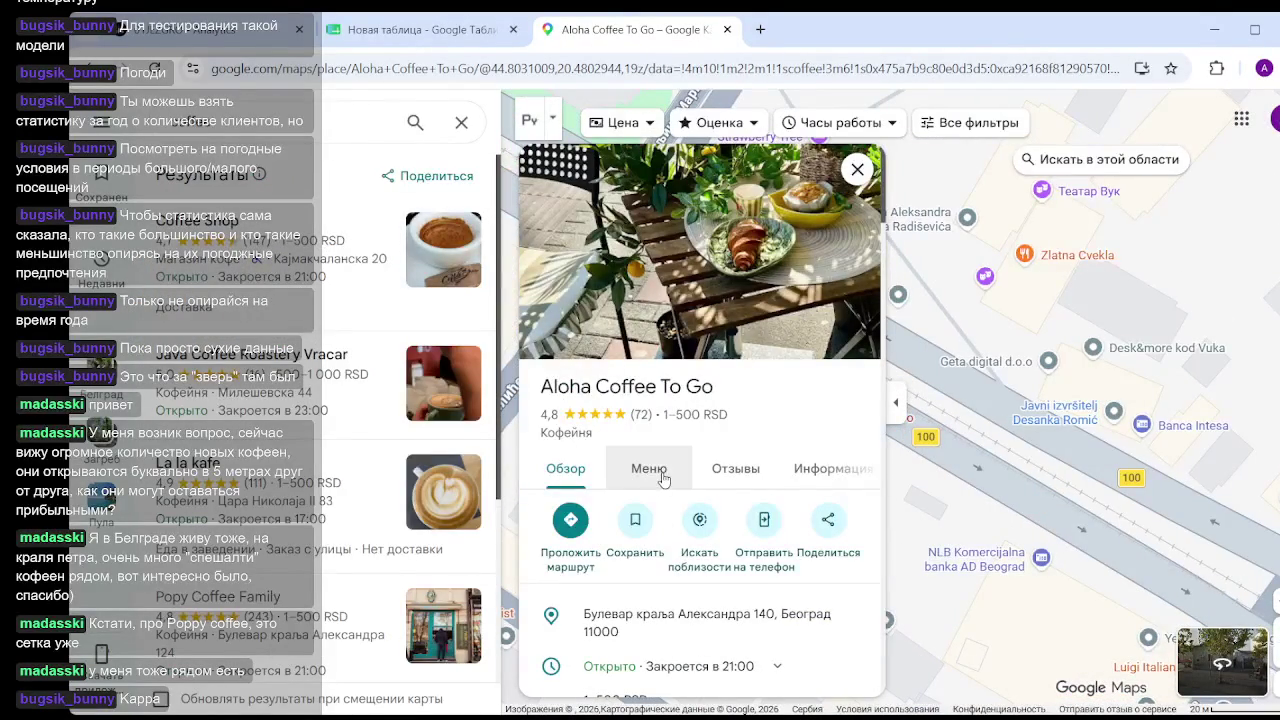
# Glance at Aloha Coffee To Go's menu photos, then open its photo gallery full-size.
pyautogui.click(652, 470)
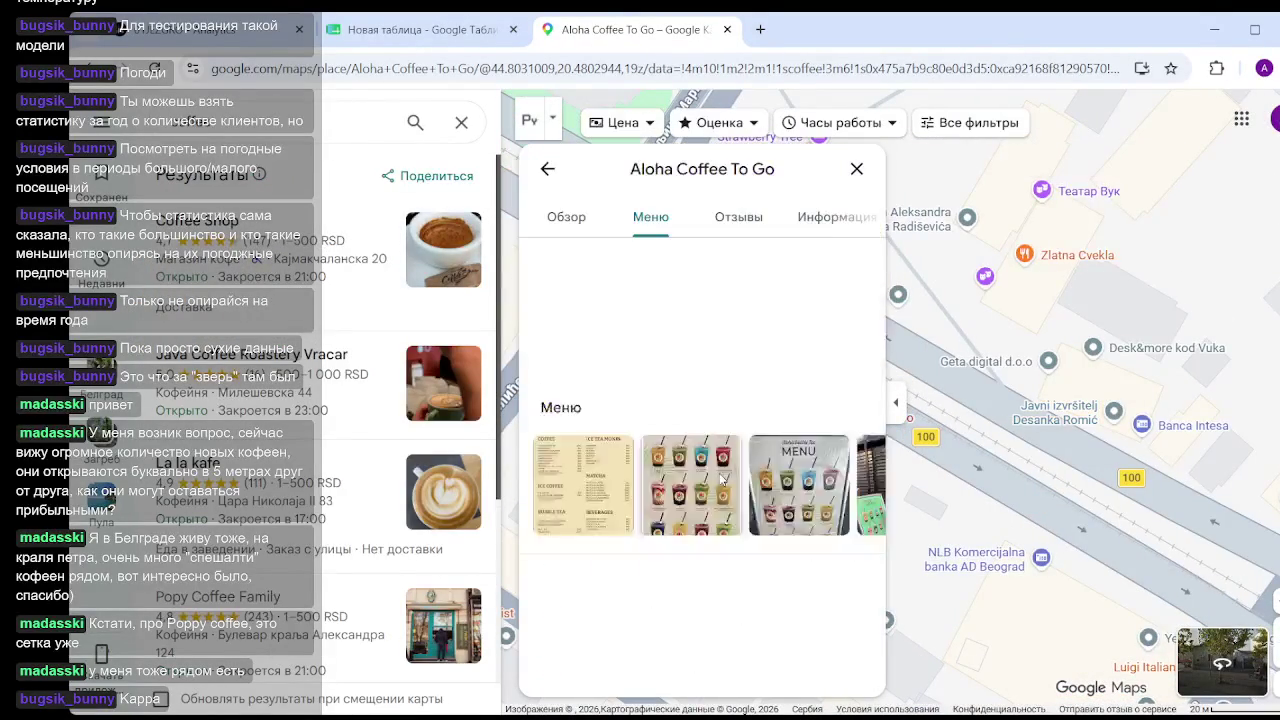
pyautogui.click(566, 216)
pyautogui.moveTo(1008, 560); pyautogui.dragTo(969, 491)
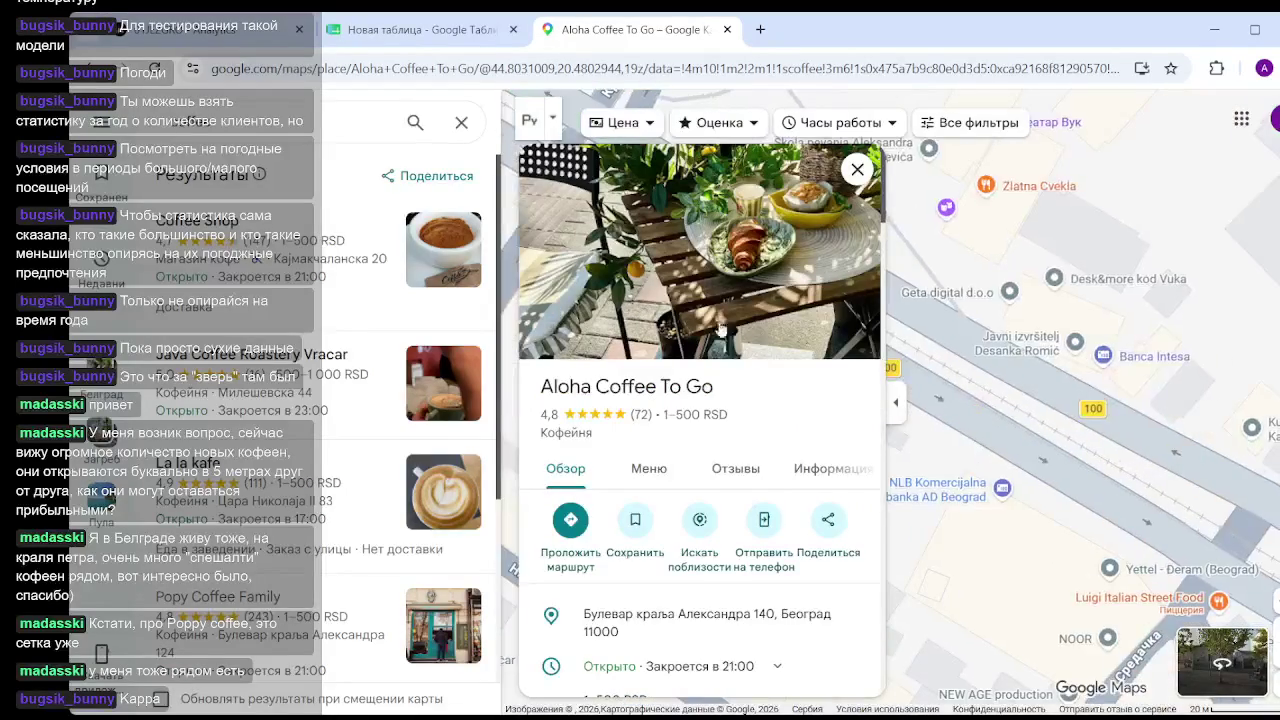
pyautogui.click(623, 246)
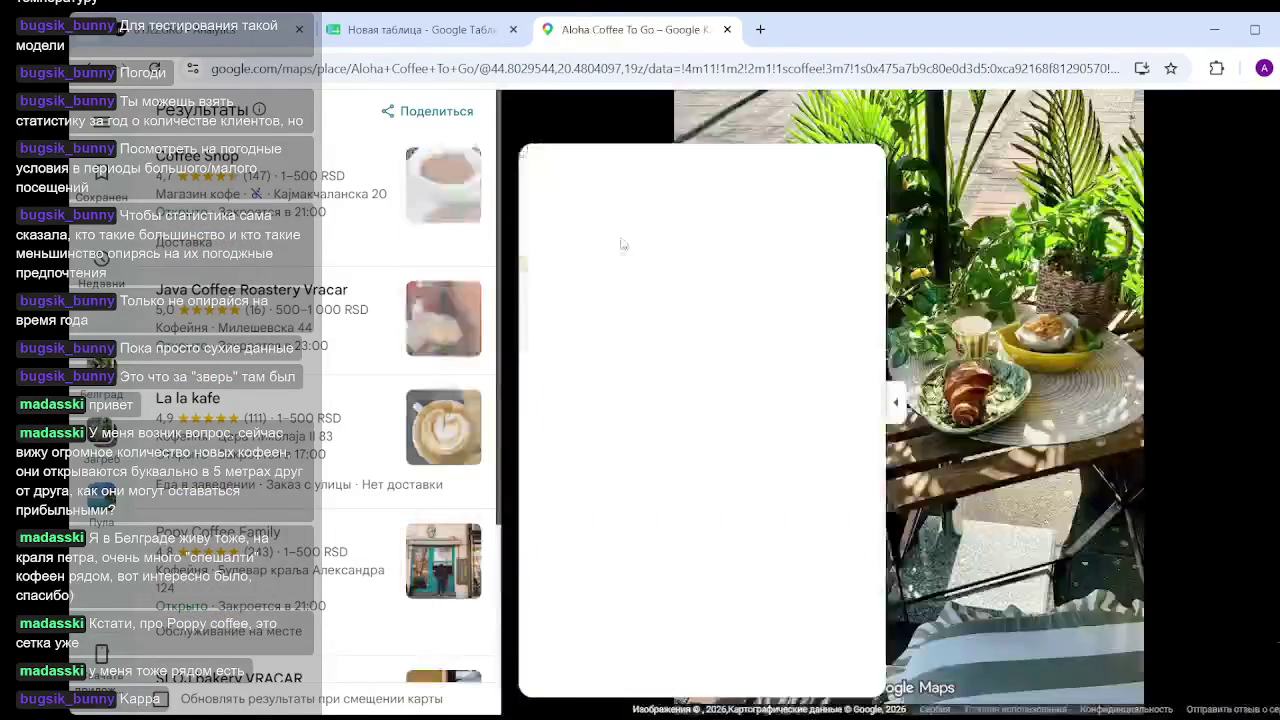
# View the Aloha drink photo and the terrace photo with the parrot.
pyautogui.scroll(-4, 370, 395)
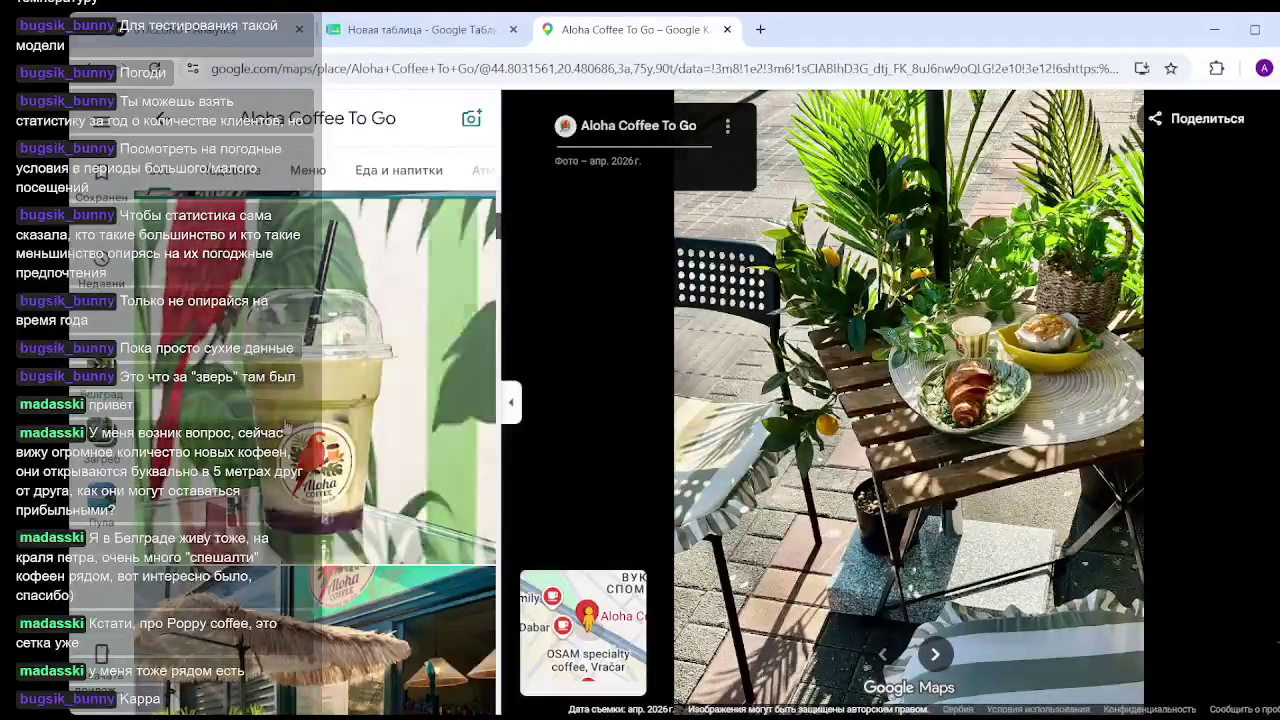
pyautogui.click(315, 380)
pyautogui.scroll(-3, 400, 375)
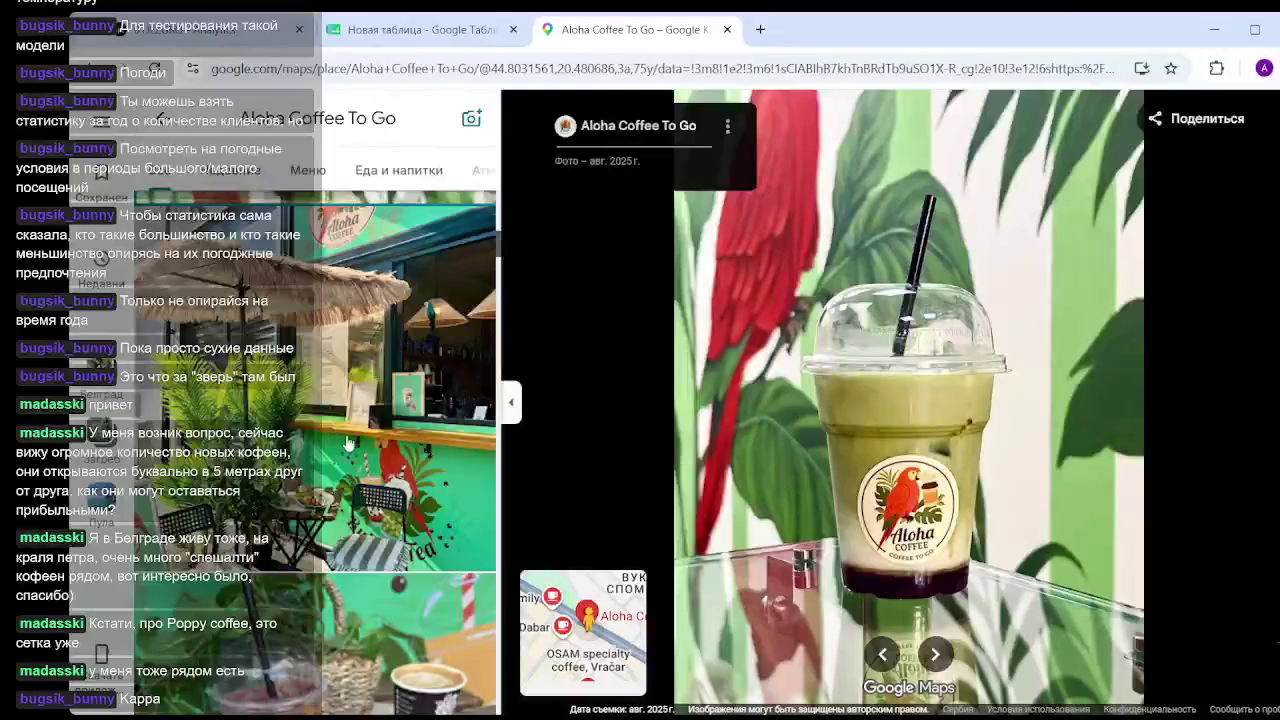
pyautogui.scroll(-3, 370, 410)
pyautogui.scroll(-3, 343, 443)
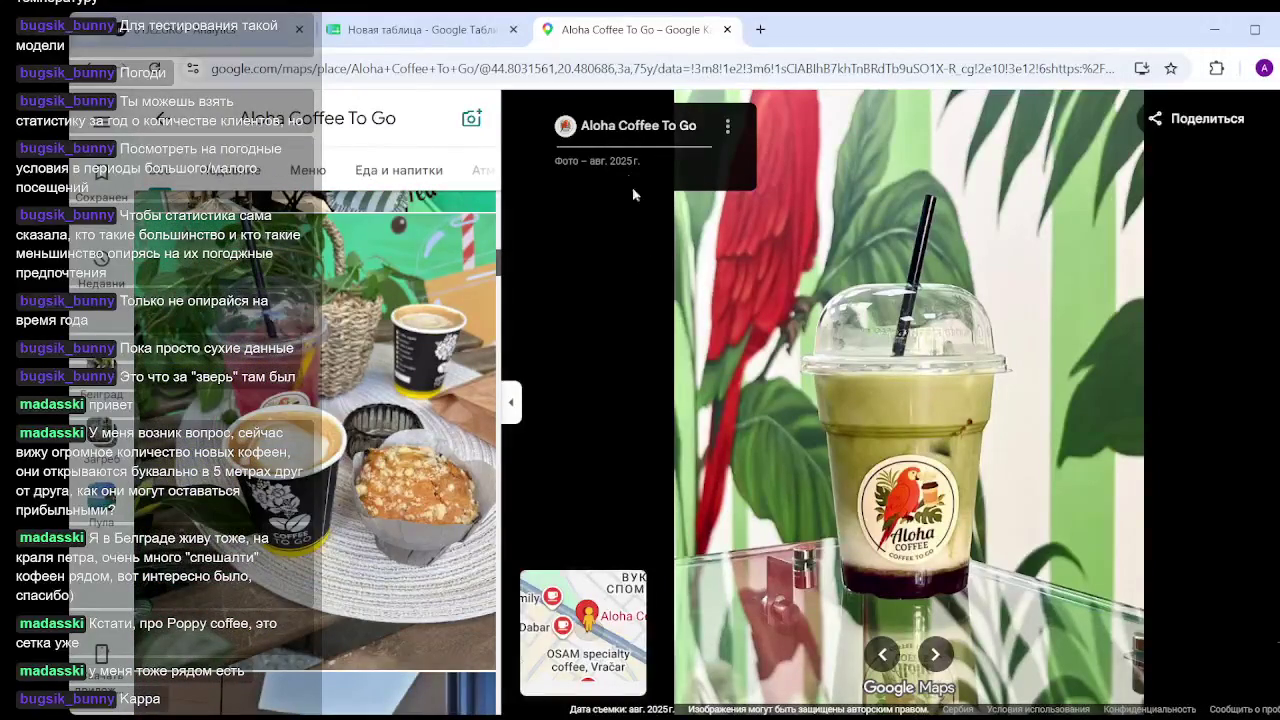
pyautogui.scroll(-3, 376, 383)
pyautogui.scroll(-3, 372, 390)
pyautogui.scroll(-3, 368, 398)
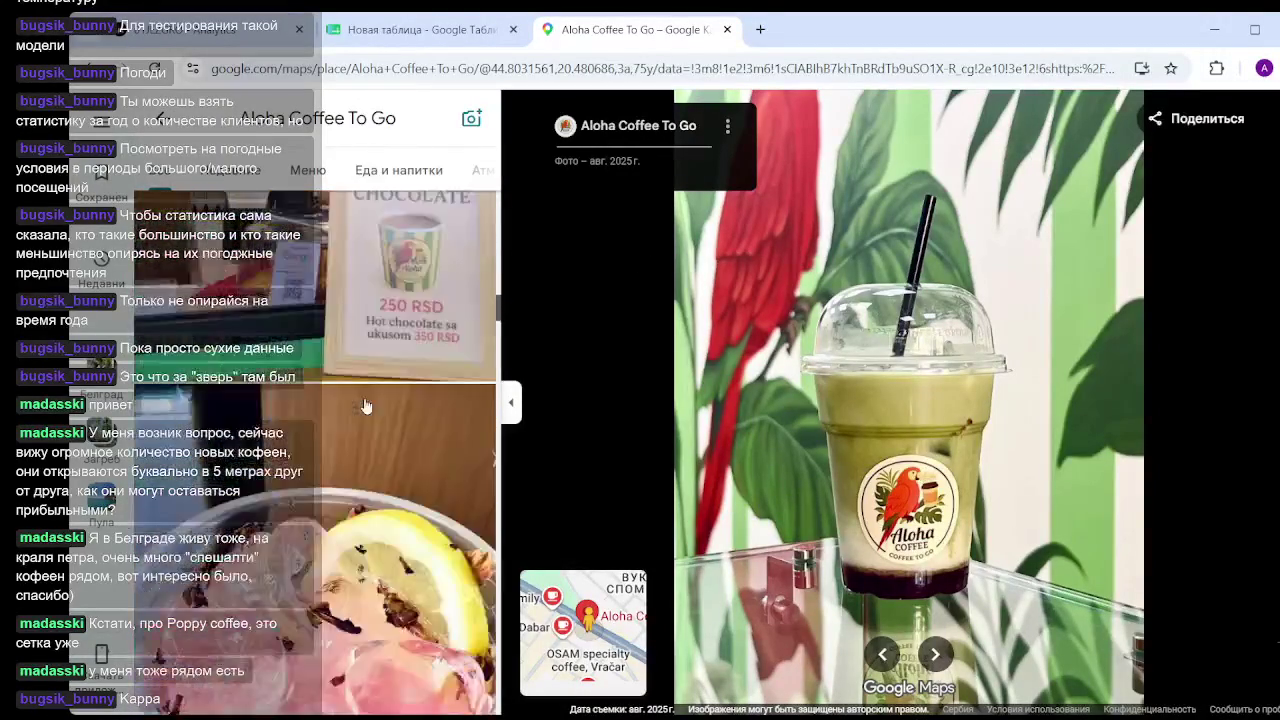
pyautogui.scroll(-3, 366, 402)
pyautogui.scroll(-3, 366, 402)
pyautogui.scroll(-3, 366, 402)
pyautogui.scroll(-3, 366, 402)
pyautogui.click(370, 403)
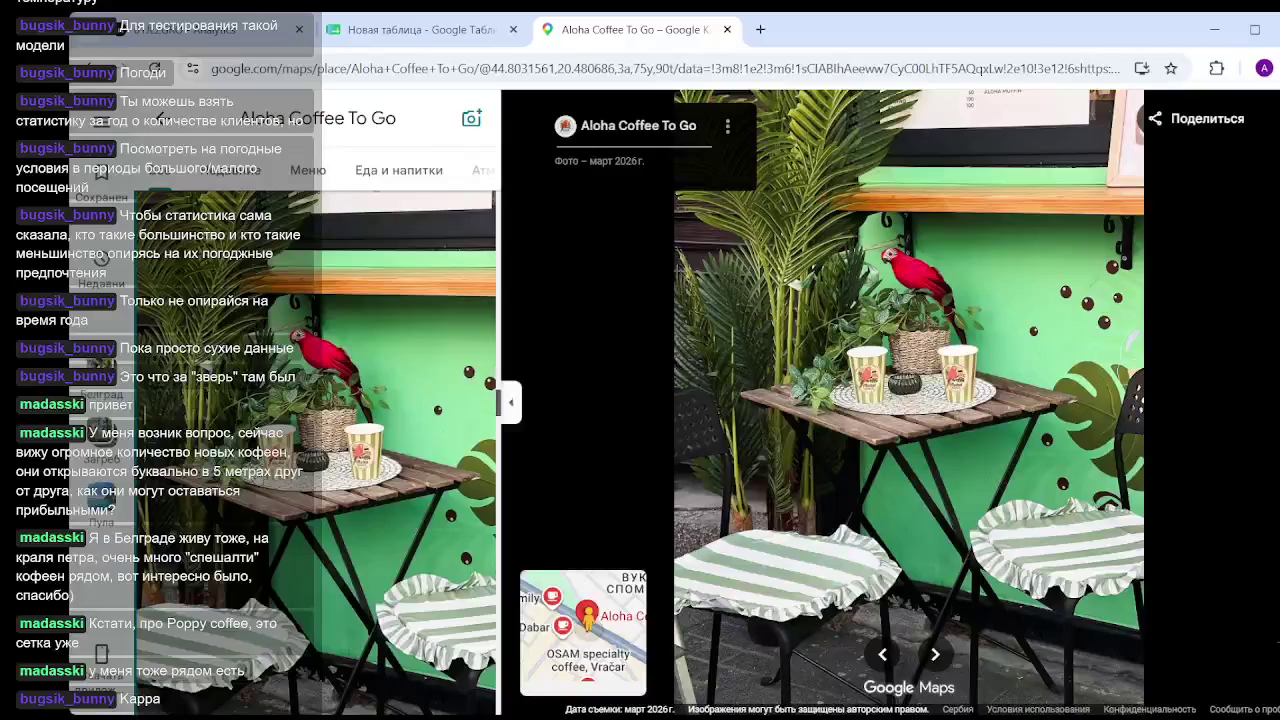
pyautogui.scroll(-3, 366, 402)
pyautogui.scroll(-3, 352, 493)
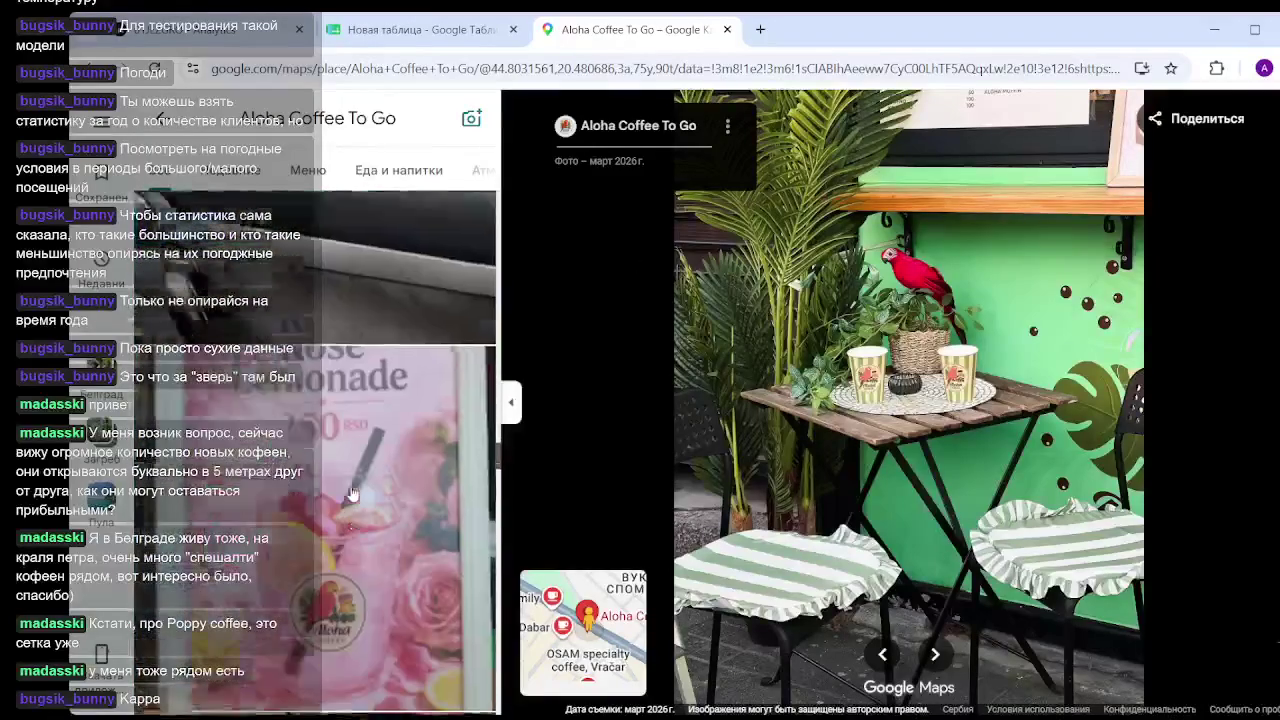
pyautogui.scroll(-3, 355, 420)
pyautogui.scroll(-2, 358, 340)
# View the espresso-machine coffee cups, the hand-held Aloha cup and the food-table photos.
pyautogui.click(358, 340)
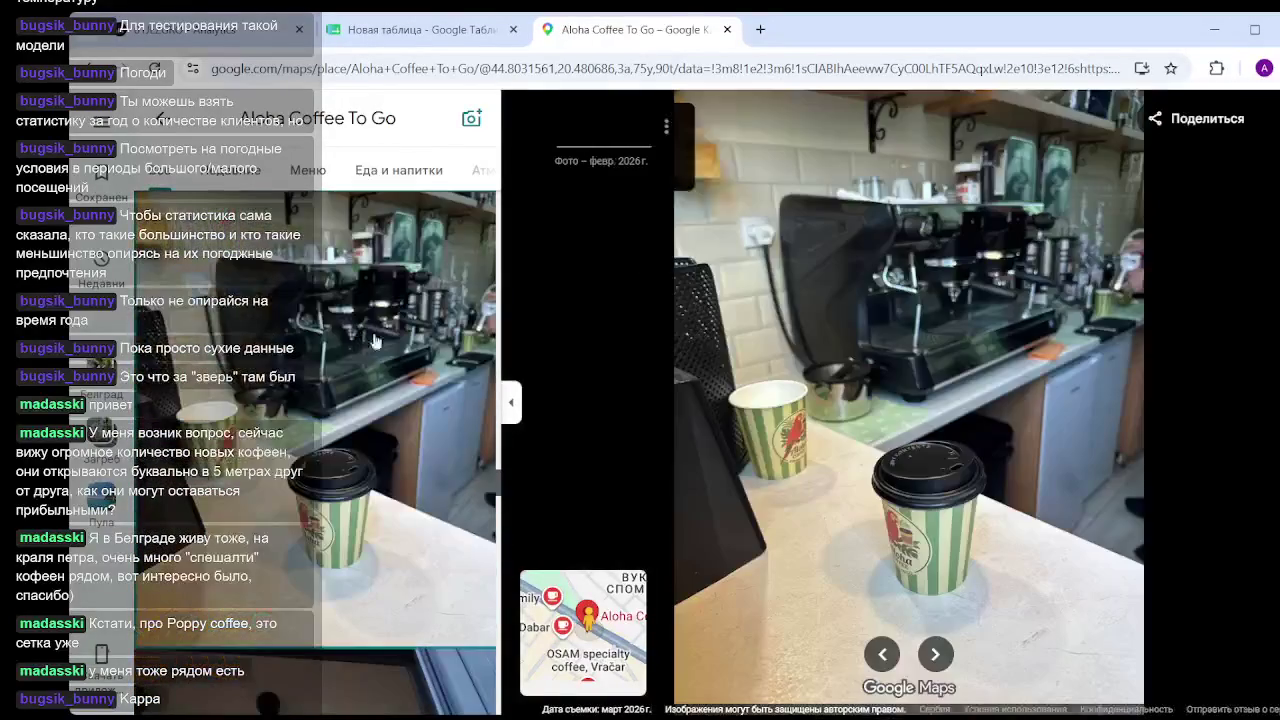
pyautogui.scroll(-3, 380, 360)
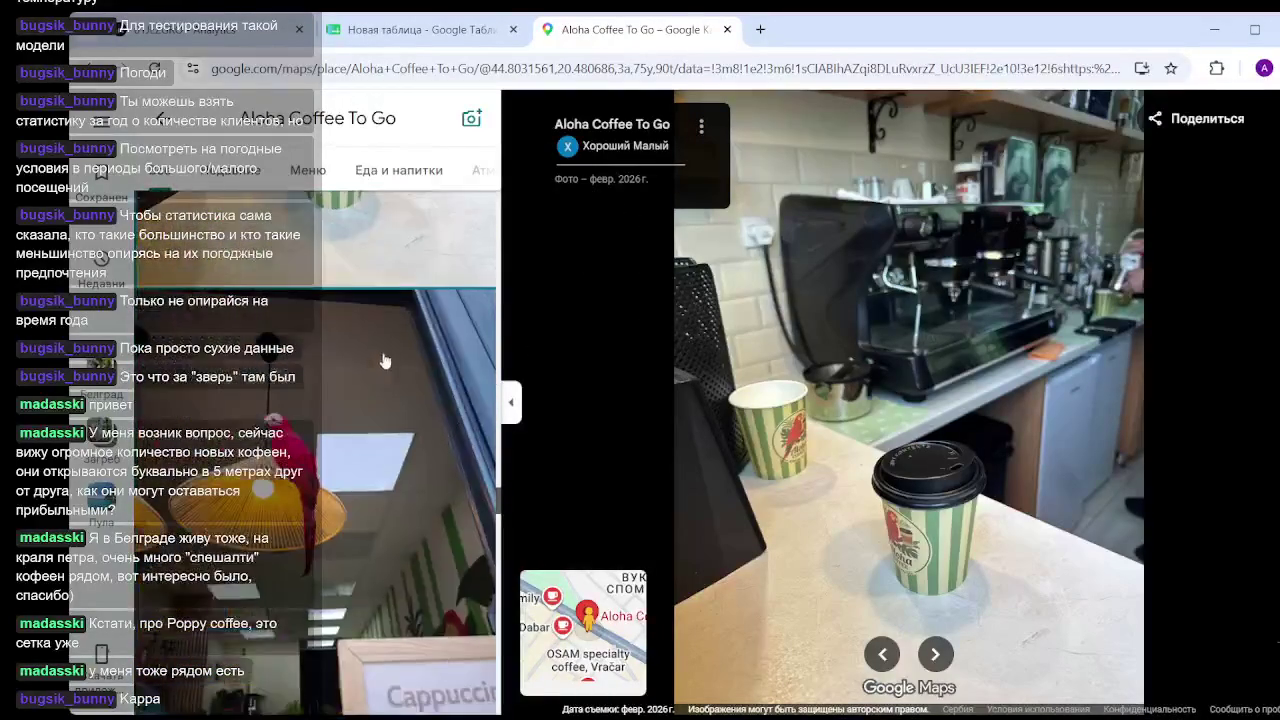
pyautogui.scroll(-2, 381, 364)
pyautogui.scroll(-3, 381, 364)
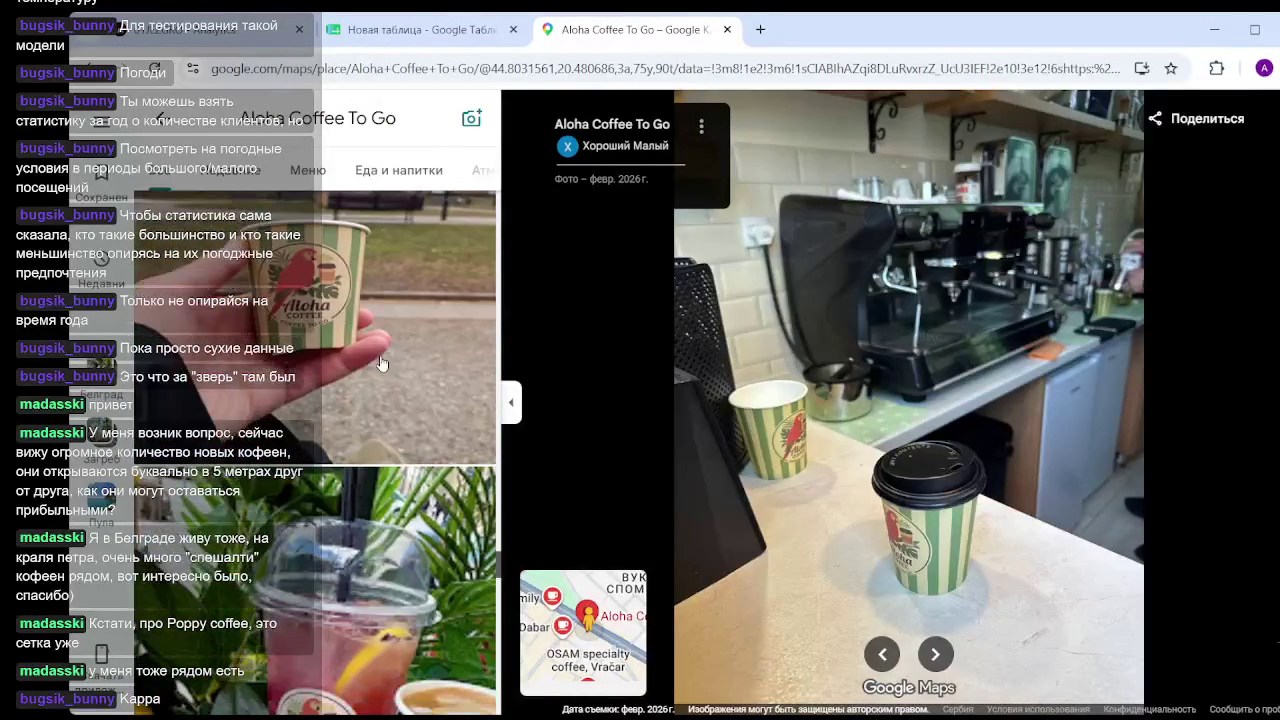
pyautogui.click(376, 406)
pyautogui.scroll(-3, 376, 406)
pyautogui.scroll(-3, 370, 410)
pyautogui.scroll(-3, 365, 413)
pyautogui.scroll(-3, 361, 416)
pyautogui.scroll(-3, 361, 416)
pyautogui.scroll(-3, 361, 416)
pyautogui.scroll(-3, 361, 416)
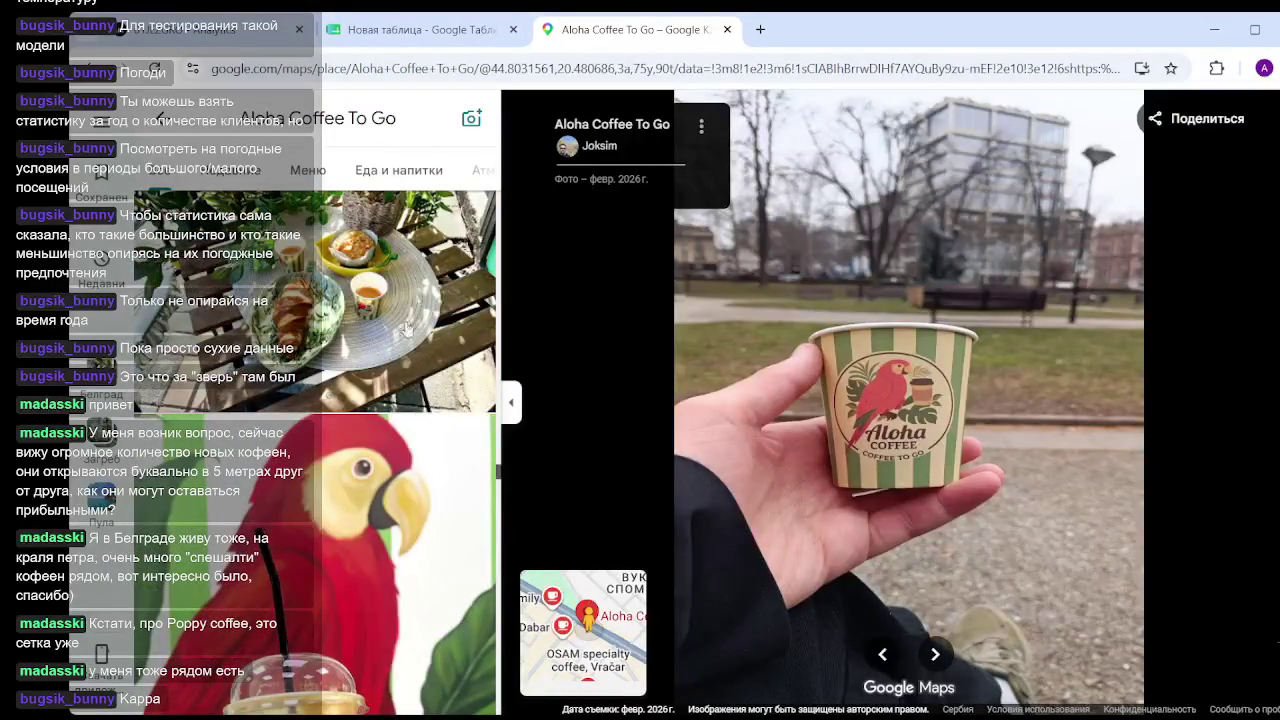
pyautogui.click(406, 330)
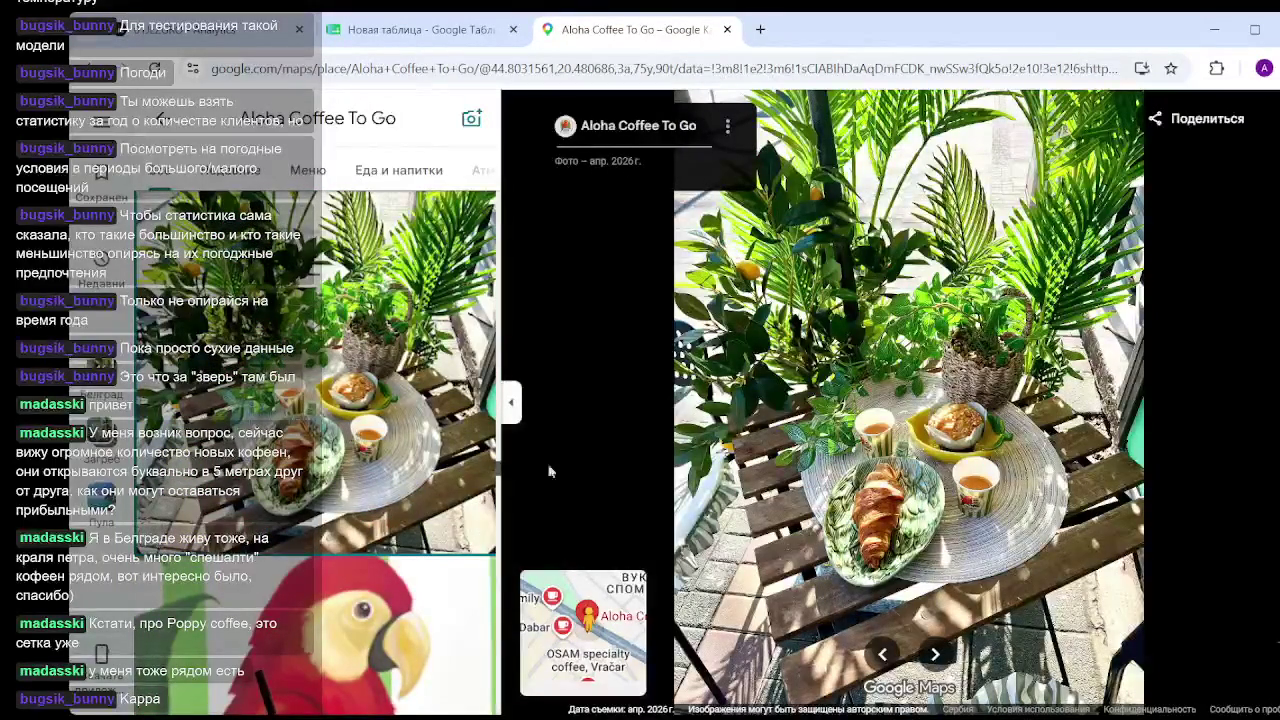
pyautogui.scroll(-5, 485, 440)
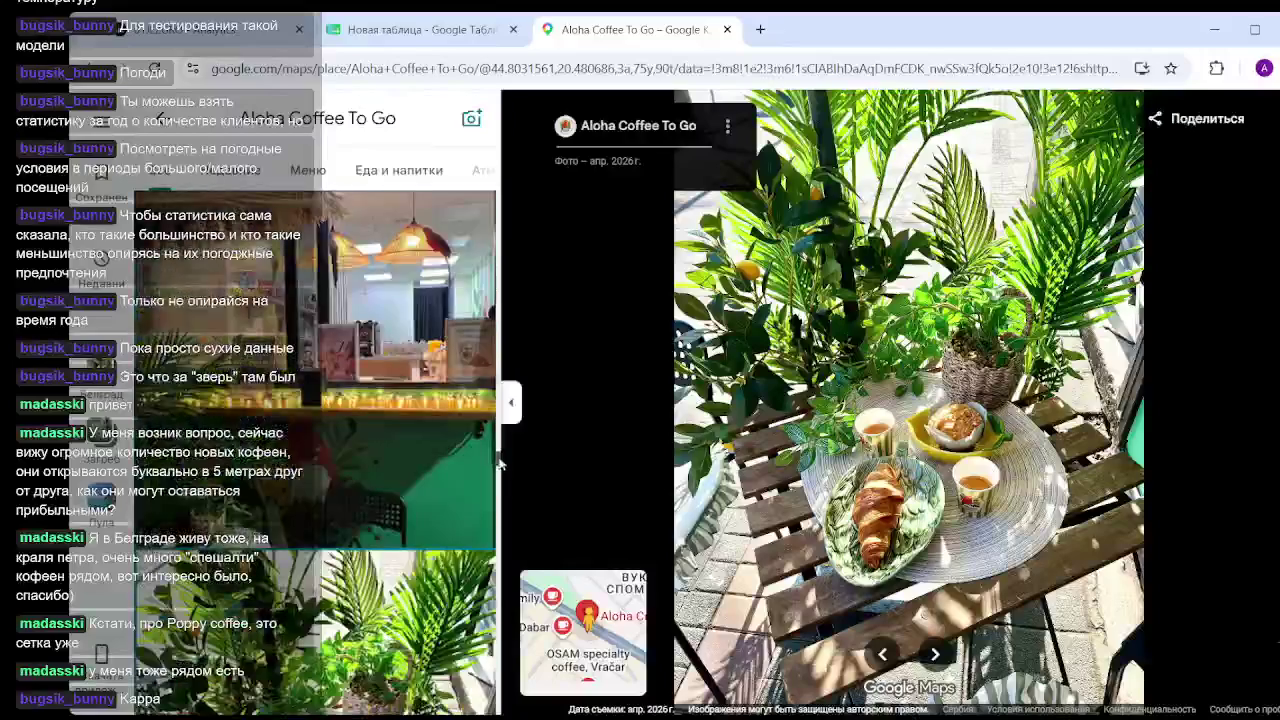
pyautogui.scroll(5, 495, 400)
pyautogui.scroll(-2, 489, 242)
pyautogui.scroll(-3, 489, 242)
# View the coffee-and-muffin and Aloha parrot cup photos, then close the photo viewer.
pyautogui.click(489, 242)
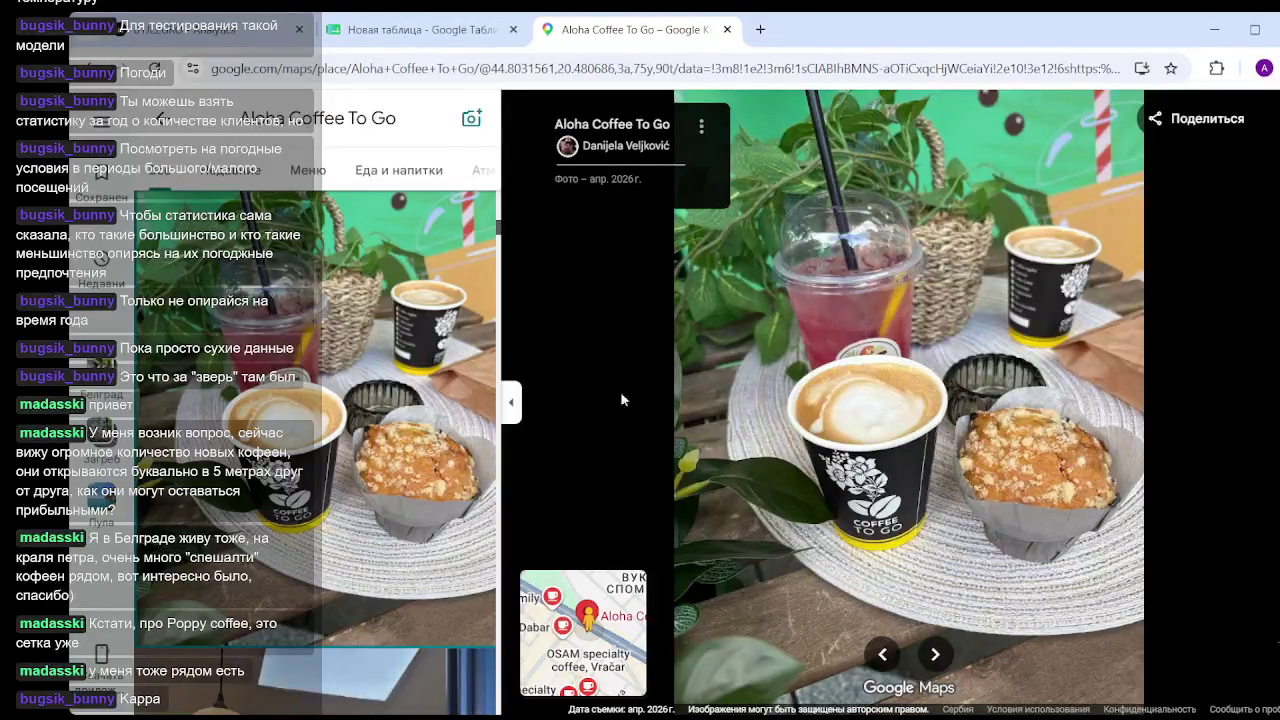
pyautogui.scroll(-3, 370, 375)
pyautogui.scroll(-3, 371, 373)
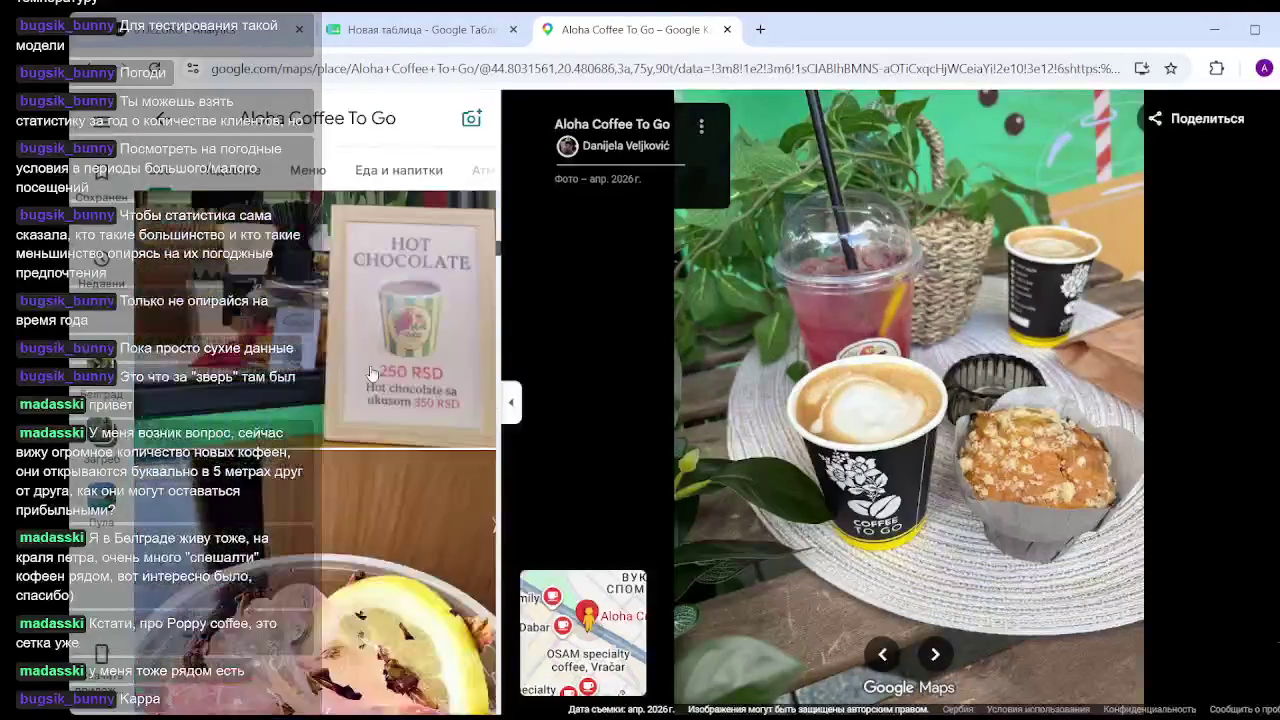
pyautogui.scroll(-3, 372, 370)
pyautogui.scroll(-3, 374, 367)
pyautogui.scroll(-3, 372, 367)
pyautogui.scroll(-3, 380, 360)
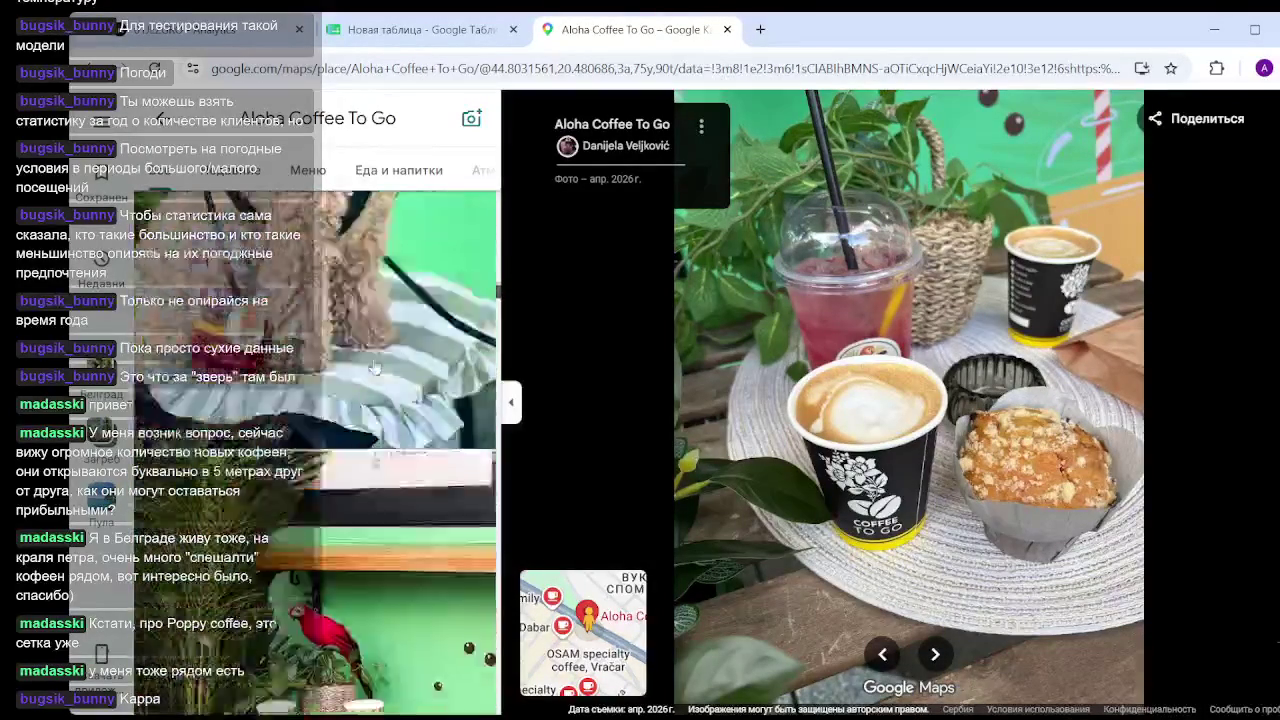
pyautogui.scroll(-2, 450, 340)
pyautogui.moveTo(500, 300); pyautogui.dragTo(497, 592)
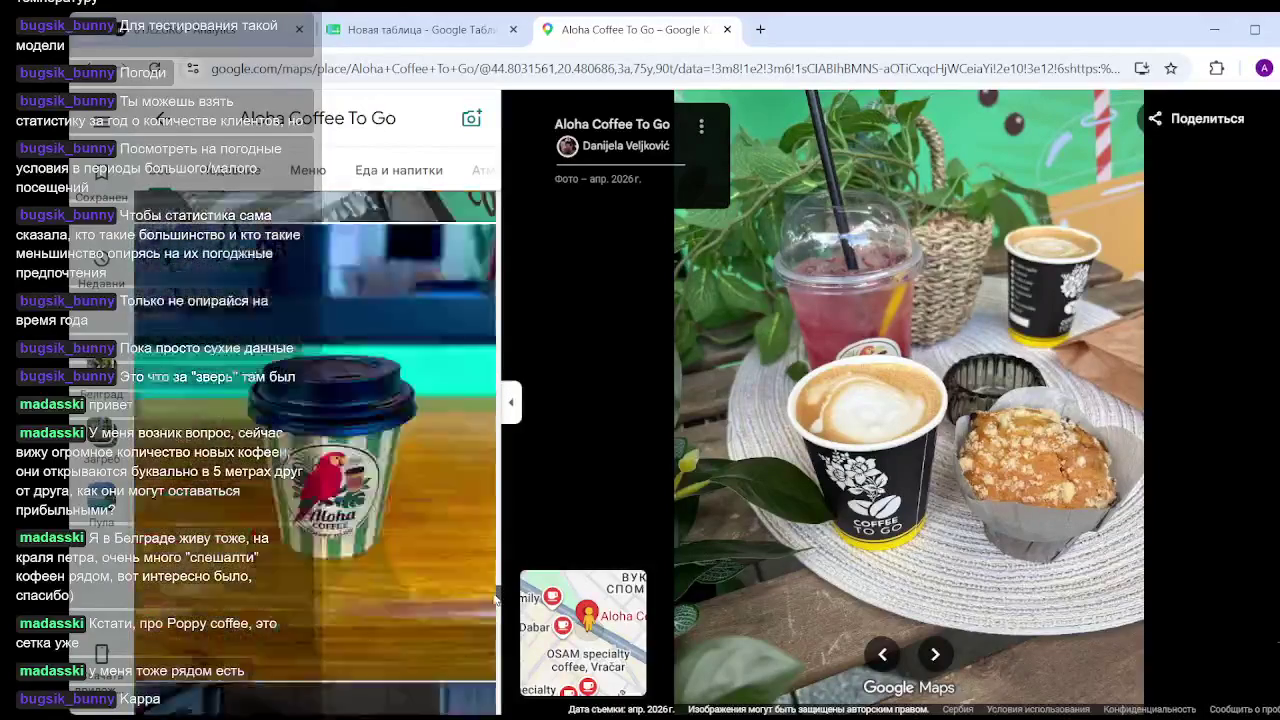
pyautogui.click(318, 568)
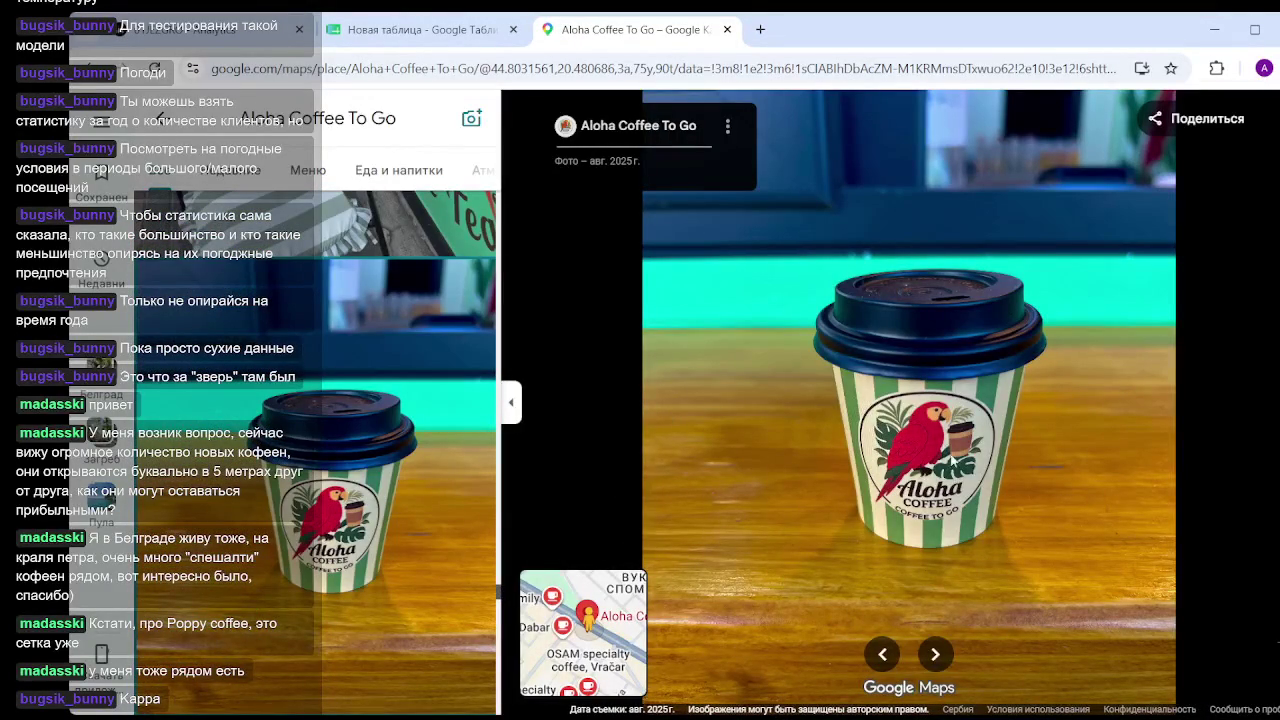
pyautogui.moveTo(503, 594); pyautogui.dragTo(512, 222)
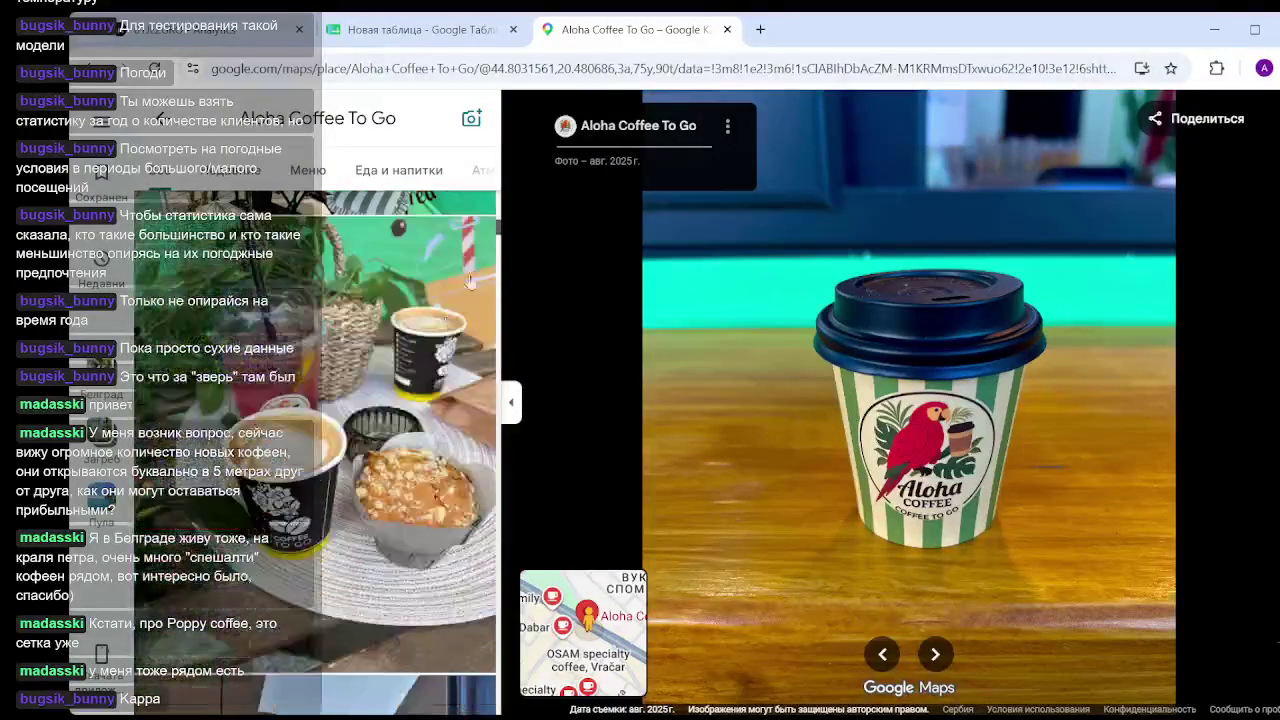
pyautogui.click(400, 400)
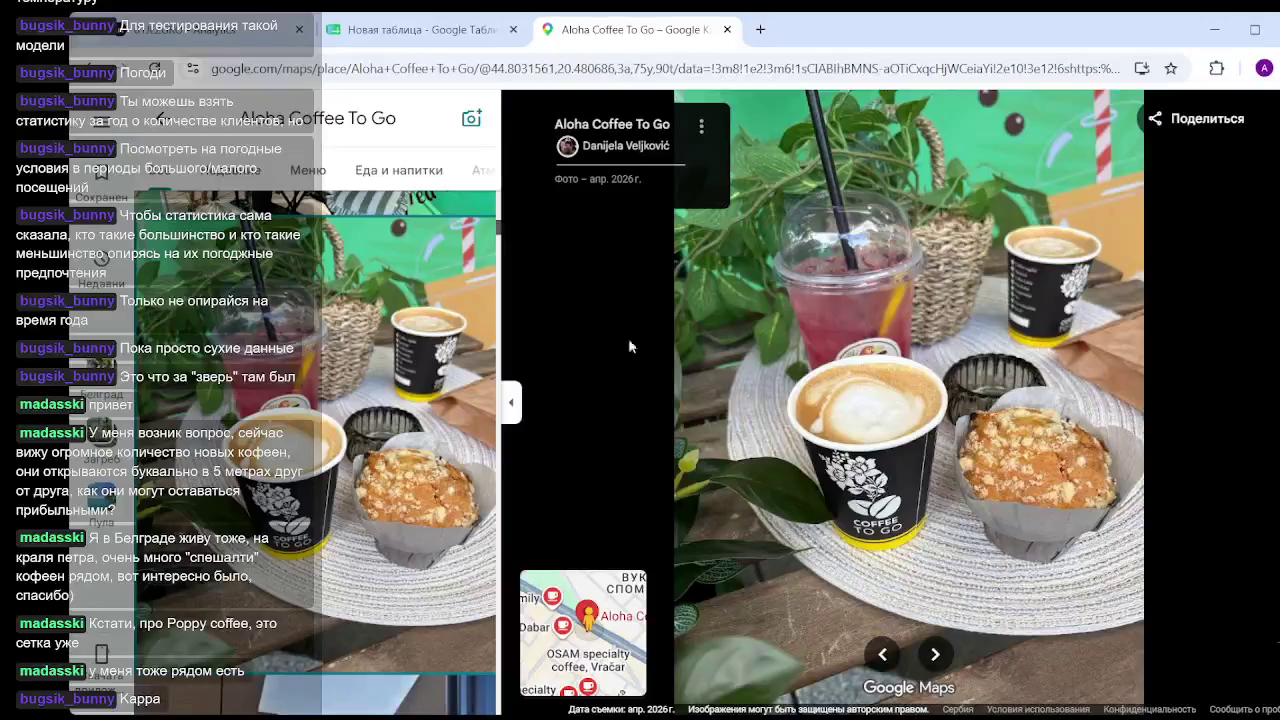
pyautogui.scroll(-3, 331, 427)
pyautogui.scroll(-3, 360, 420)
pyautogui.scroll(-3, 383, 415)
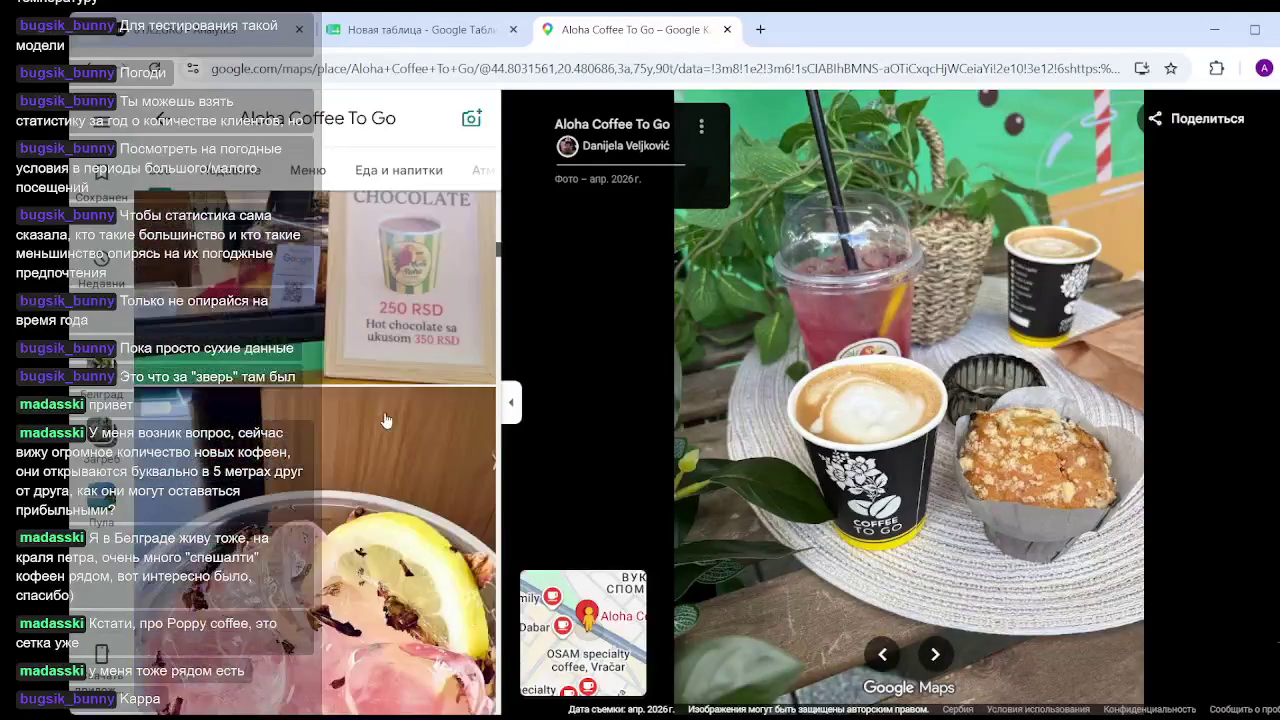
pyautogui.scroll(-3, 400, 415)
pyautogui.scroll(-3, 415, 415)
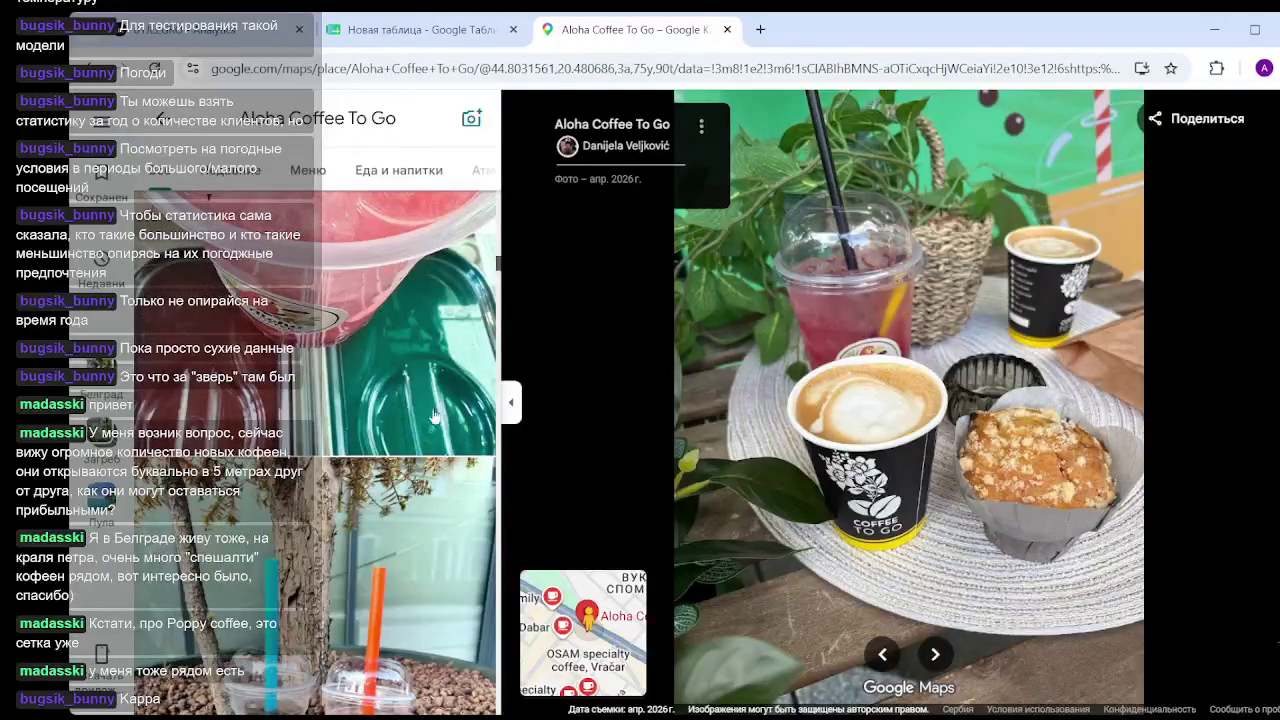
pyautogui.scroll(-3, 344, 421)
pyautogui.scroll(-3, 344, 421)
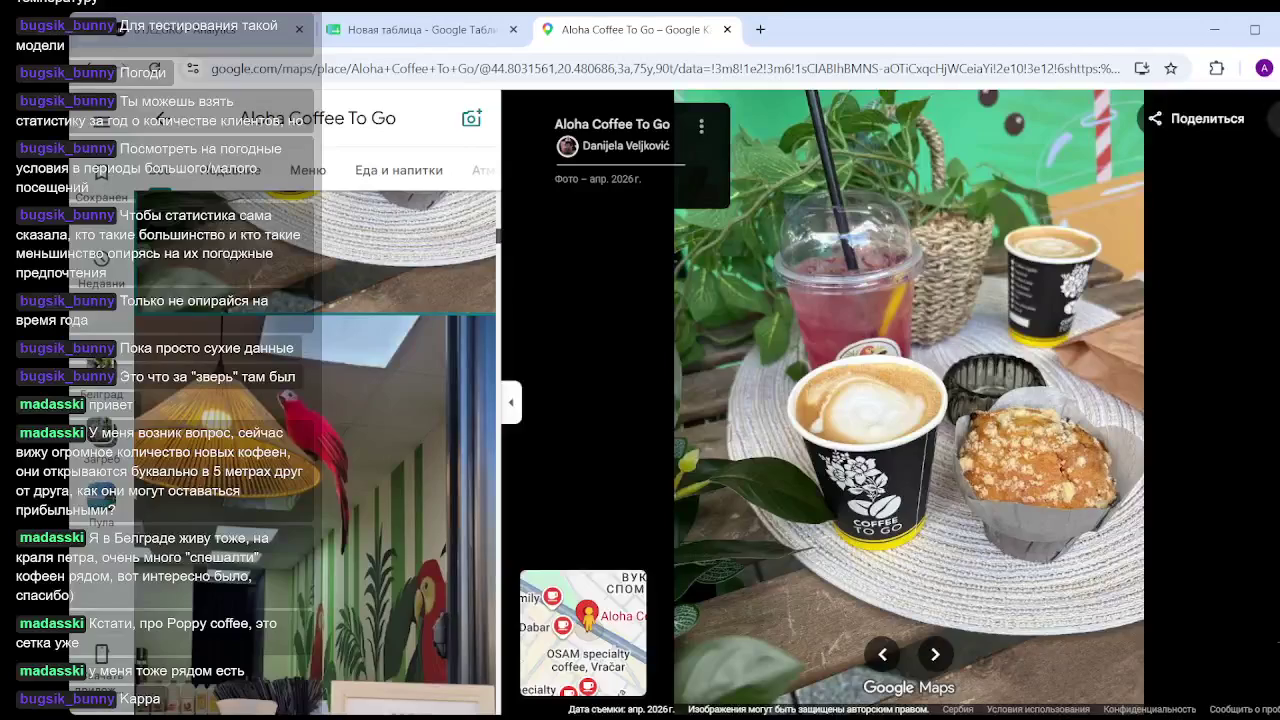
pyautogui.press('Escape')
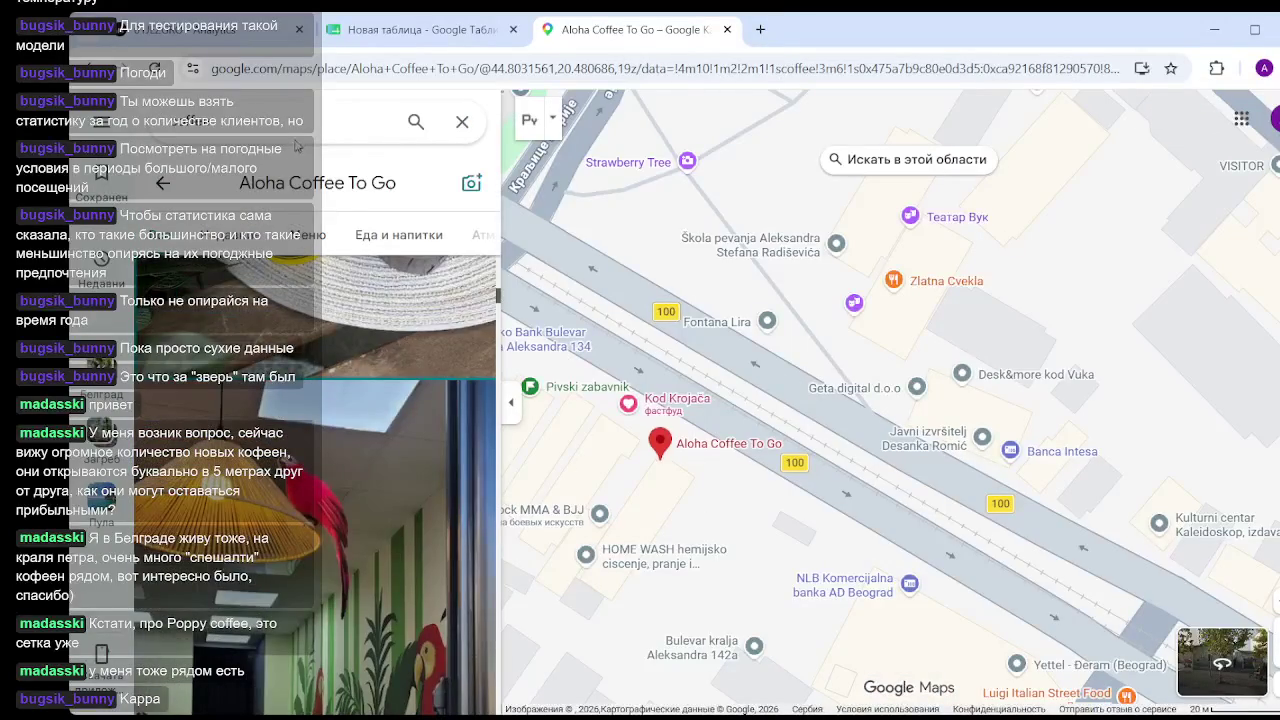
# Close Aloha's card, pan to Coffee Stop Ruzvelt near Vukov spomenik, and open its photo.
pyautogui.click(858, 170)
pyautogui.scroll(-2, 763, 517)
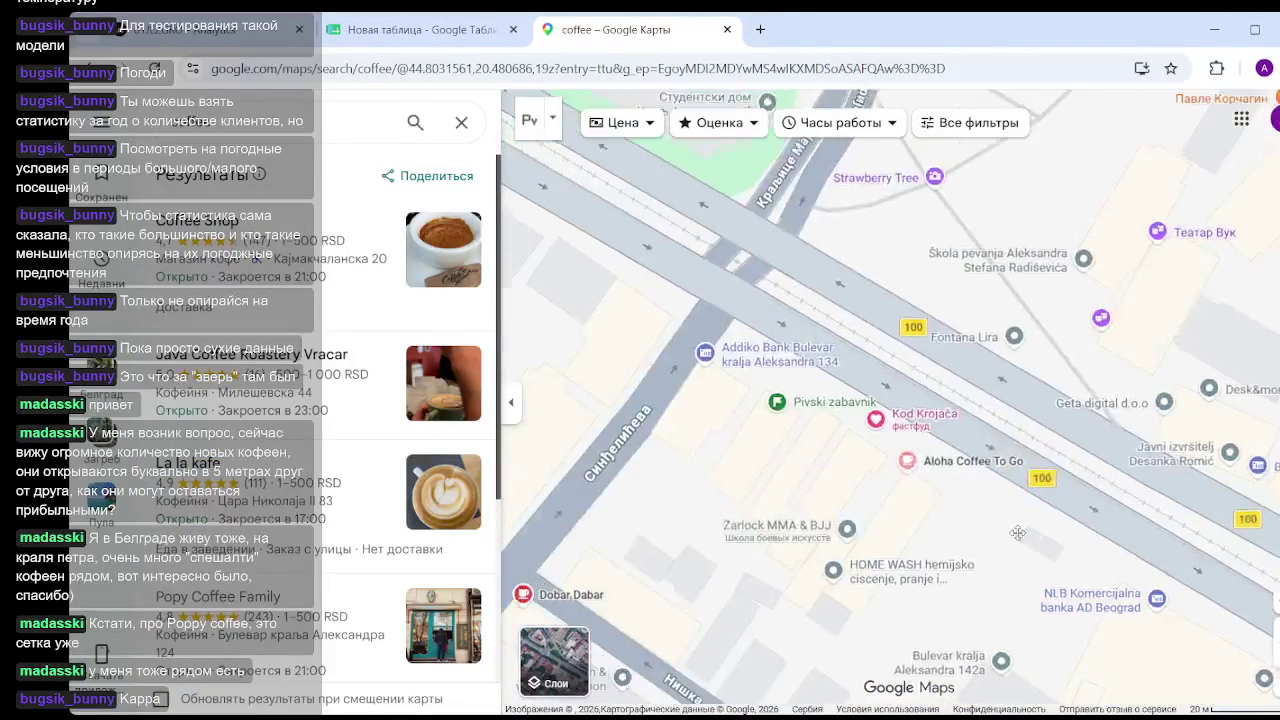
pyautogui.moveTo(576, 464); pyautogui.dragTo(818, 481)
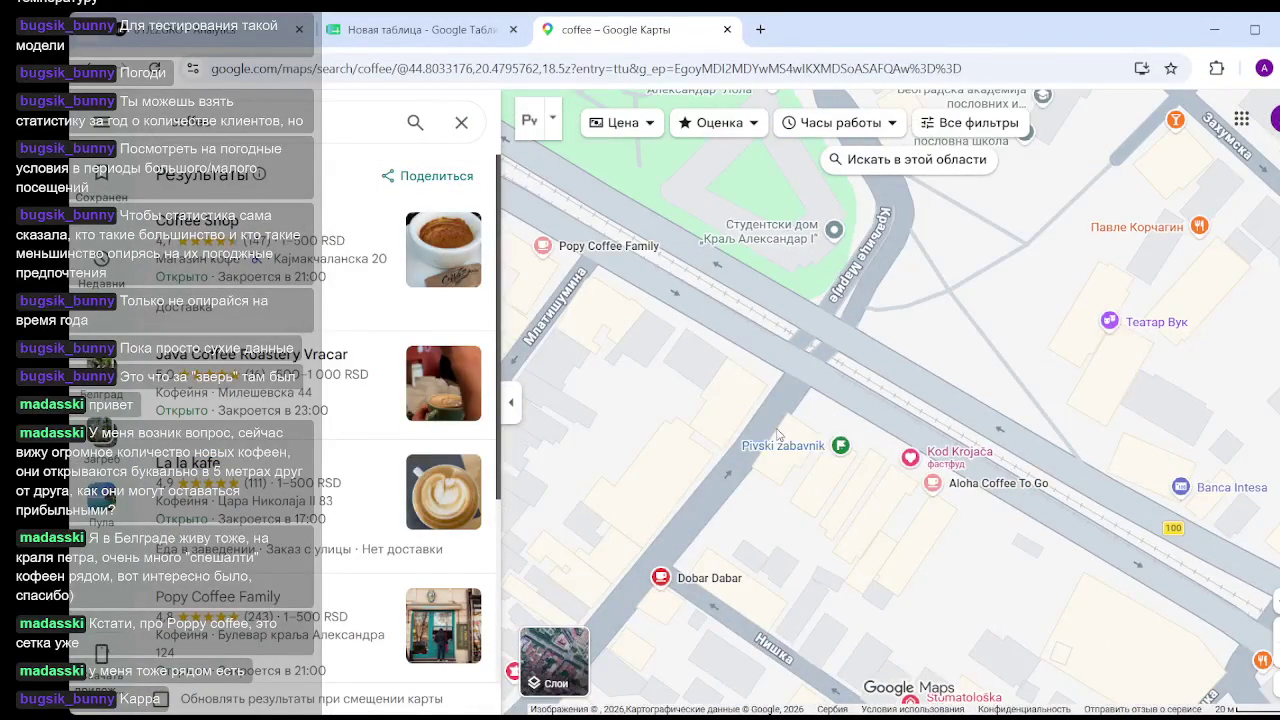
pyautogui.moveTo(935, 422); pyautogui.dragTo(1010, 625)
pyautogui.moveTo(960, 180); pyautogui.dragTo(970, 330)
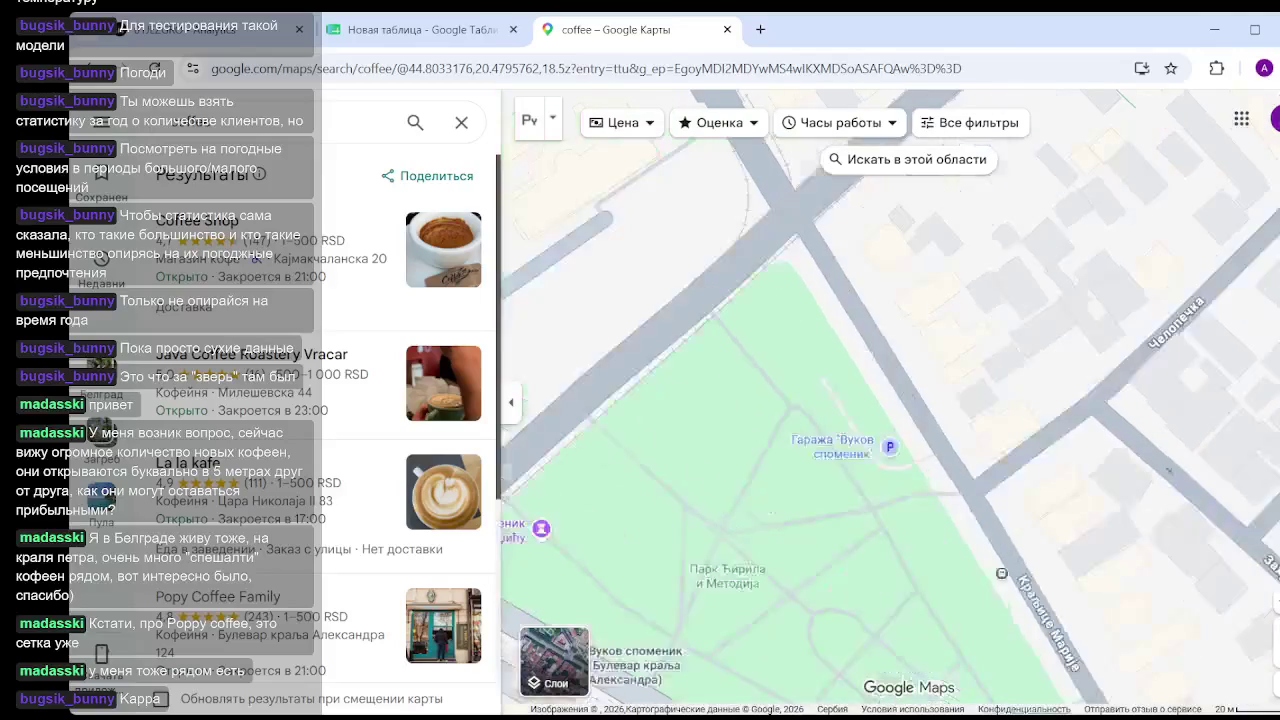
pyautogui.moveTo(1018, 192); pyautogui.dragTo(848, 418)
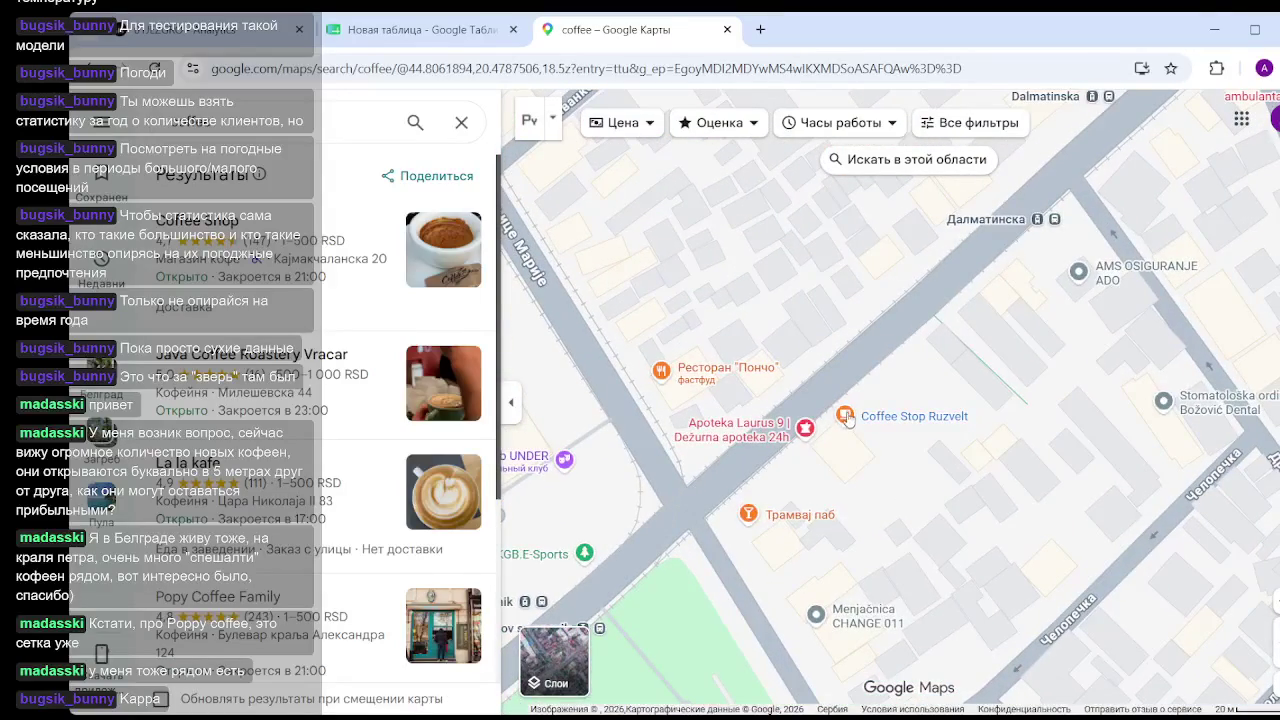
pyautogui.click(846, 416)
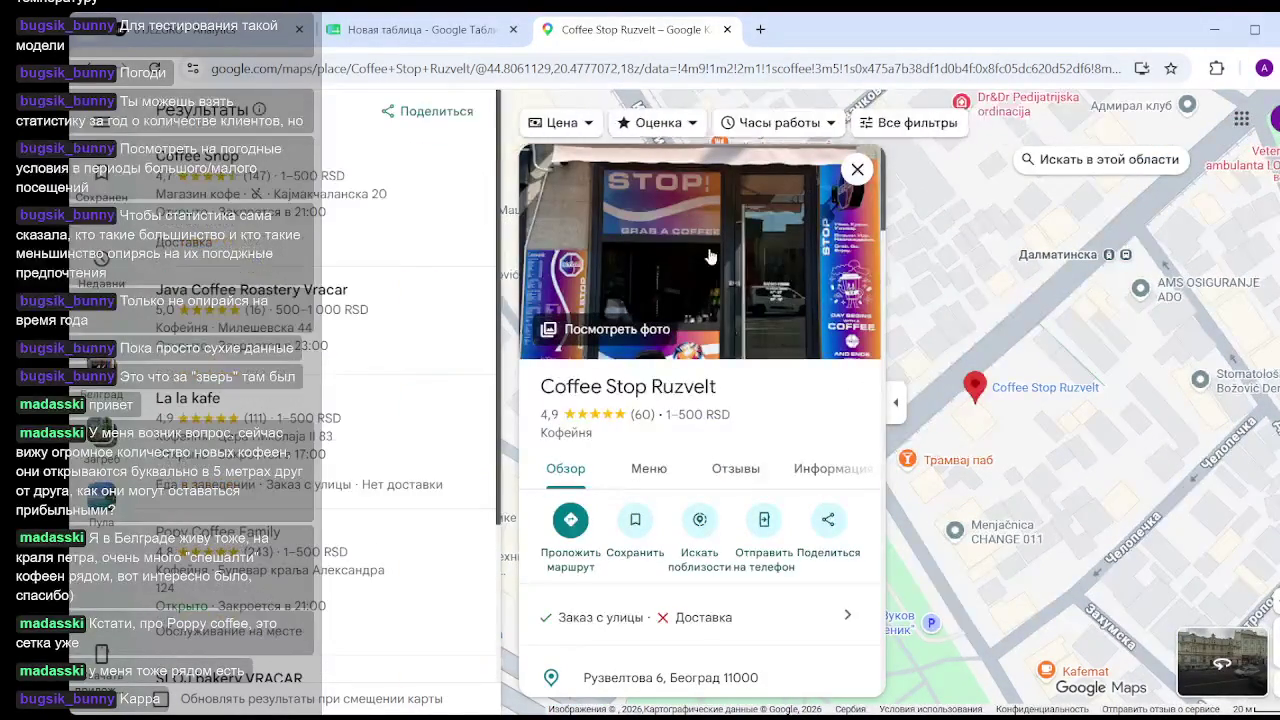
pyautogui.click(709, 257)
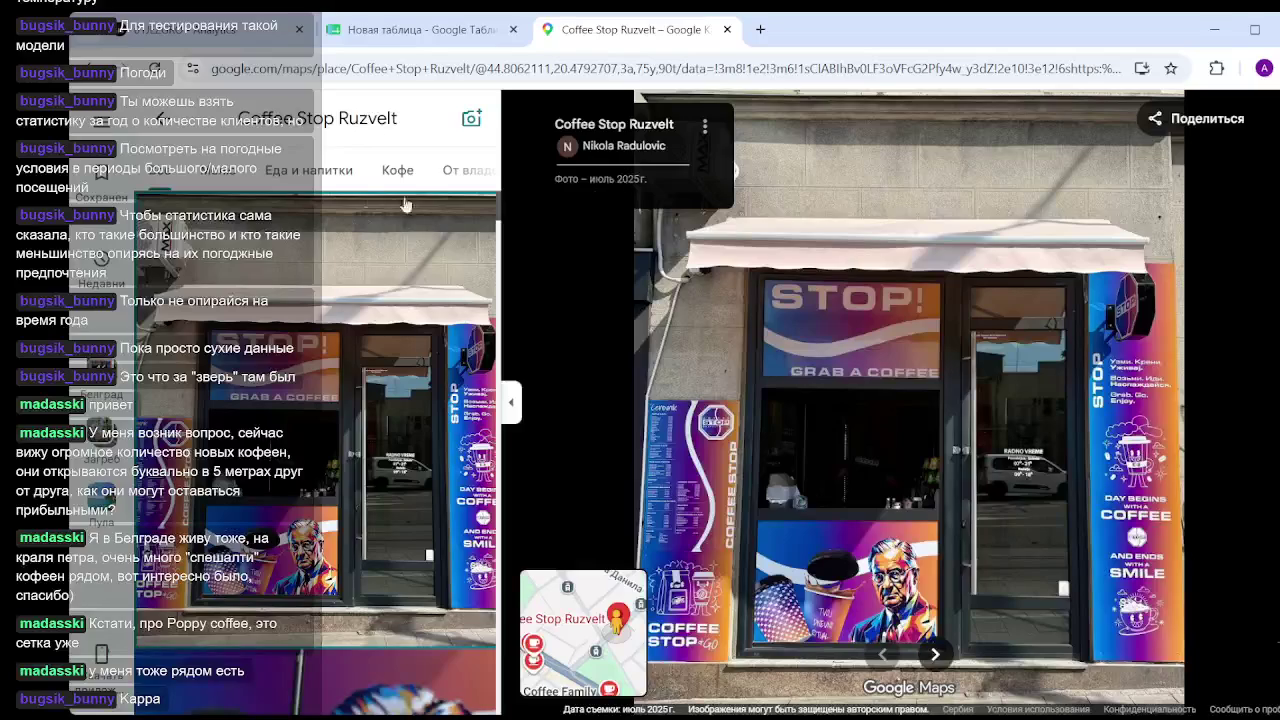
# Open Coffee Stop Ruzvelt's price-board photos and zoom in on the hot coffee prices.
pyautogui.click(232, 175)
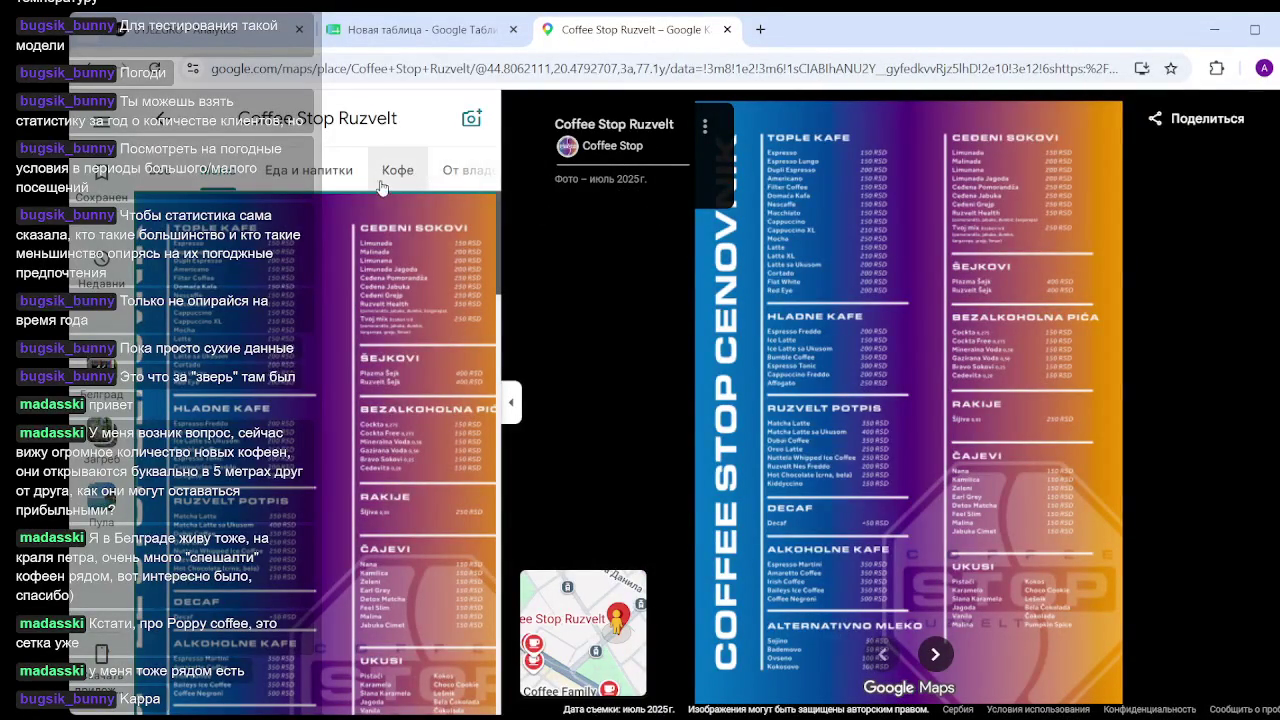
pyautogui.click(309, 172)
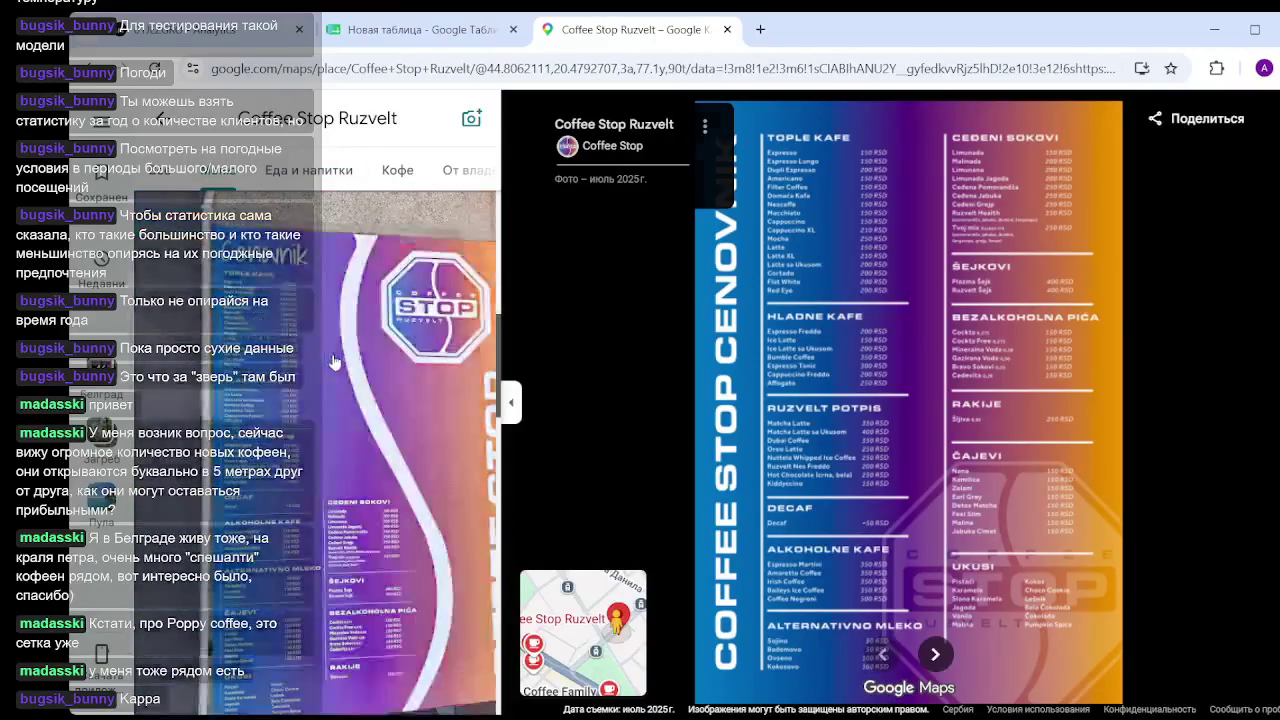
pyautogui.scroll(5, 851, 234)
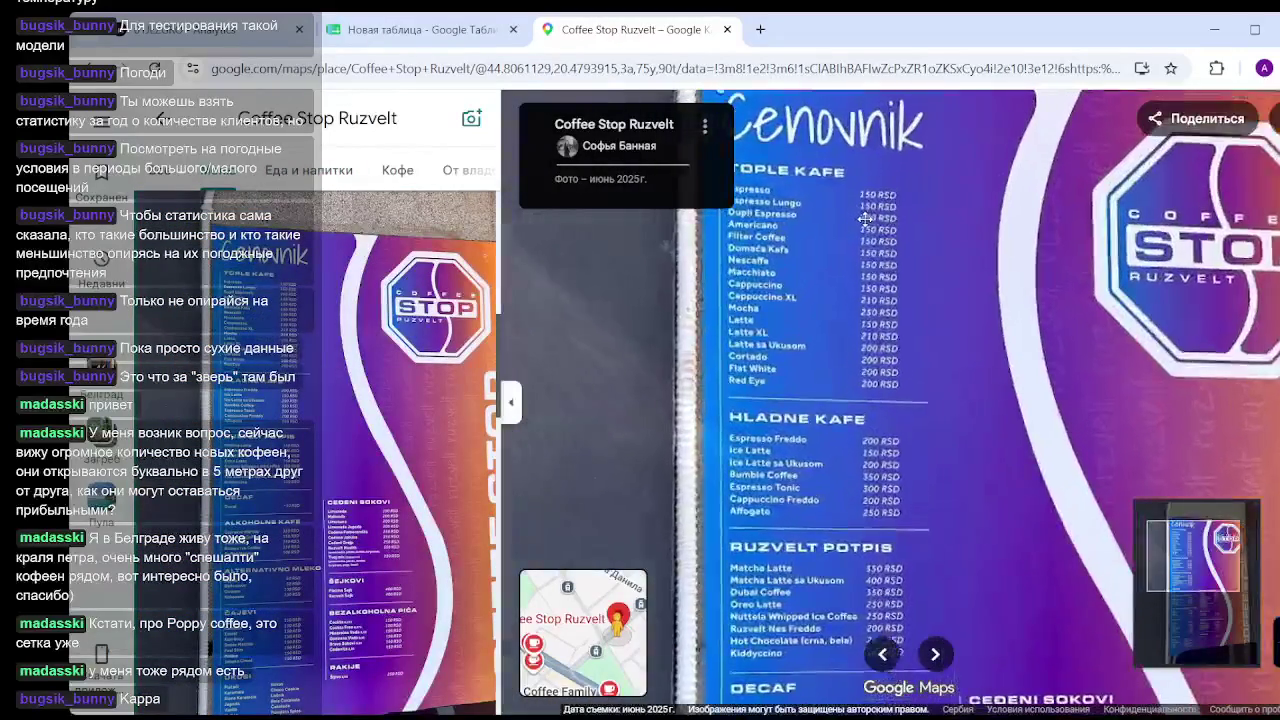
pyautogui.scroll(2, 860, 212)
pyautogui.scroll(-3, 878, 196)
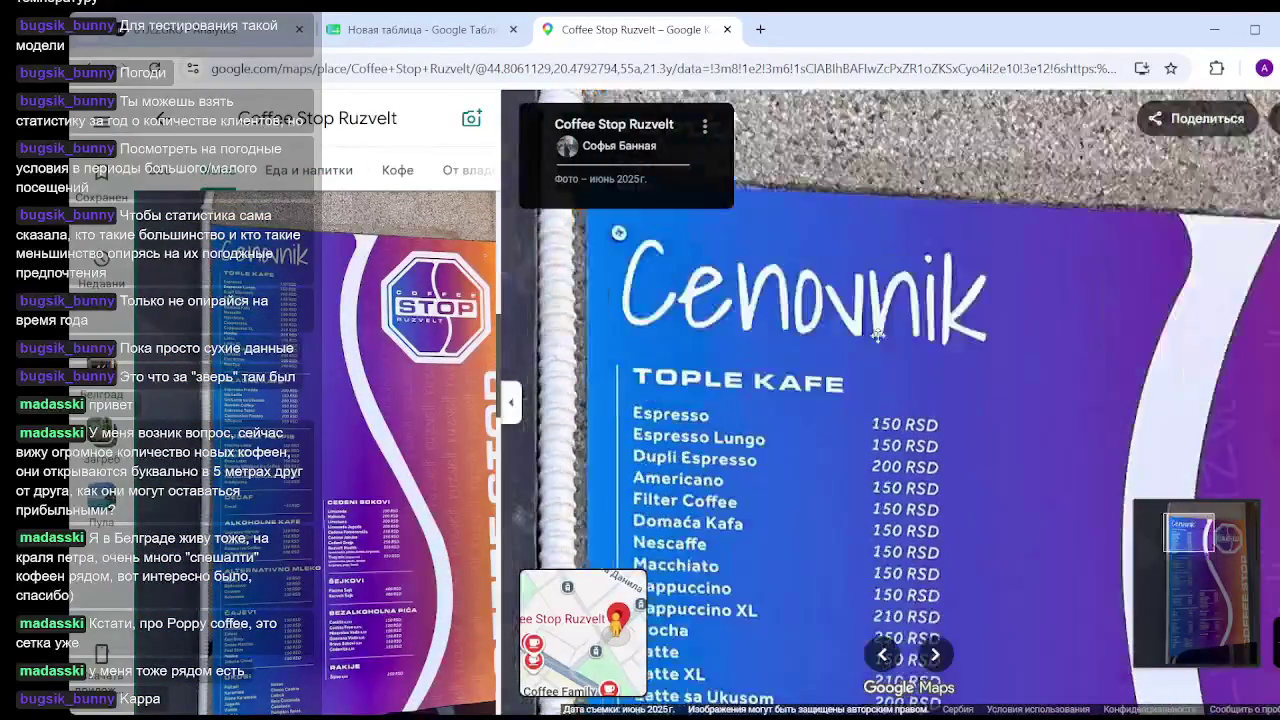
pyautogui.scroll(3, 849, 346)
pyautogui.moveTo(886, 289); pyautogui.dragTo(891, 352)
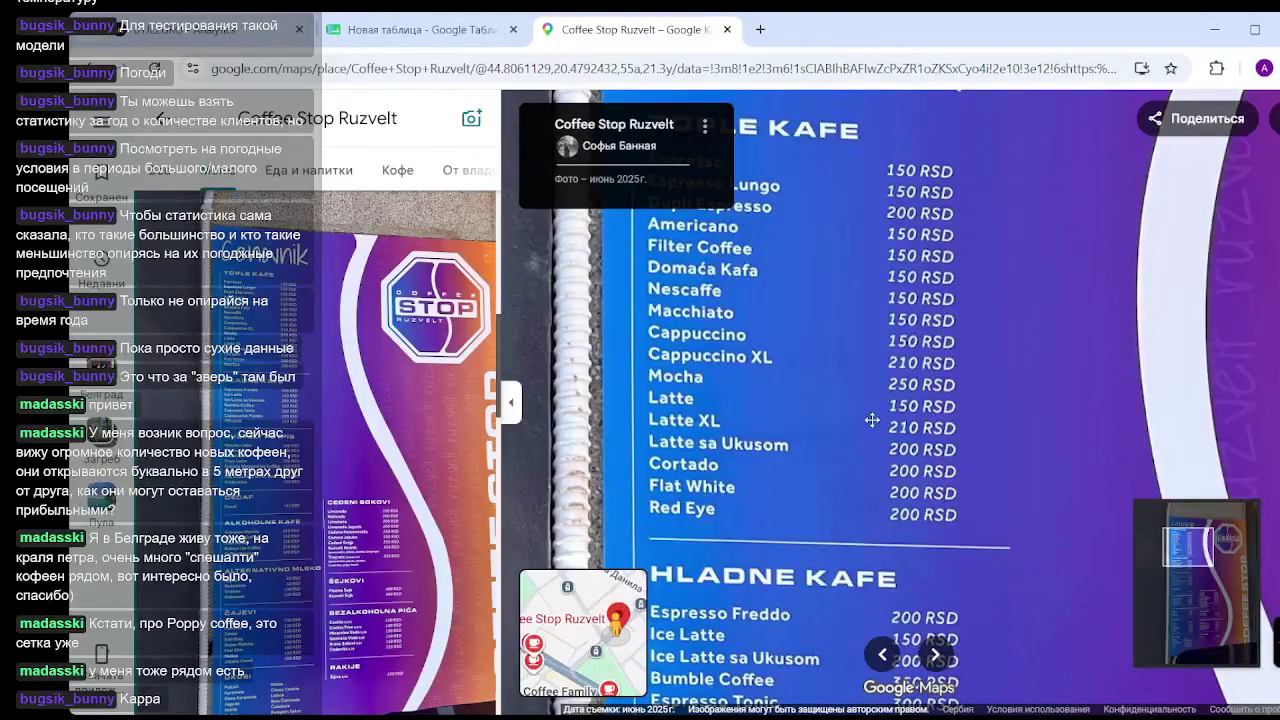
pyautogui.scroll(5, 742, 368)
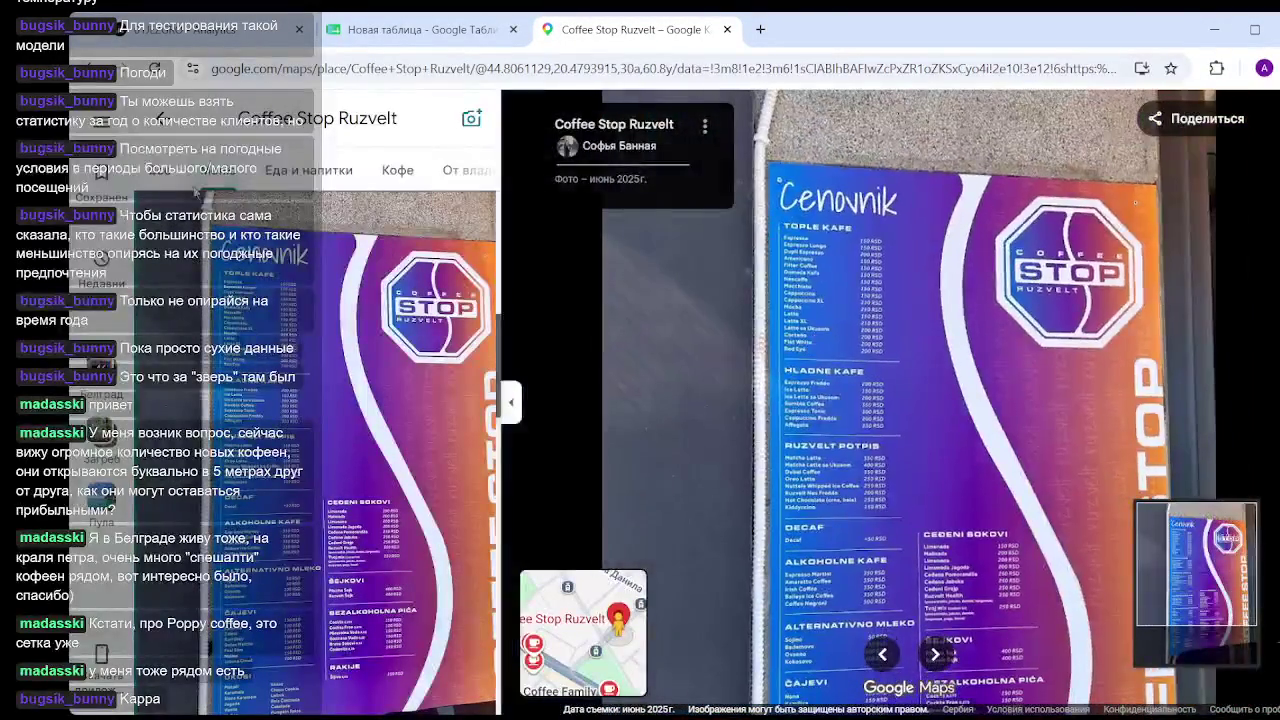
# Browse the café's food and drink photos of the bar shelves, then close the viewer.
pyautogui.click(309, 170)
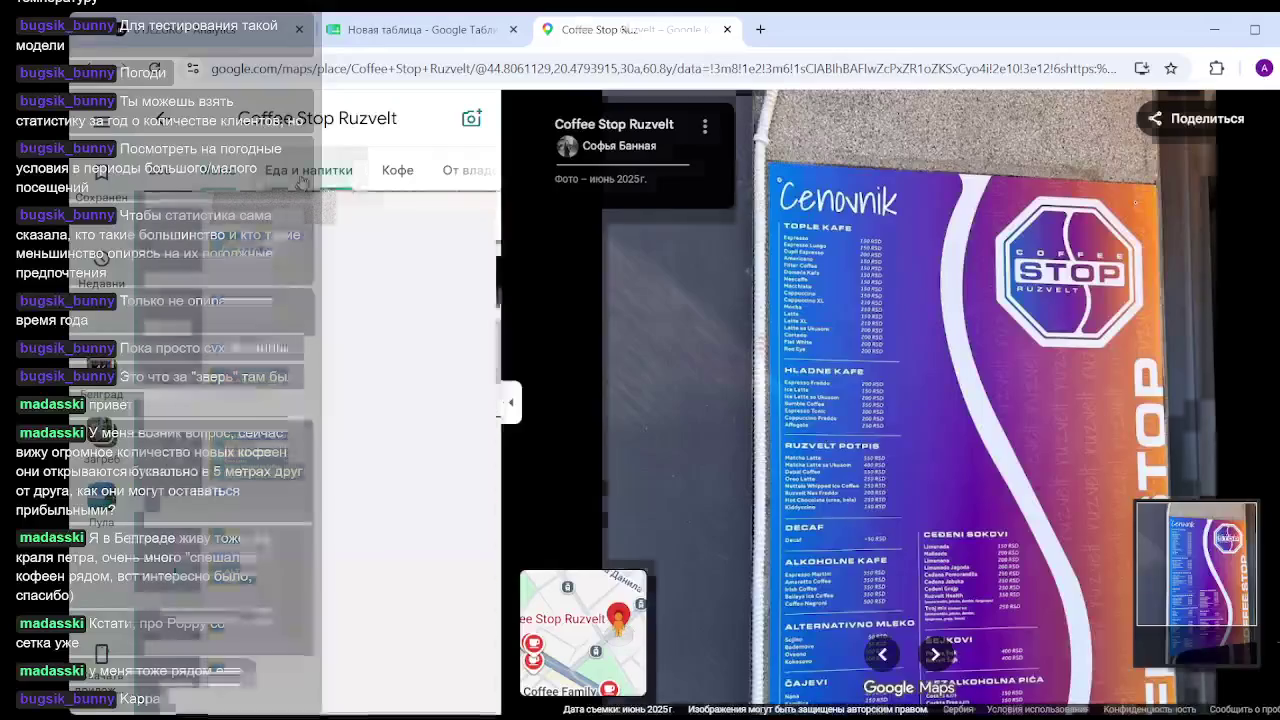
pyautogui.scroll(5, 1039, 269)
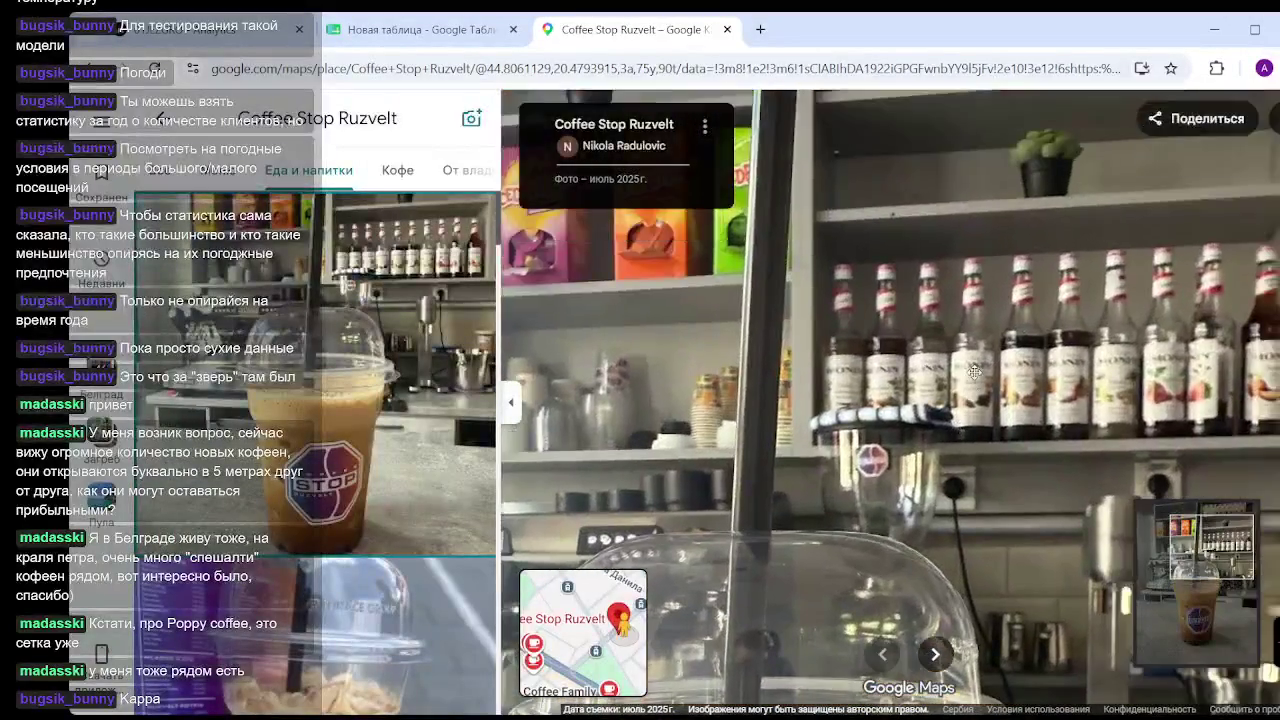
pyautogui.moveTo(974, 372); pyautogui.dragTo(843, 518)
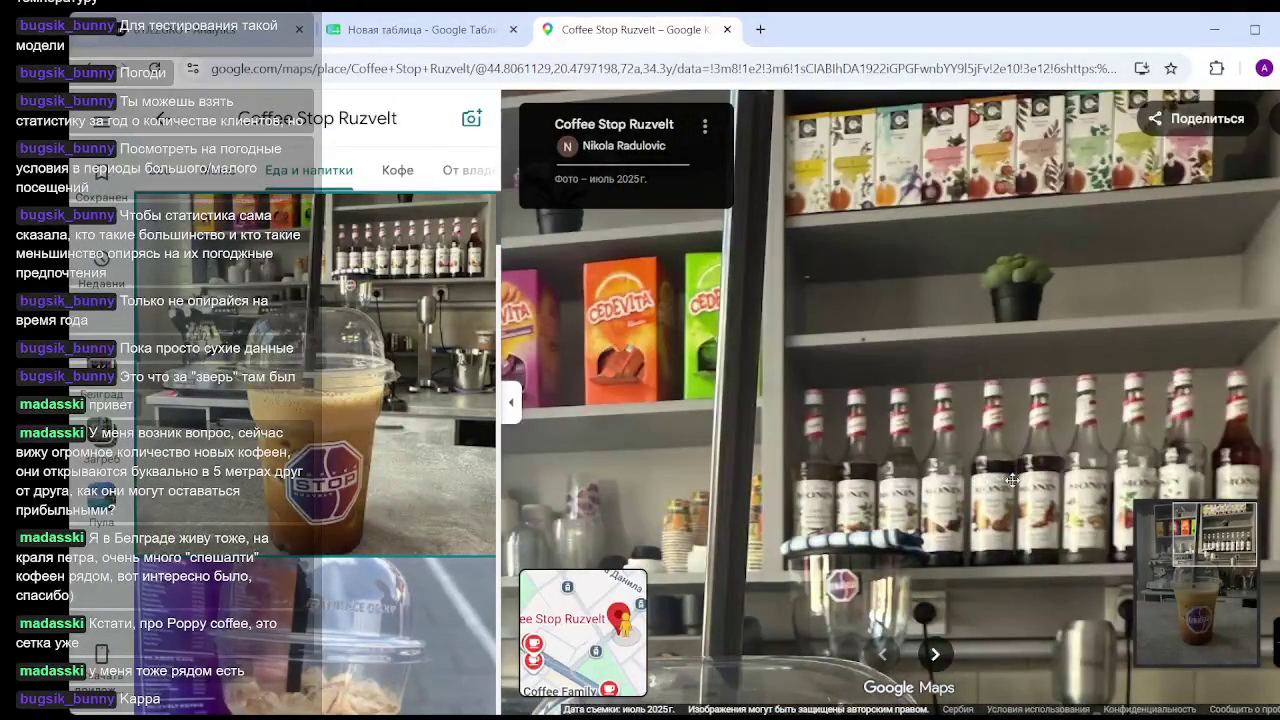
pyautogui.scroll(-3, 984, 488)
pyautogui.scroll(-2, 984, 488)
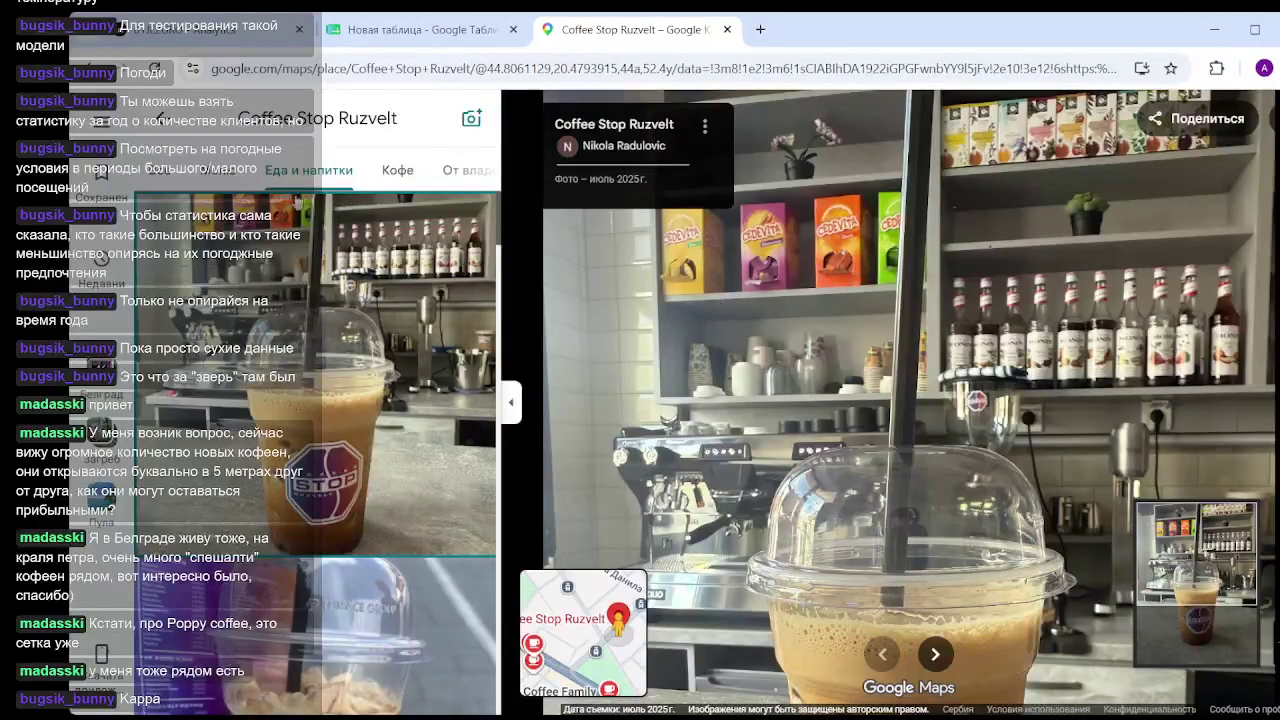
pyautogui.click(168, 120)
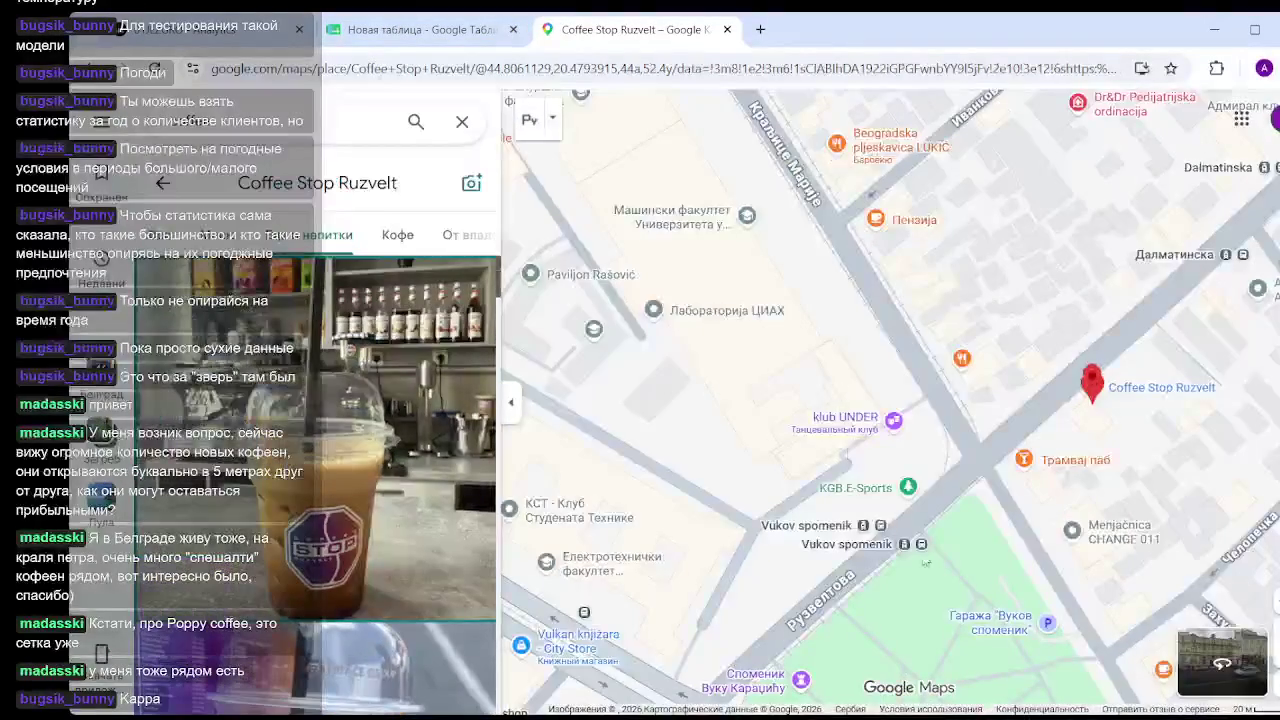
# Close the Coffee Stop Ruzvelt card and open Aloha Coffee To Go's Меню photos.
pyautogui.moveTo(925, 563); pyautogui.dragTo(804, 381)
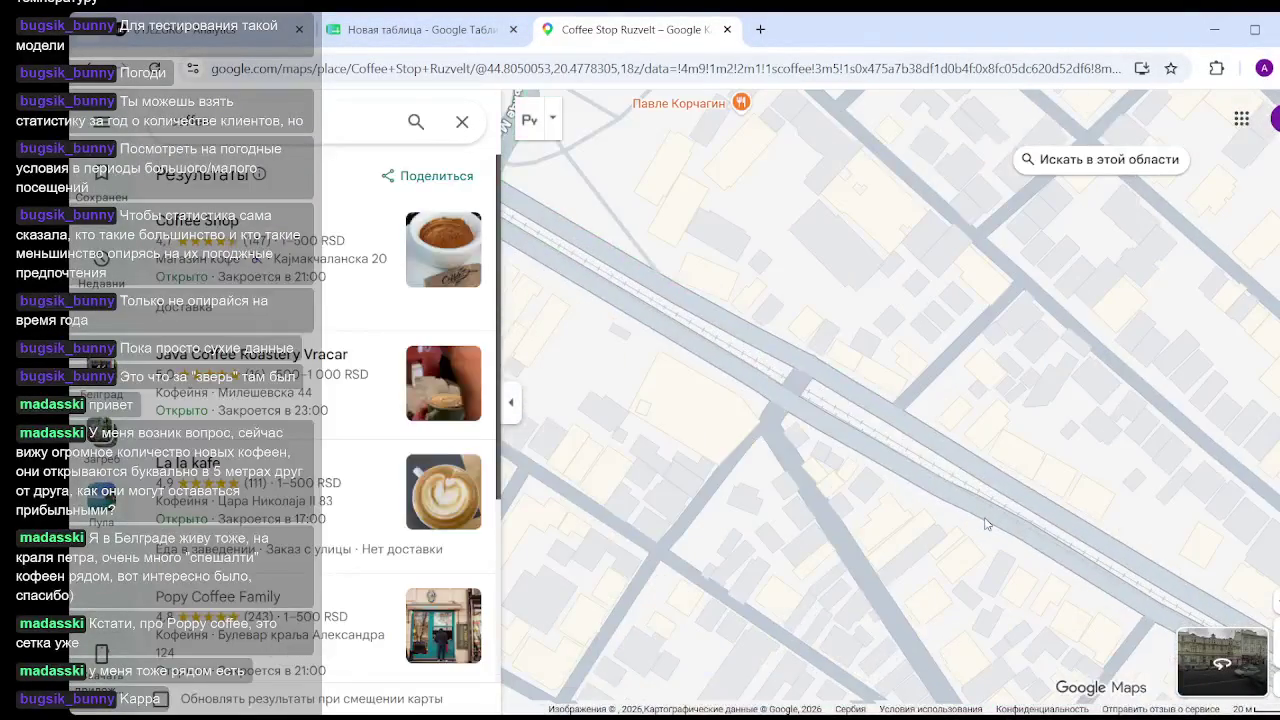
pyautogui.click(1008, 518)
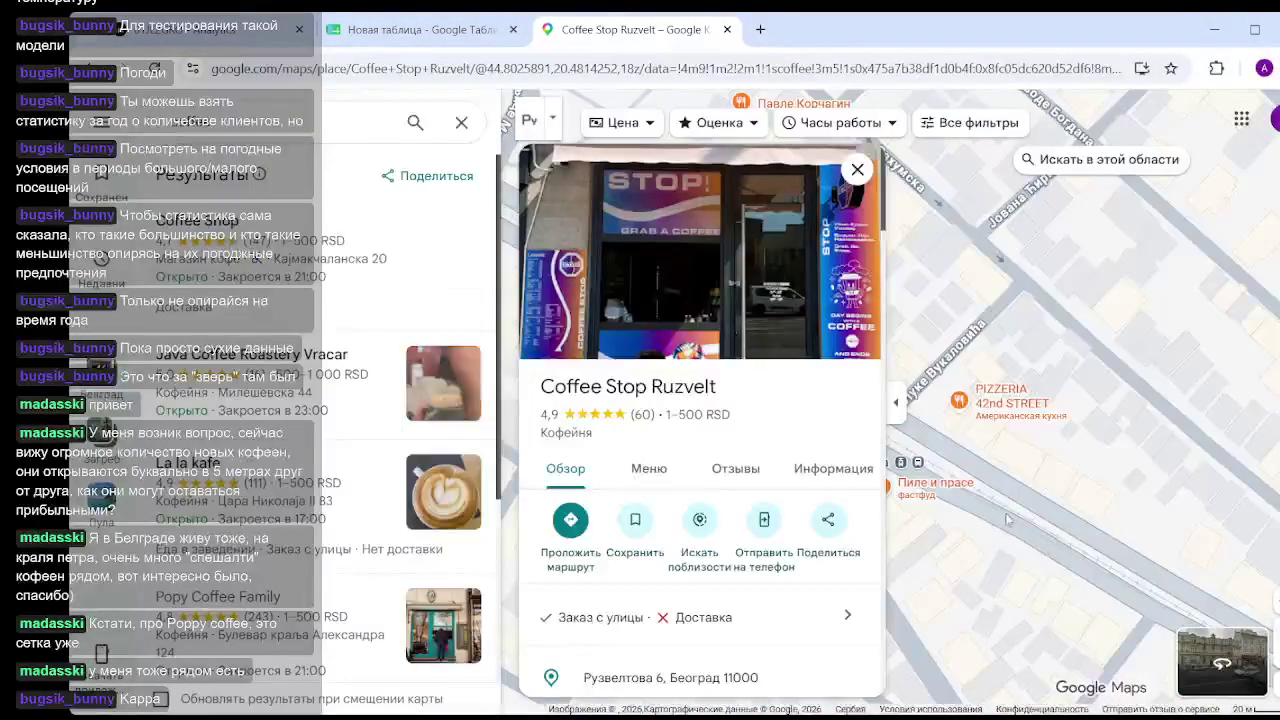
pyautogui.click(858, 170)
pyautogui.scroll(3, 631, 262)
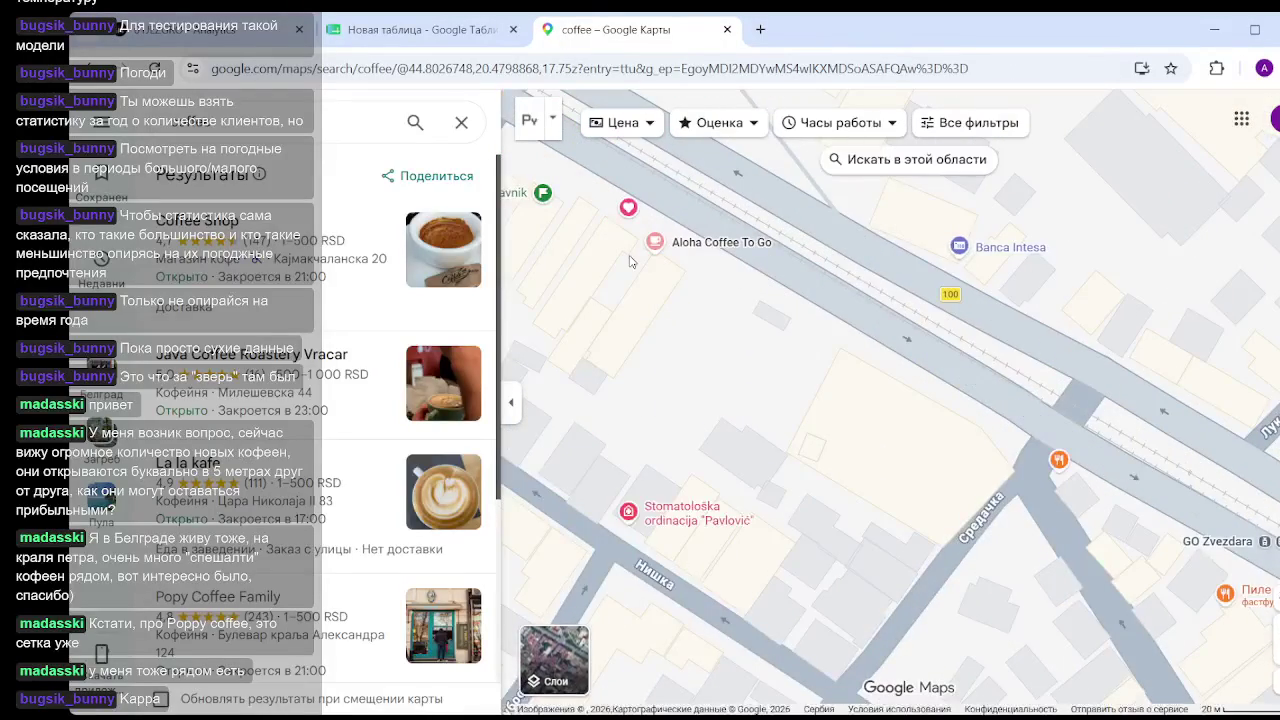
pyautogui.click(655, 241)
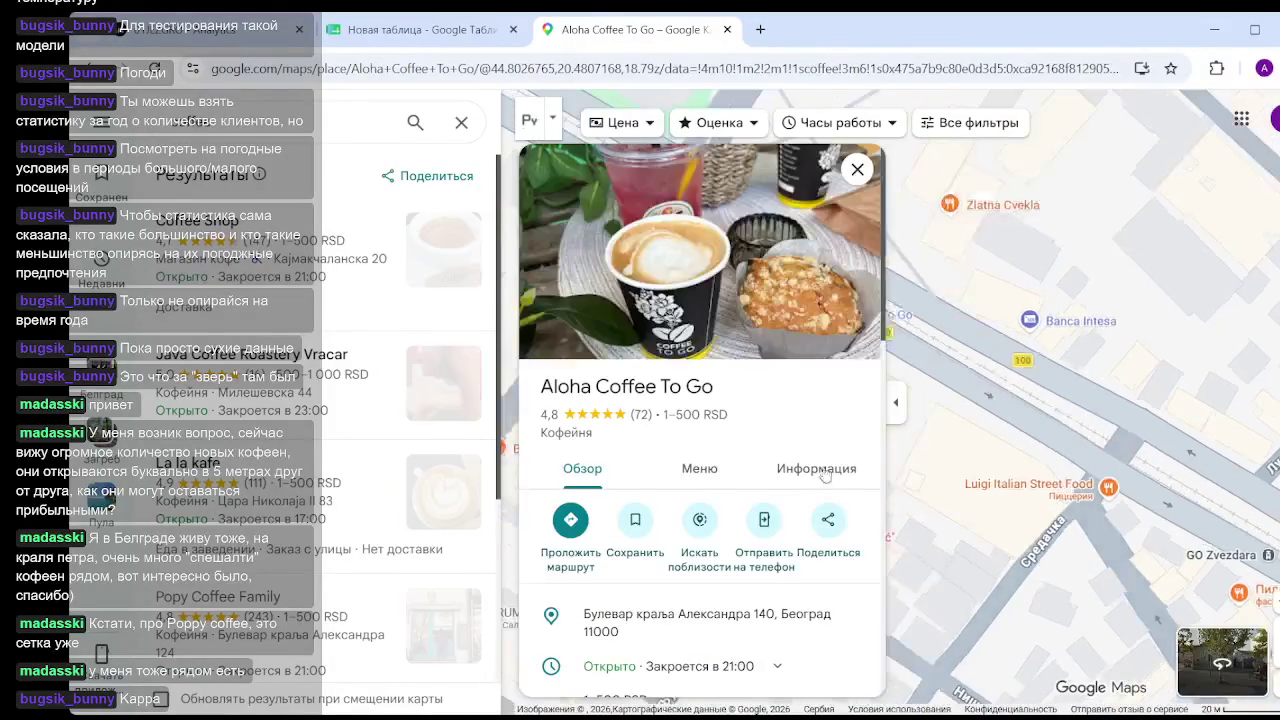
pyautogui.click(790, 330)
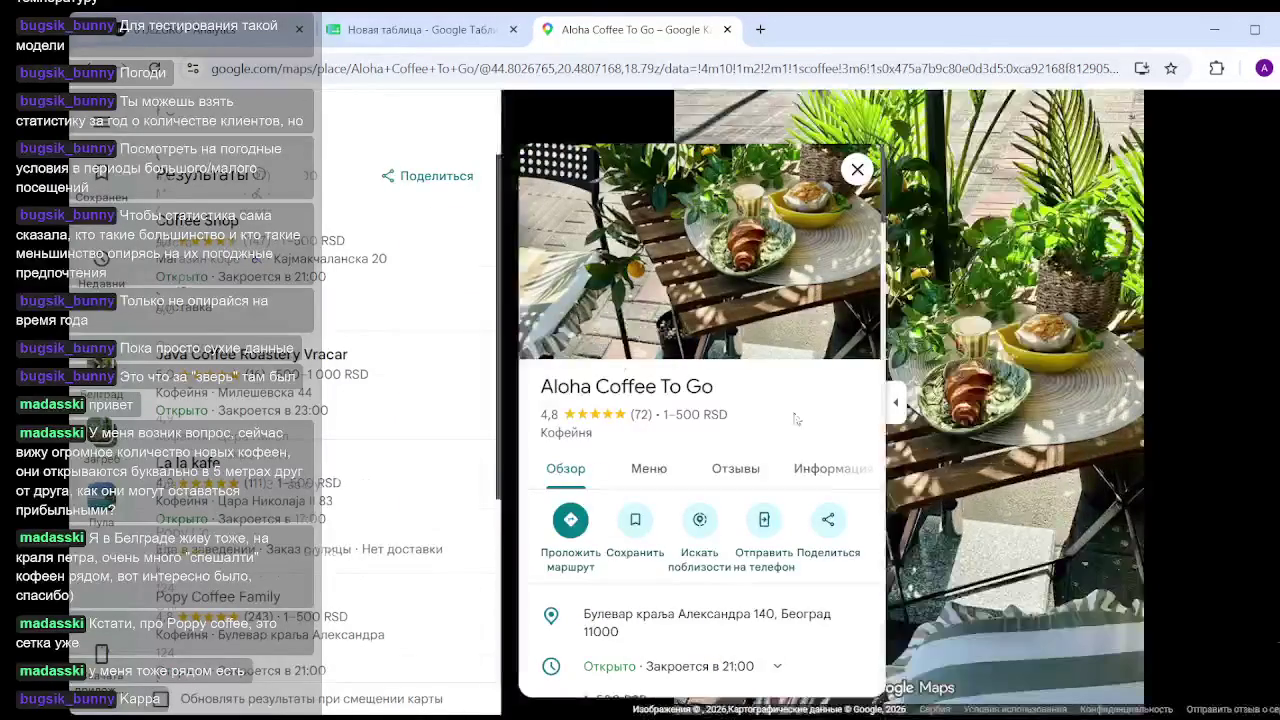
pyautogui.click(308, 170)
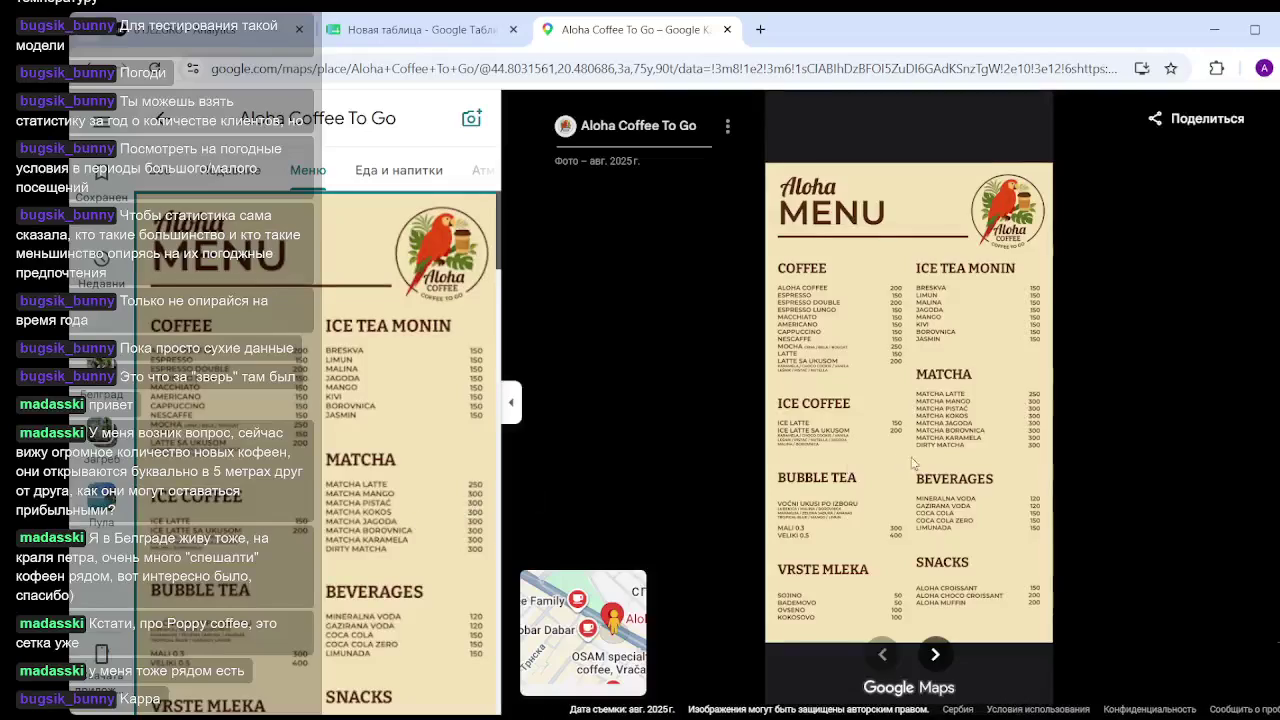
# Zoom and pan over Aloha's menu prices, then switch to another category of café photos.
pyautogui.scroll(3, 912, 463)
pyautogui.moveTo(912, 463)
pyautogui.mouseDown()
pyautogui.moveTo(1000, 316)
pyautogui.moveTo(1022, 525)
pyautogui.mouseUp()
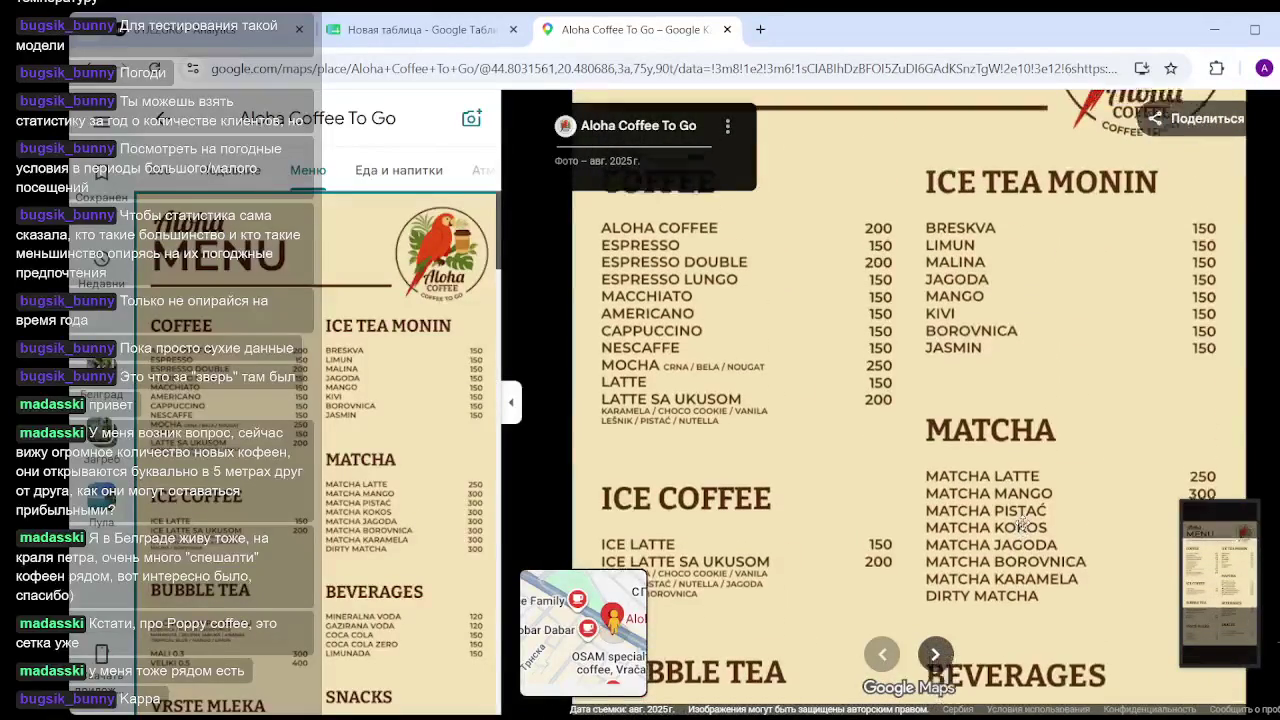
pyautogui.scroll(-5, 313, 479)
pyautogui.scroll(-4, 320, 470)
pyautogui.scroll(-3, 320, 466)
pyautogui.scroll(-3, 321, 464)
pyautogui.scroll(3, 322, 462)
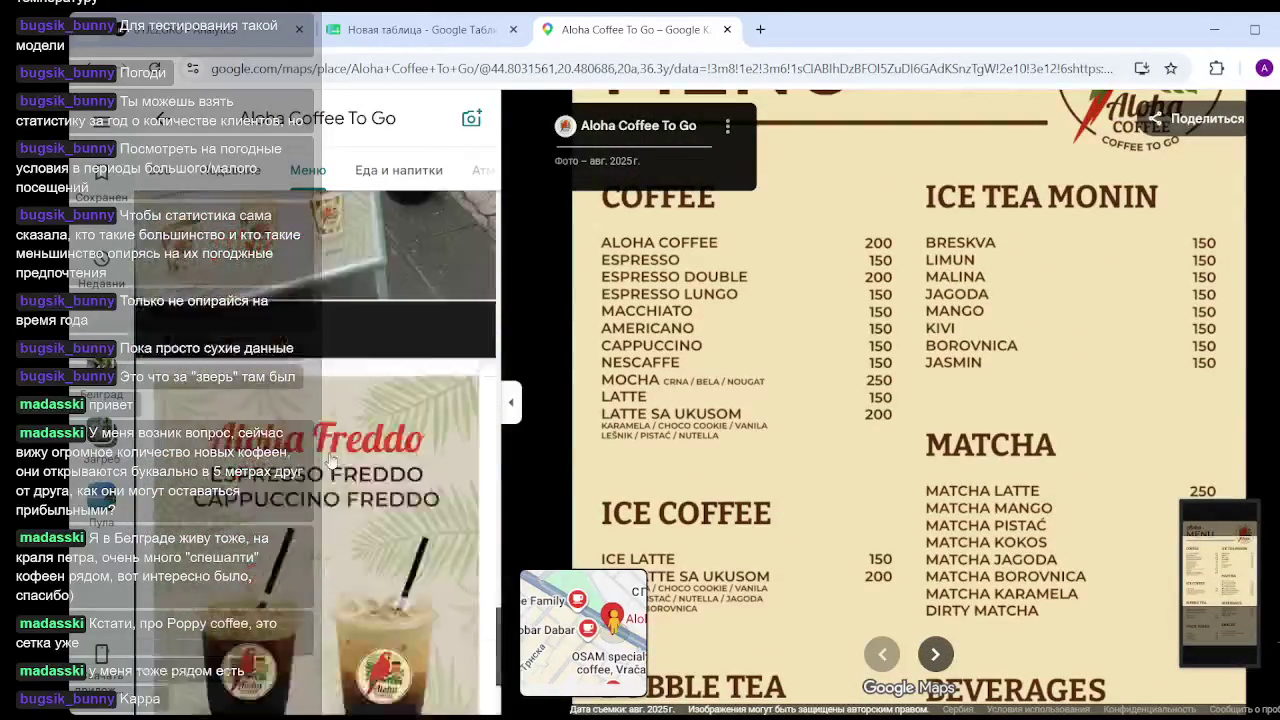
pyautogui.scroll(3, 424, 348)
pyautogui.scroll(3, 423, 349)
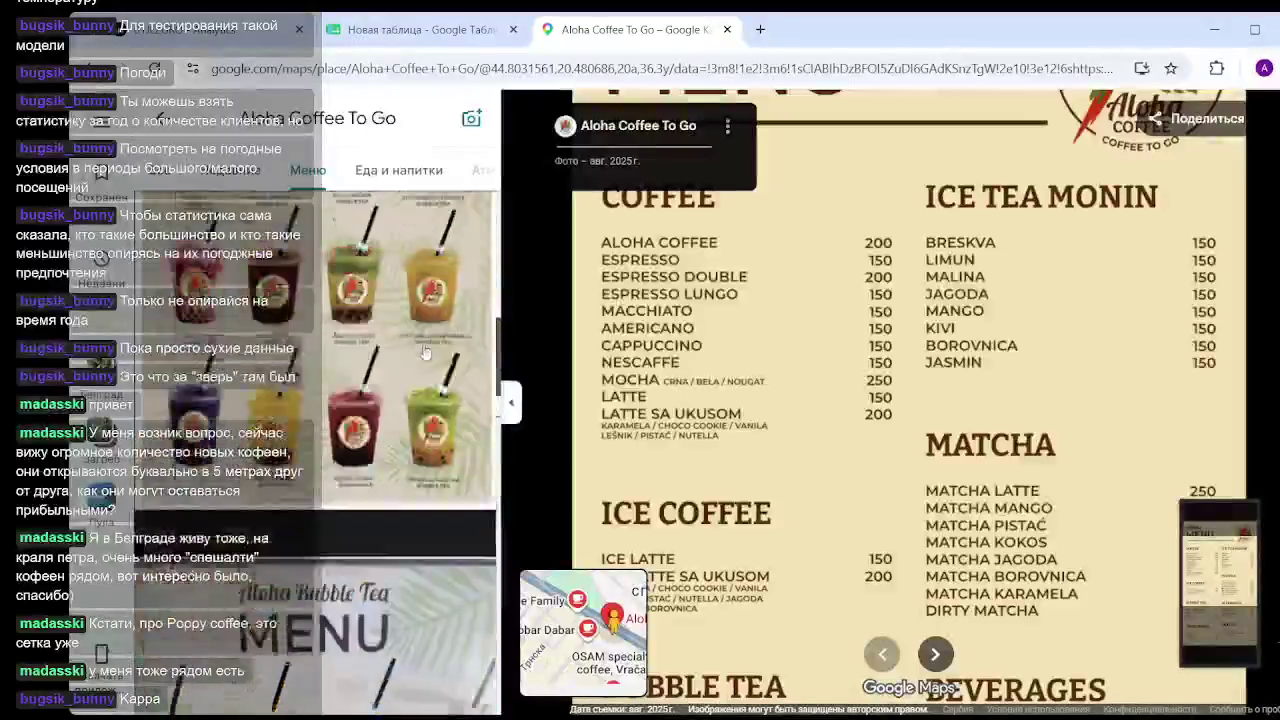
pyautogui.scroll(3, 423, 349)
pyautogui.scroll(2, 423, 349)
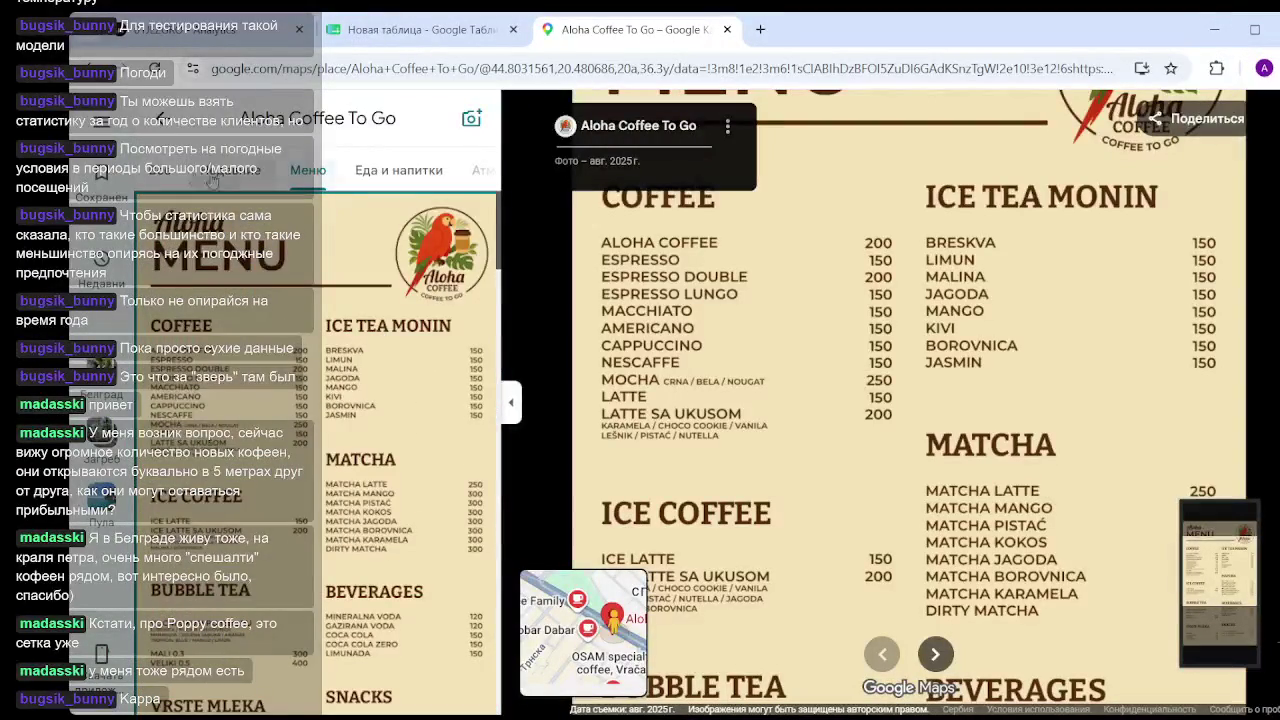
pyautogui.click(168, 172)
pyautogui.scroll(-3, 345, 330)
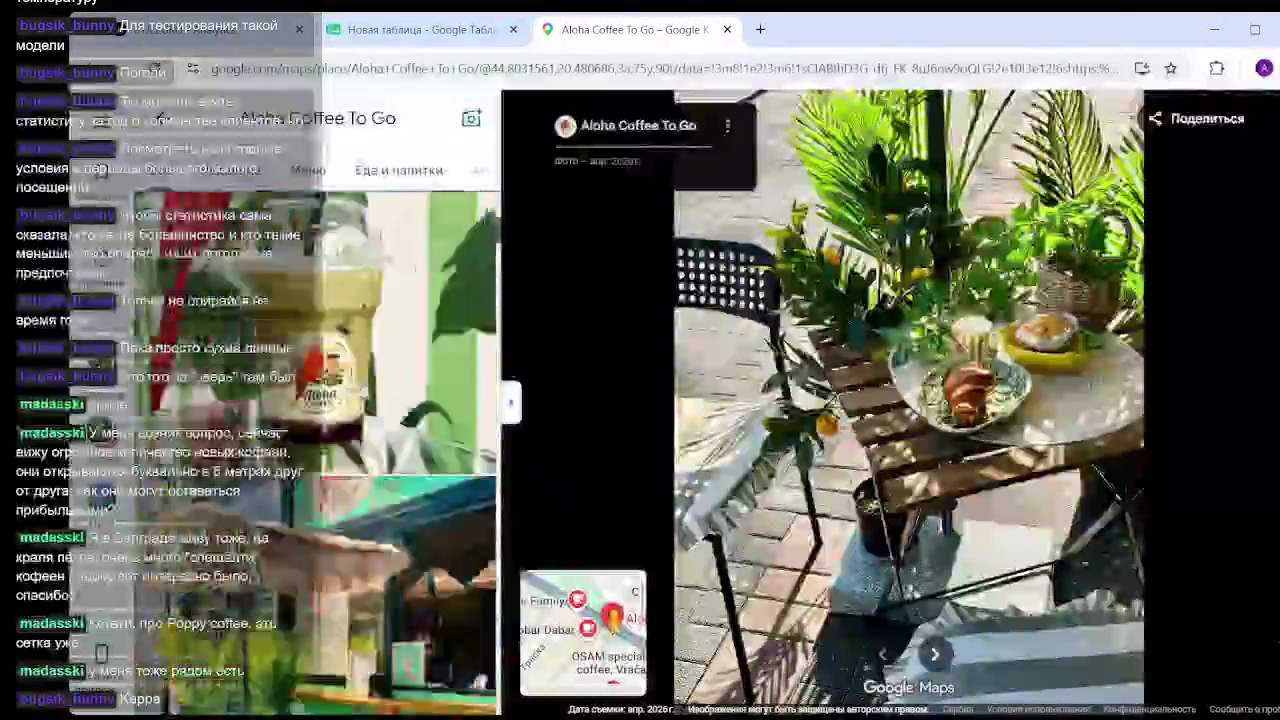
# Open the parrot-wall hot chocolate photo and zoom into the bottles and straws close-up.
pyautogui.scroll(-2, 350, 350)
pyautogui.scroll(-2, 358, 381)
pyautogui.scroll(-3, 358, 381)
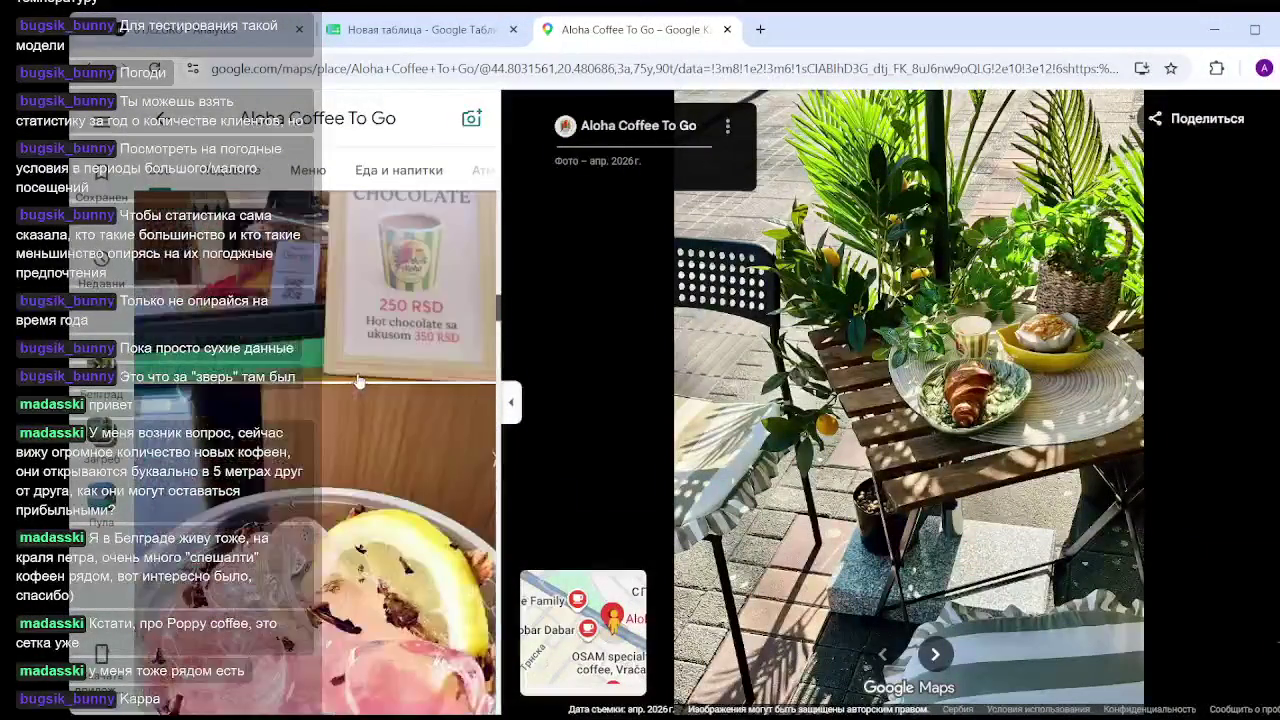
pyautogui.scroll(2, 359, 385)
pyautogui.click(258, 446)
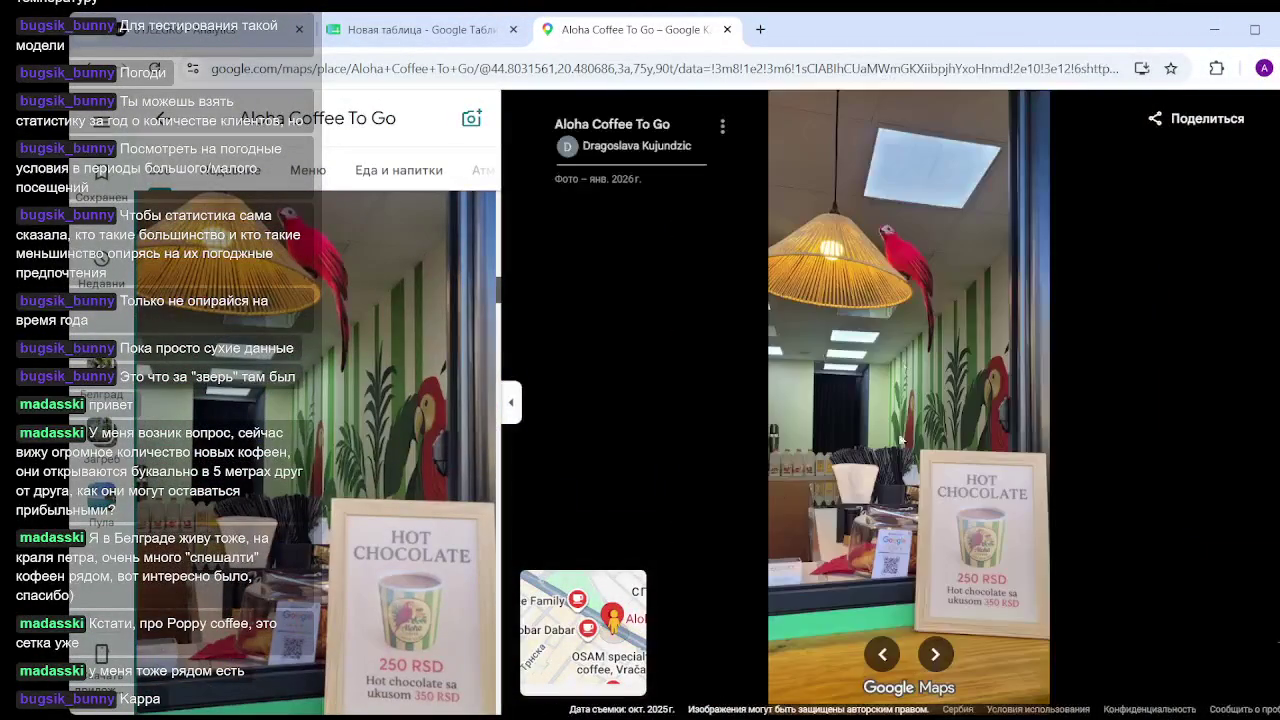
pyautogui.scroll(3, 727, 458)
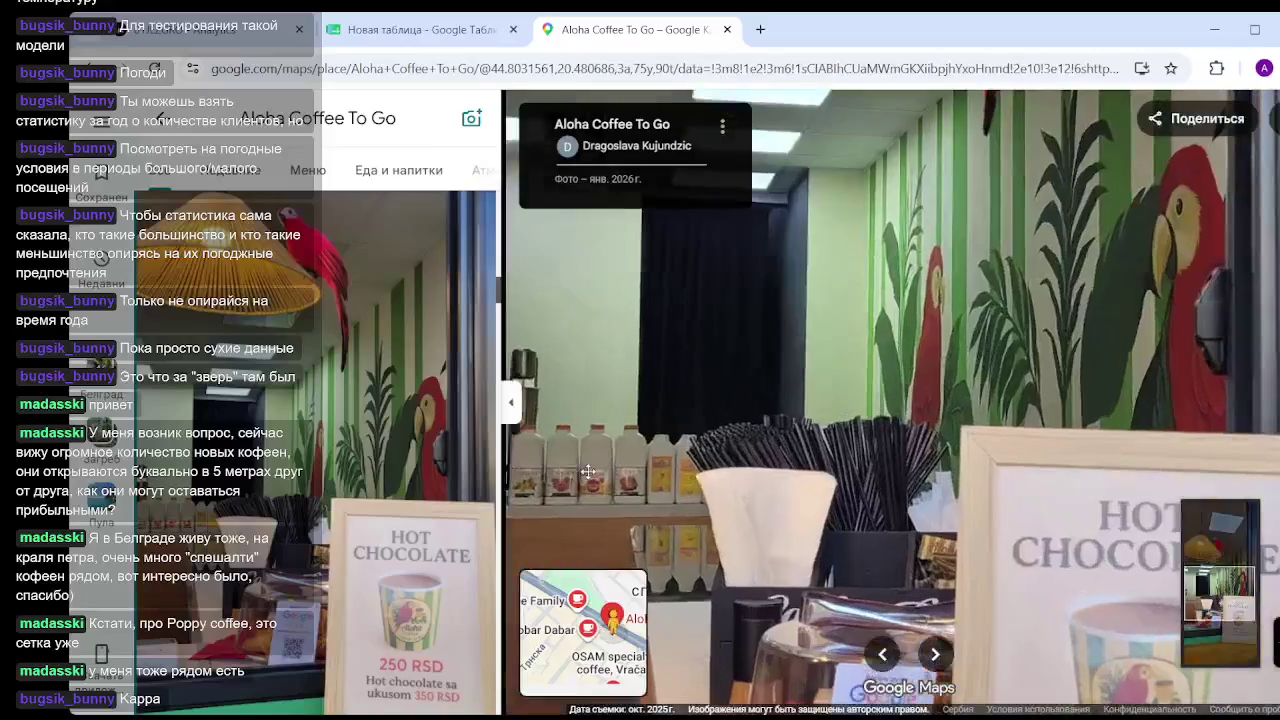
pyautogui.moveTo(646, 470); pyautogui.dragTo(650, 456)
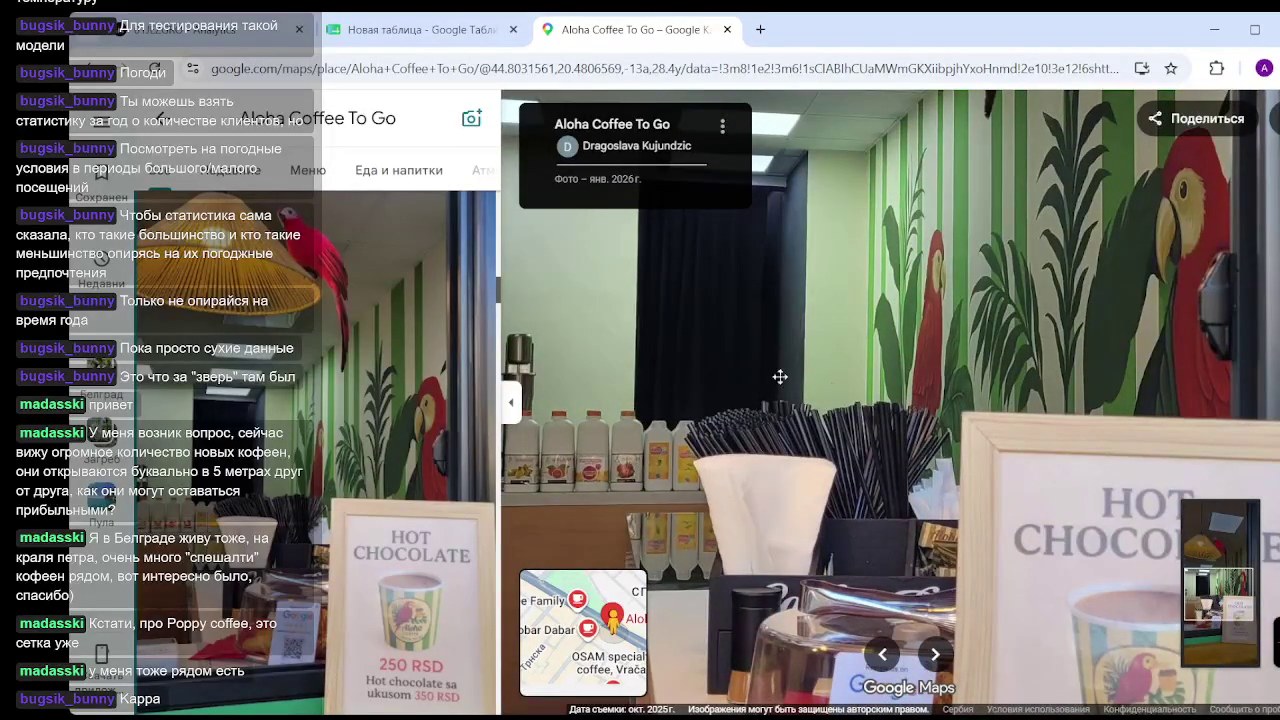
pyautogui.scroll(-3, 771, 458)
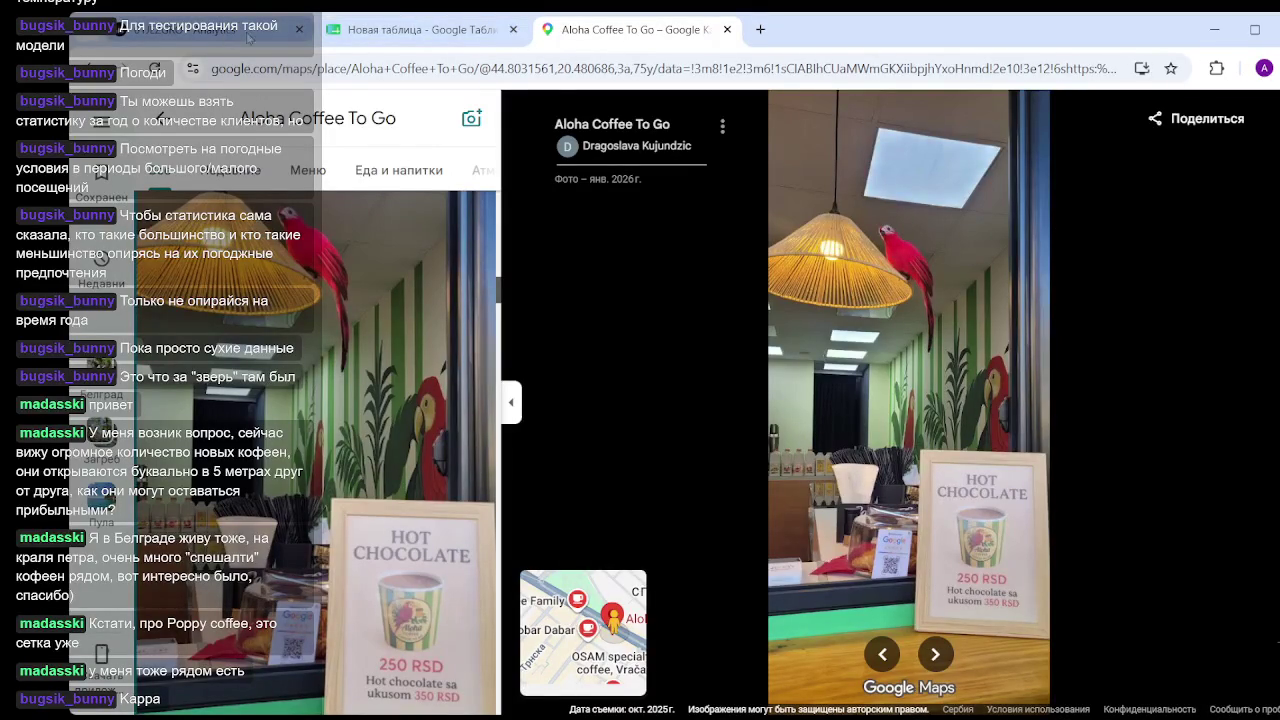
# Switch browser tabs briefly, then close the viewer back to Aloha's overview card.
pyautogui.click(418, 36)
pyautogui.hotkey('ctrl', 'Tab')
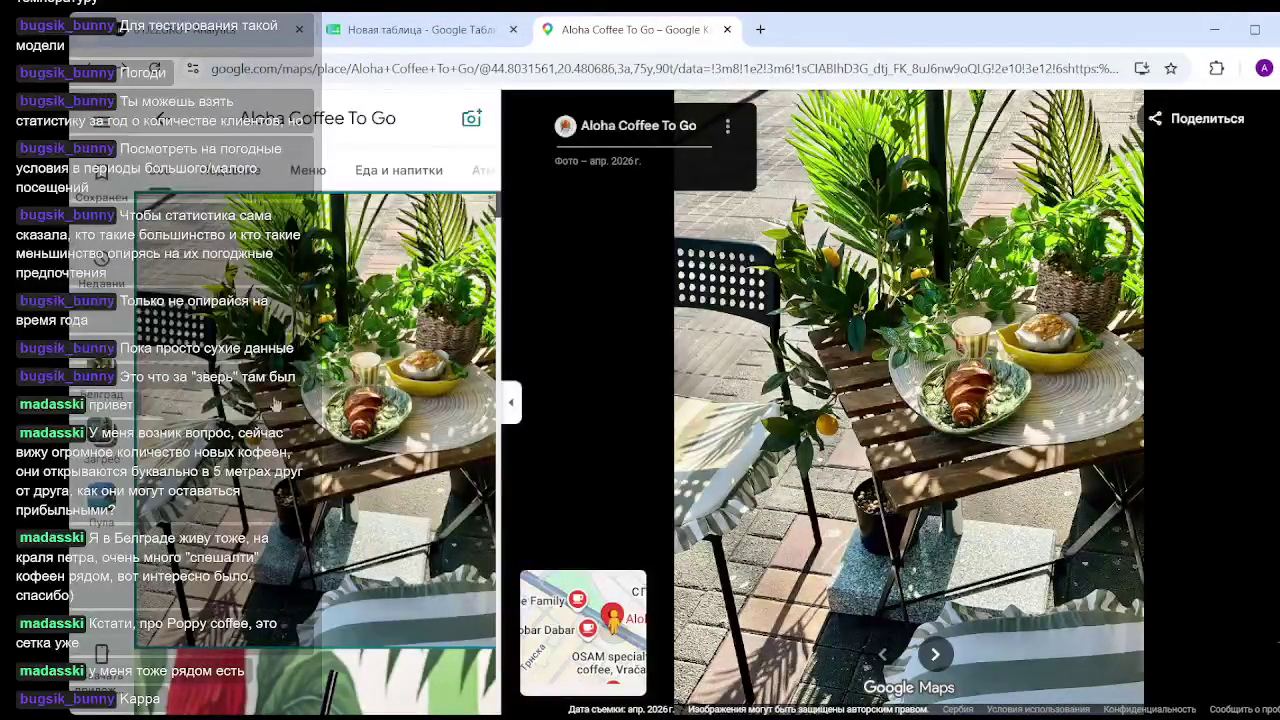
pyautogui.scroll(-5, 330, 420)
pyautogui.scroll(-4, 356, 436)
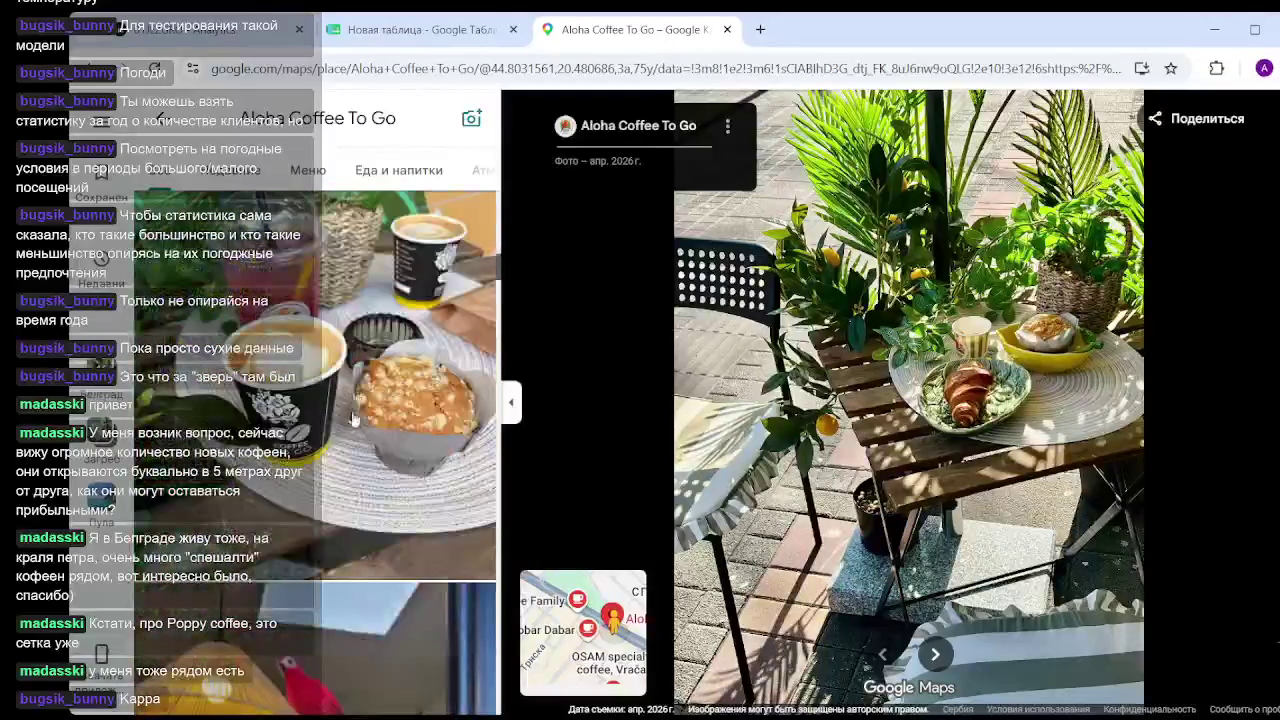
pyautogui.press('Escape')
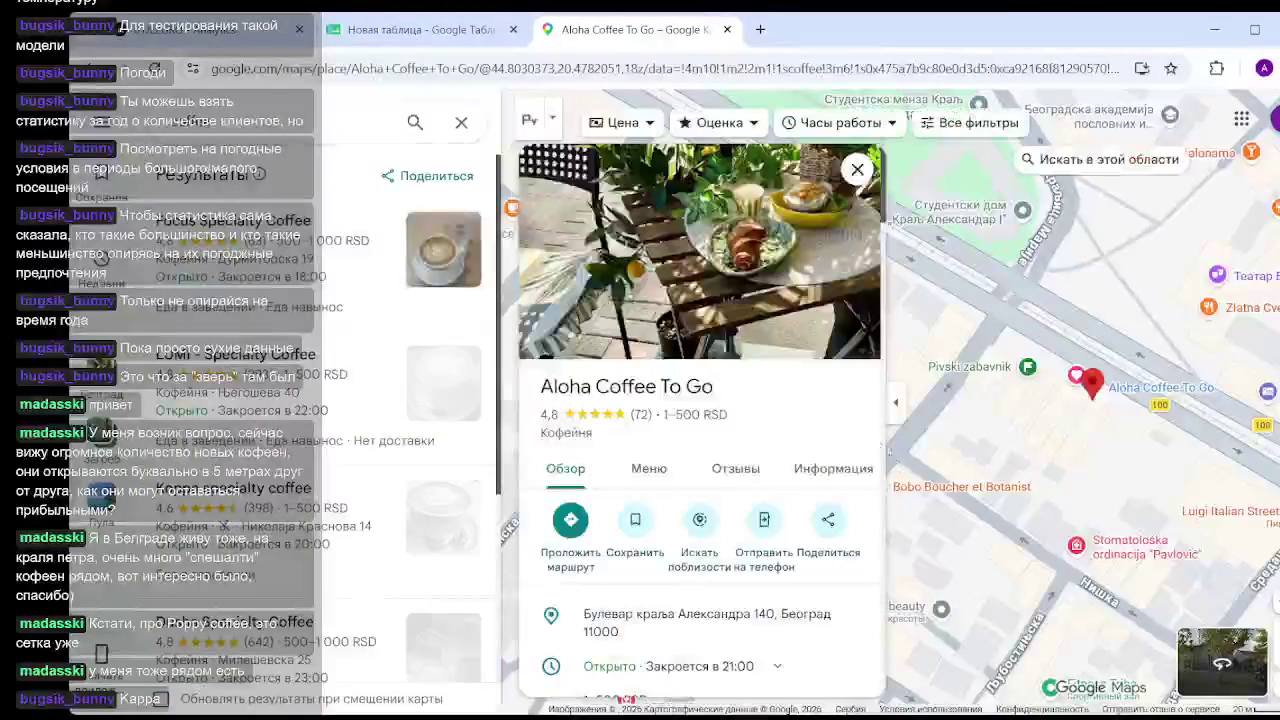
# Close Aloha Coffee To Go's card and pan north of Vukov spomenik park to show cafés.
pyautogui.moveTo(1015, 448); pyautogui.dragTo(1123, 529)
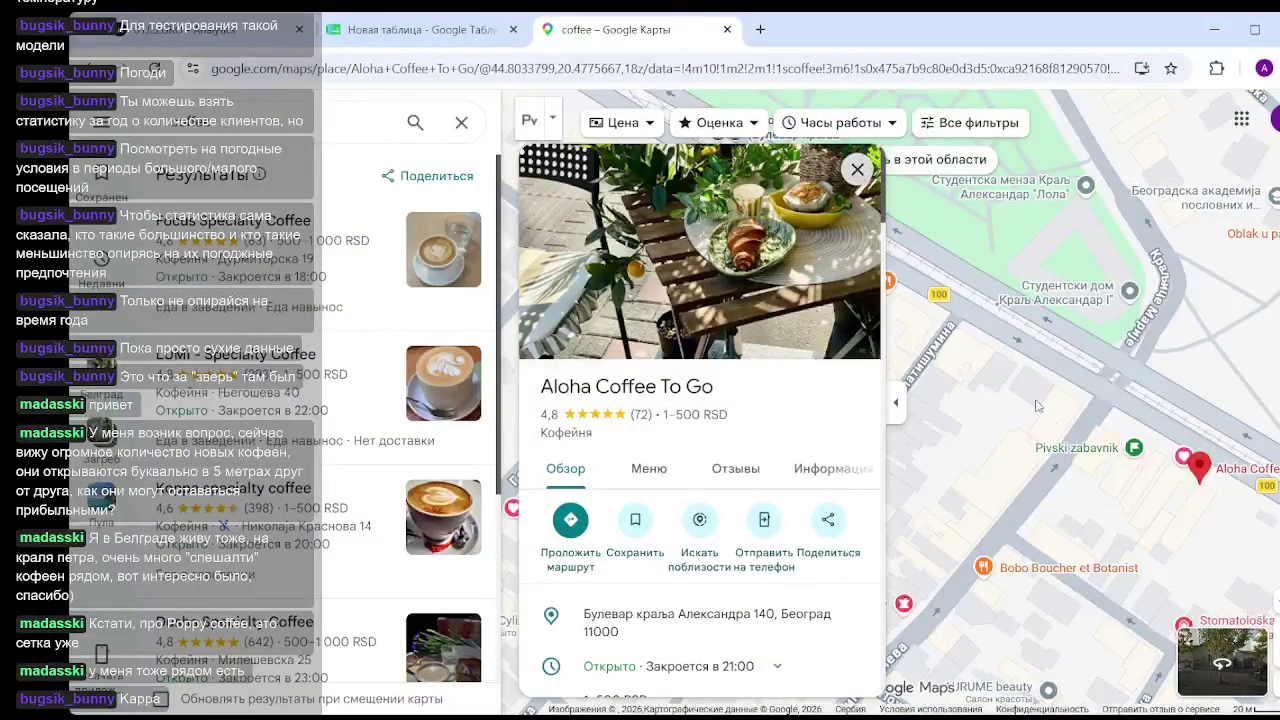
pyautogui.click(858, 170)
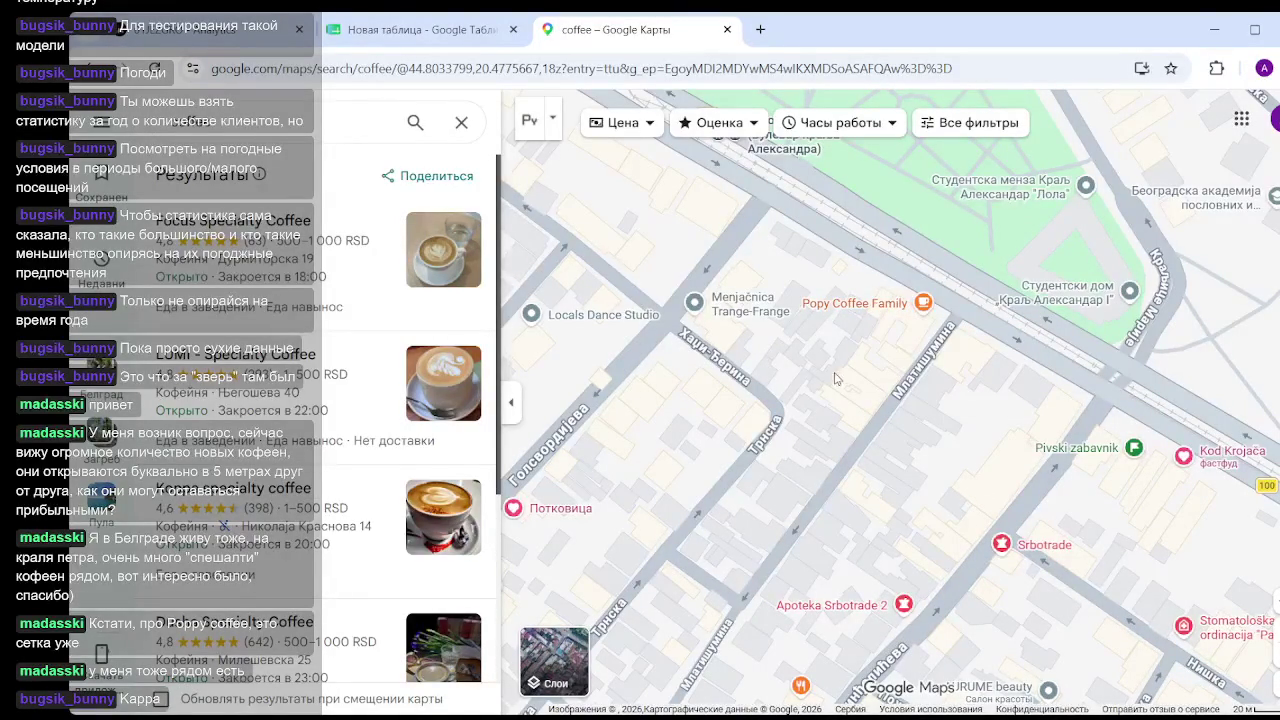
pyautogui.moveTo(814, 366); pyautogui.dragTo(891, 407)
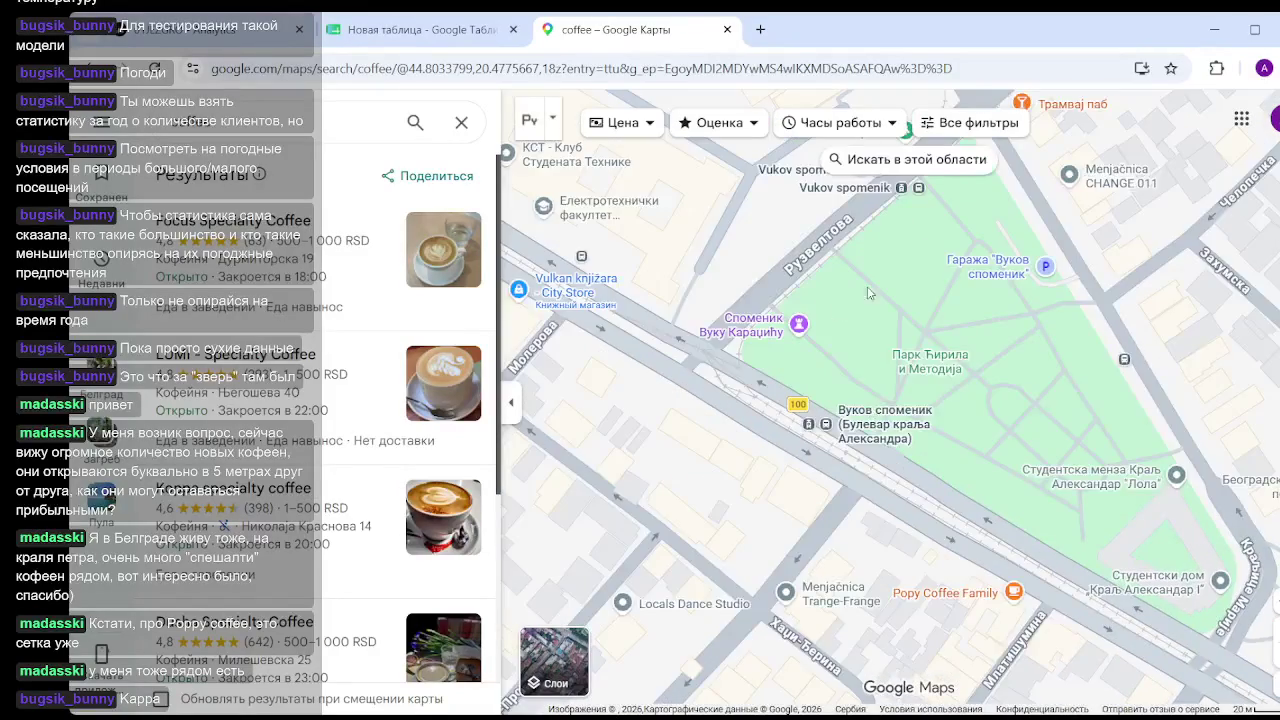
pyautogui.moveTo(915, 288); pyautogui.dragTo(835, 471)
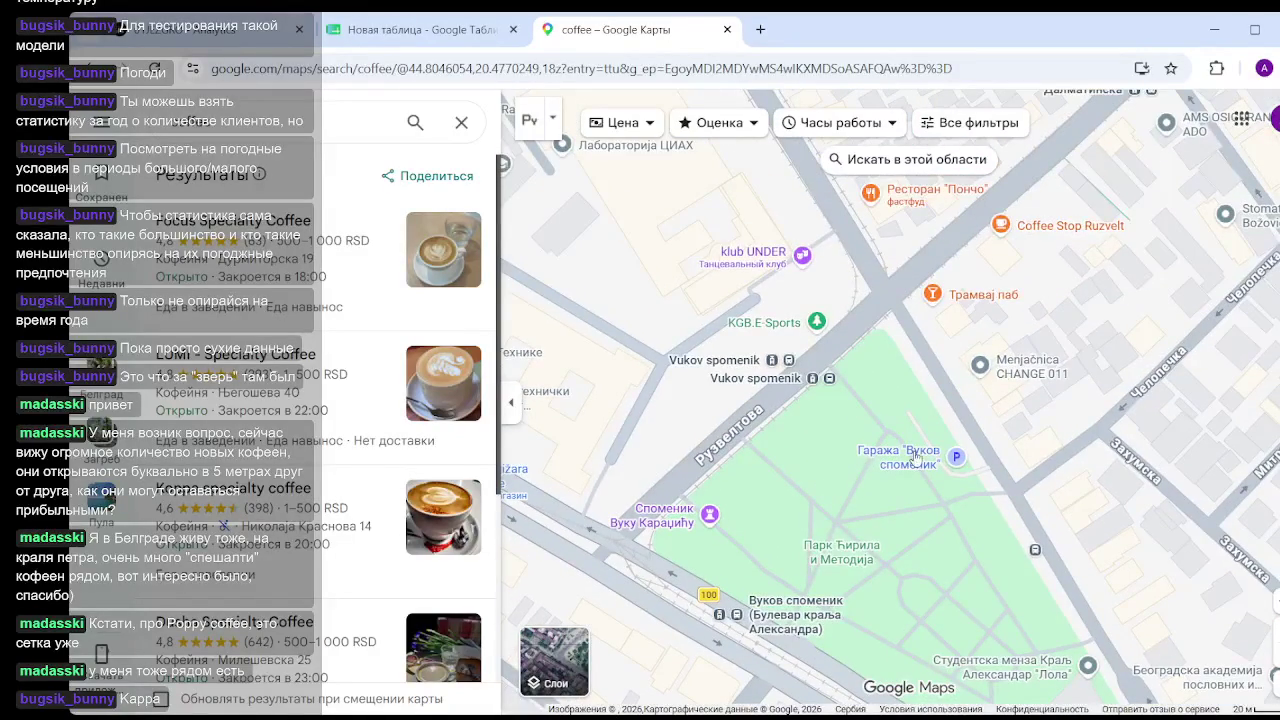
# Open Coffee Stop Ruzvelt's photo gallery and view the iced coffee photo.
pyautogui.click(1004, 226)
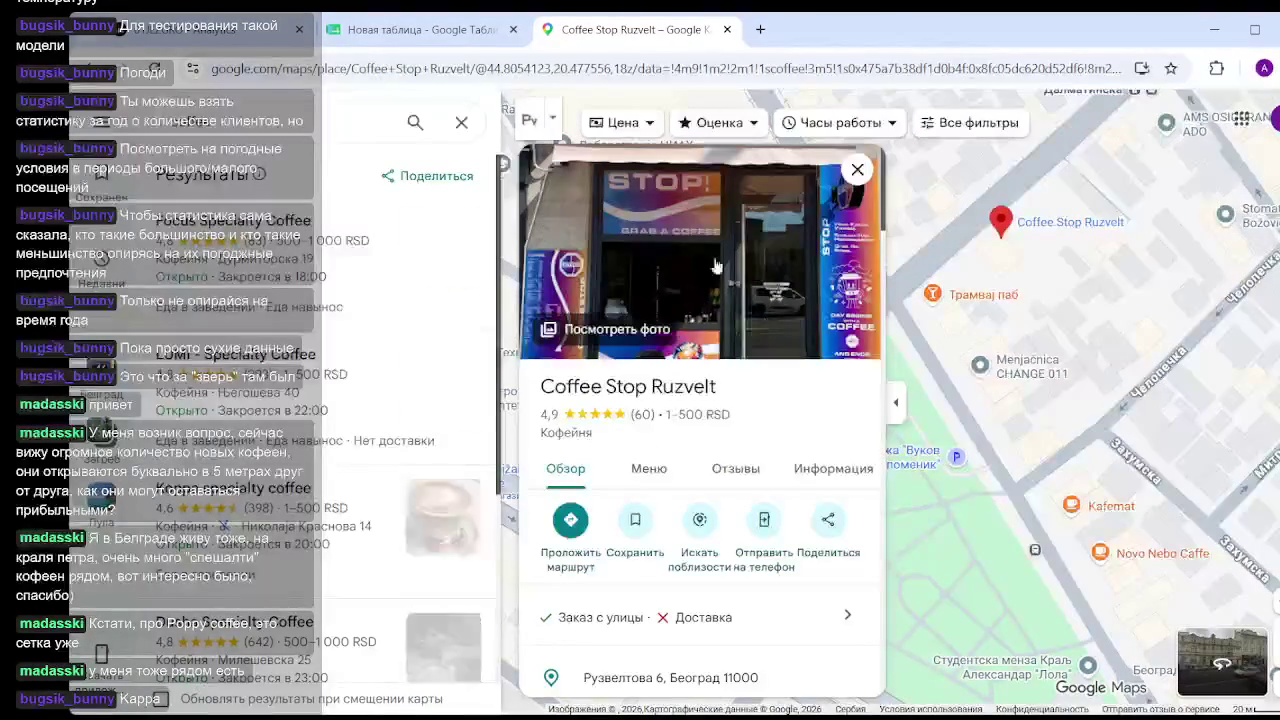
pyautogui.click(742, 258)
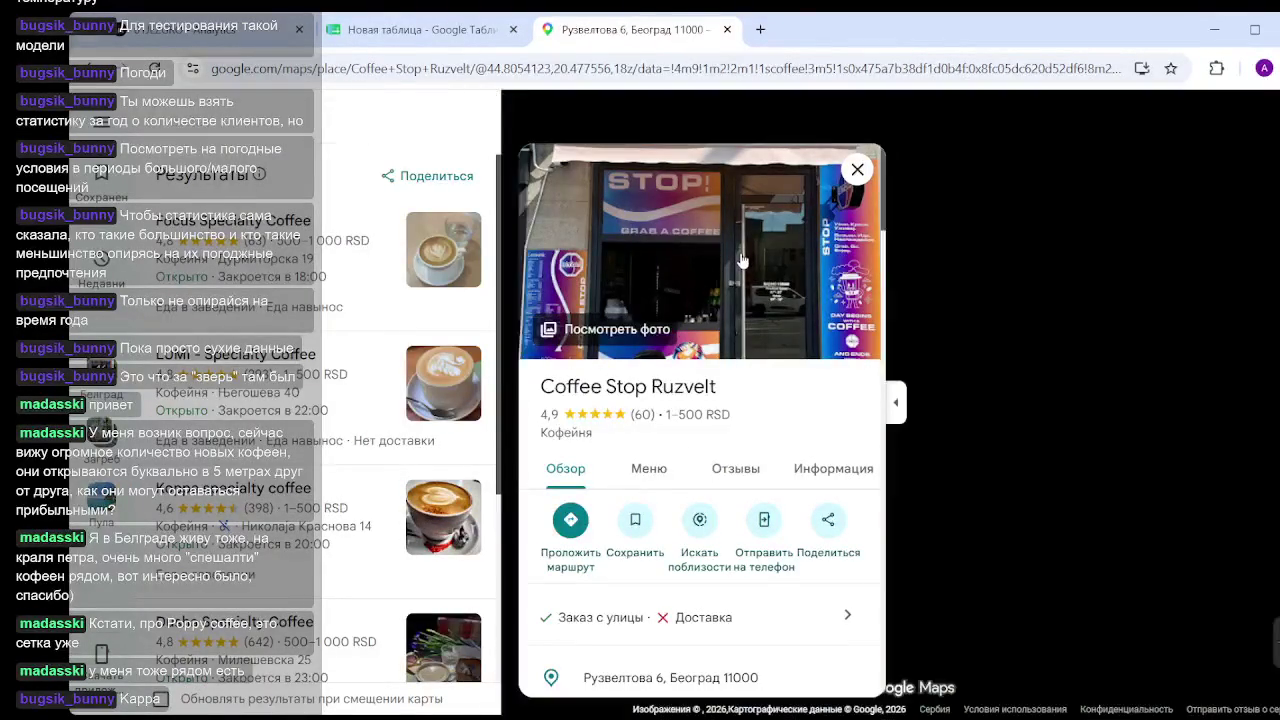
pyautogui.scroll(-5, 391, 370)
pyautogui.scroll(-5, 389, 340)
pyautogui.scroll(-5, 388, 320)
pyautogui.scroll(-3, 387, 307)
pyautogui.click(388, 307)
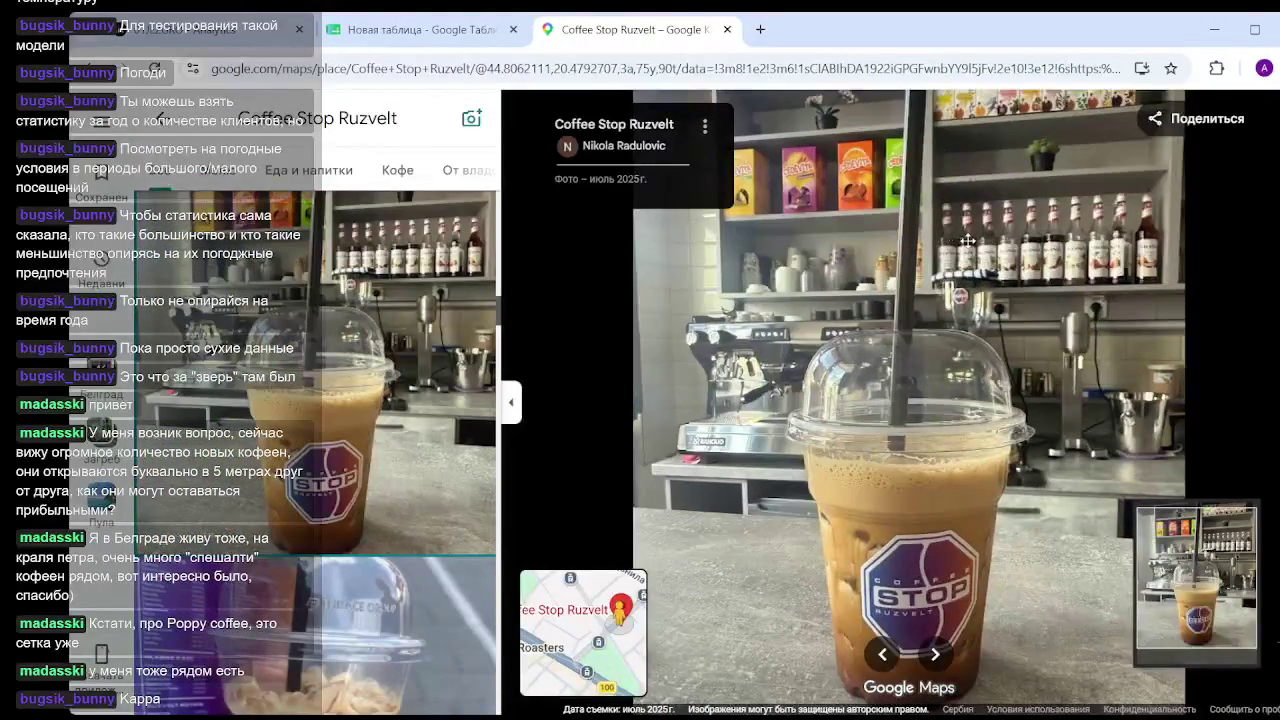
# View the whipped-cream drink photo, then the iced coffee by the syrup shelf.
pyautogui.scroll(2, 1018, 226)
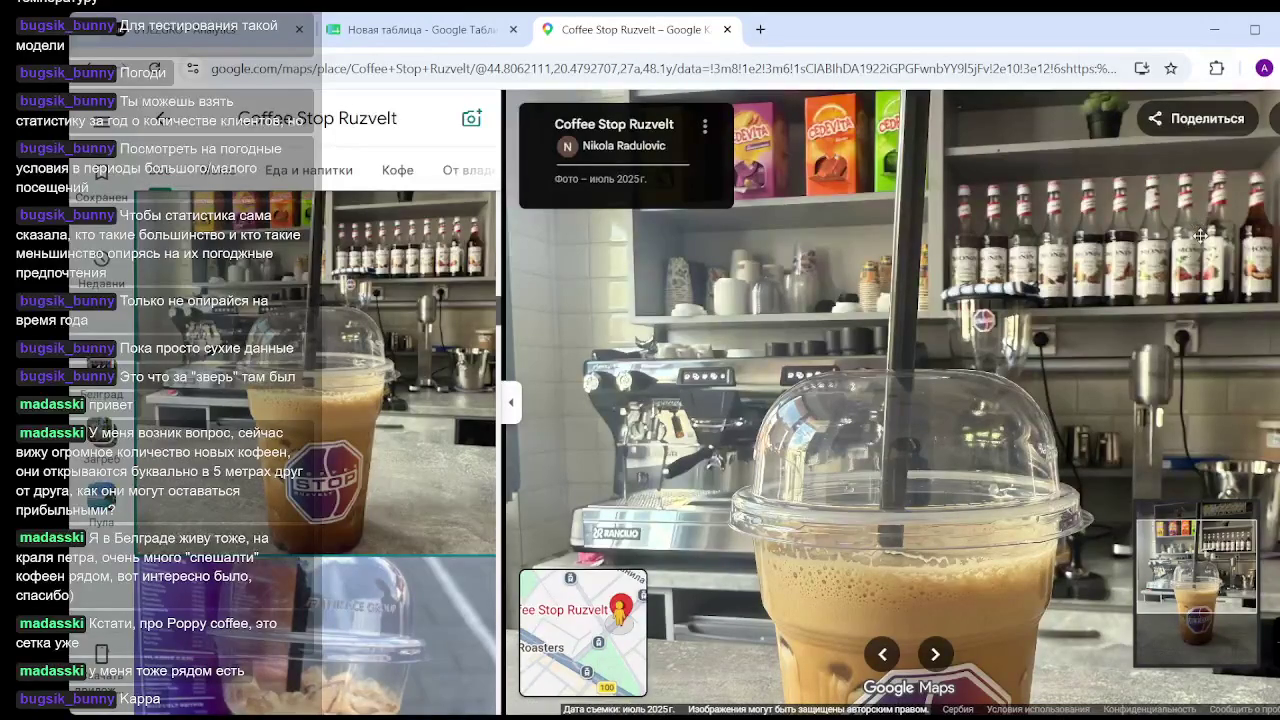
pyautogui.scroll(-3, 265, 407)
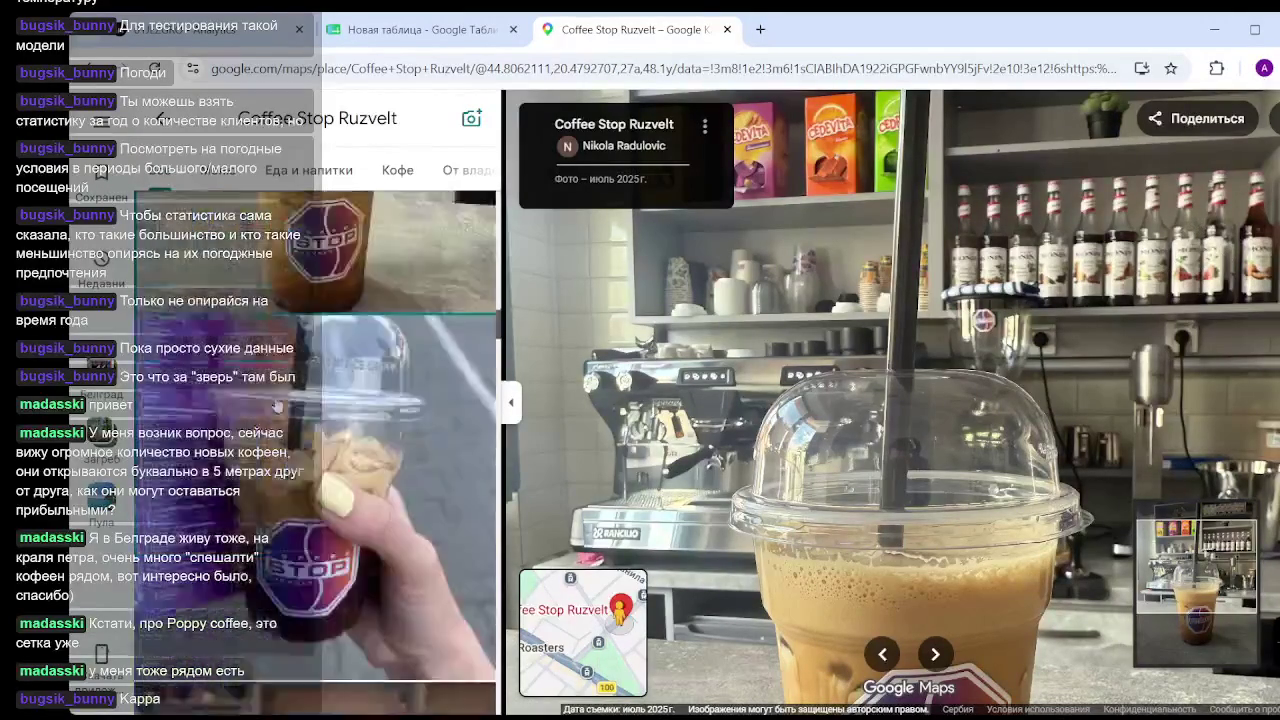
pyautogui.scroll(-5, 374, 407)
pyautogui.scroll(-3, 374, 407)
pyautogui.scroll(-3, 374, 407)
pyautogui.click(372, 405)
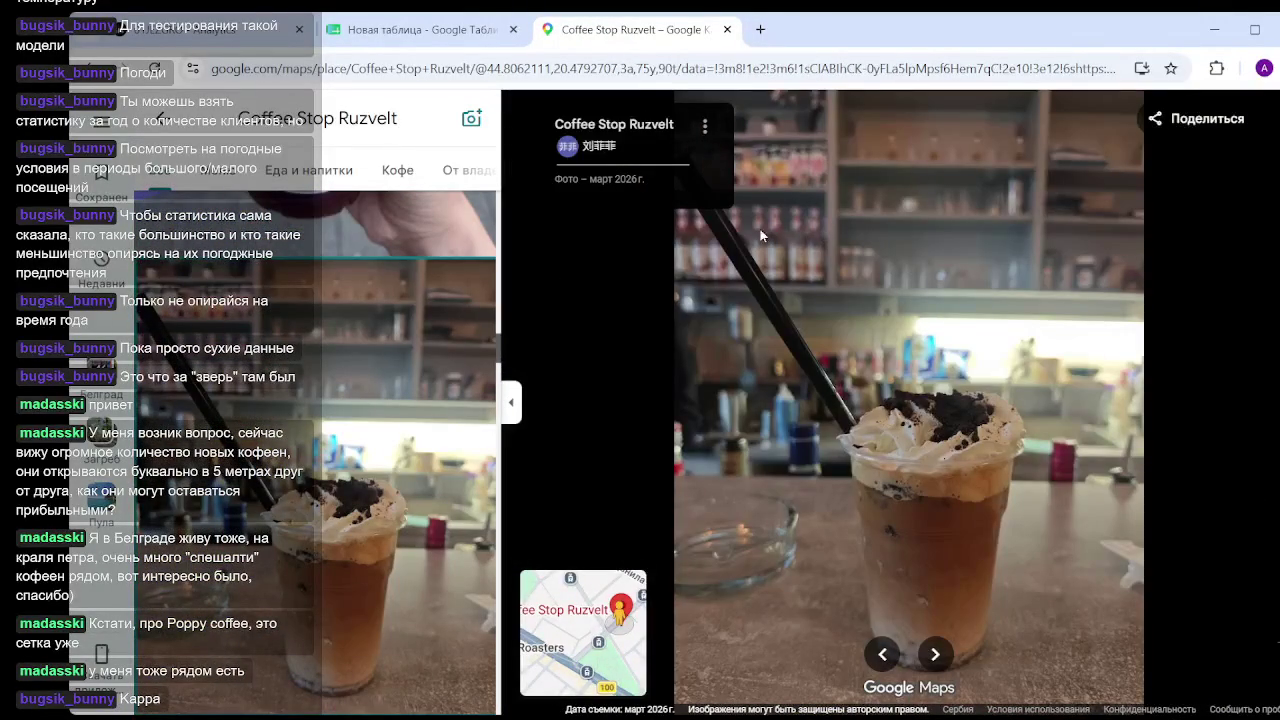
pyautogui.scroll(-2, 367, 397)
pyautogui.scroll(-3, 367, 397)
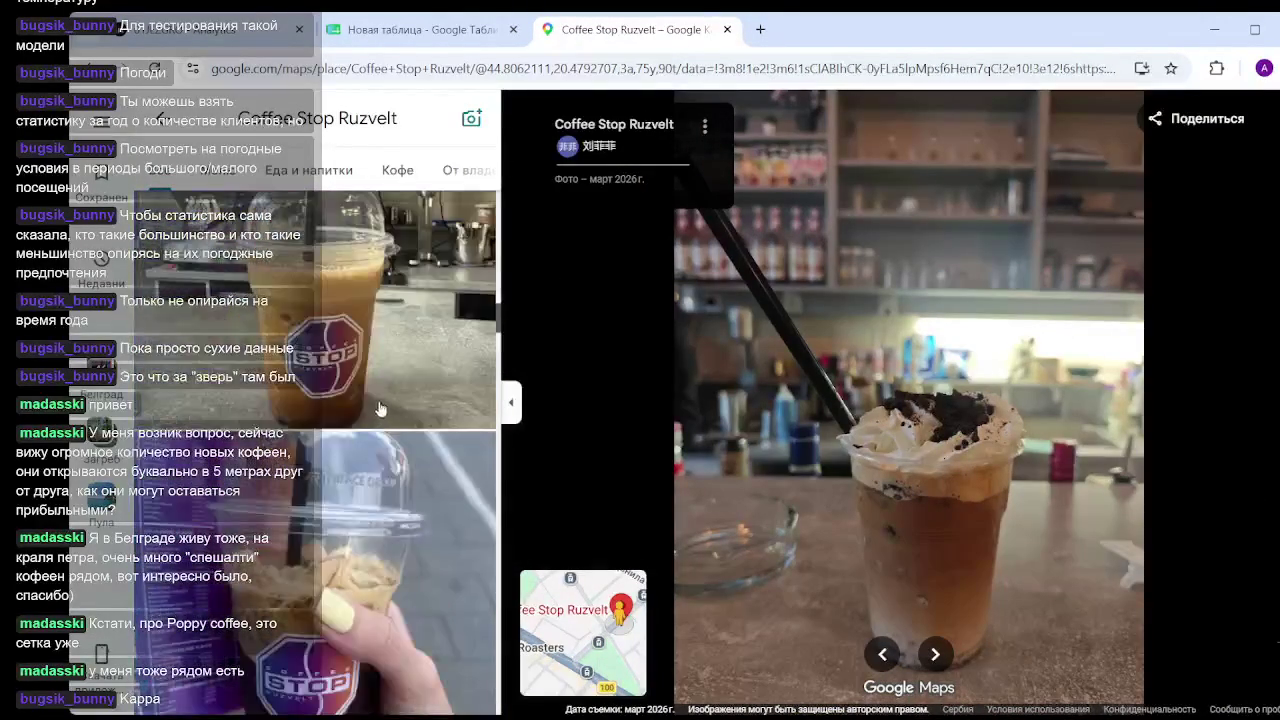
pyautogui.scroll(-3, 367, 397)
pyautogui.scroll(-3, 367, 397)
pyautogui.click(367, 420)
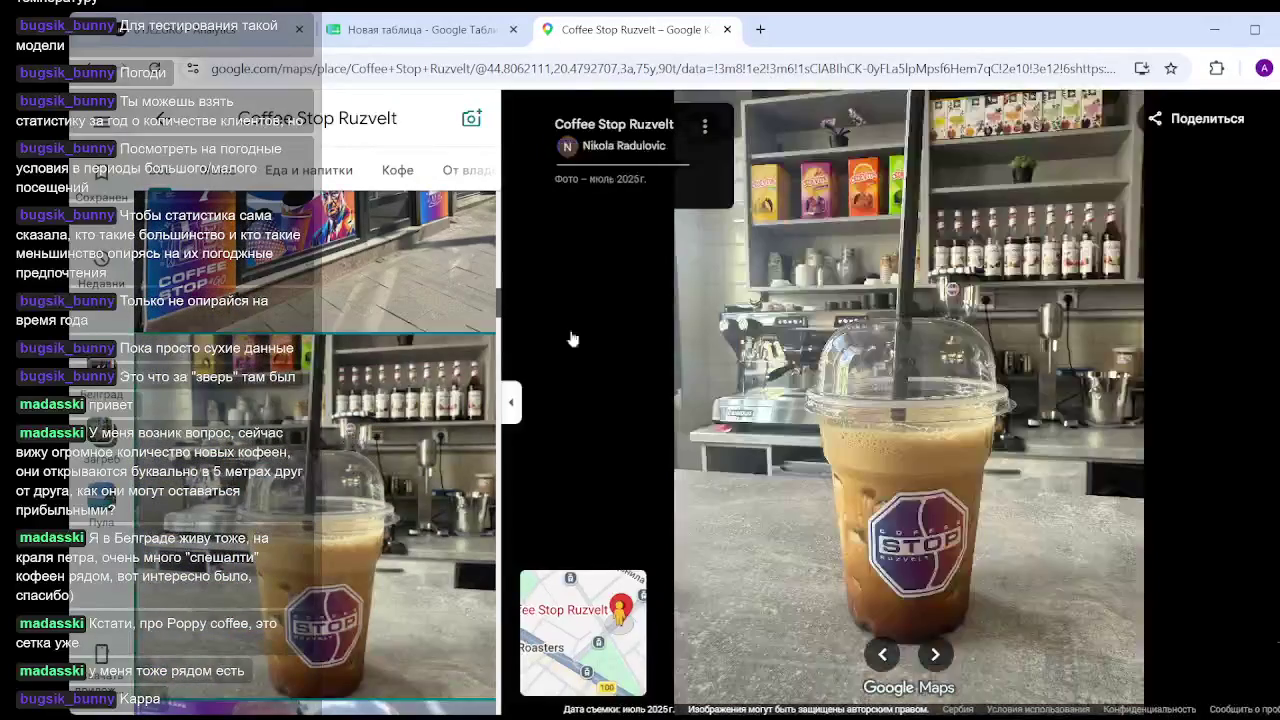
# Return to the whipped-cream drink photo in the Coffee Stop Ruzvelt gallery.
pyautogui.scroll(1, 1181, 242)
pyautogui.scroll(1, 1181, 242)
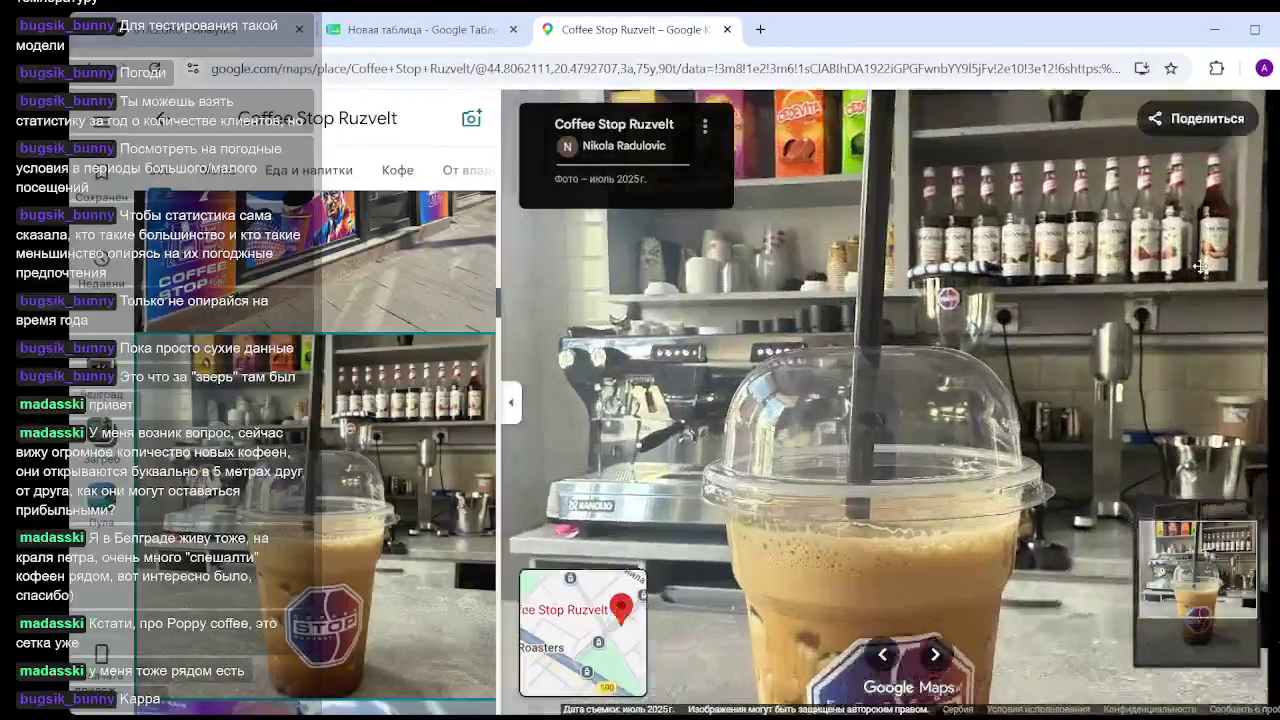
pyautogui.scroll(1, 1181, 242)
pyautogui.scroll(1, 1181, 242)
pyautogui.scroll(2, 1181, 242)
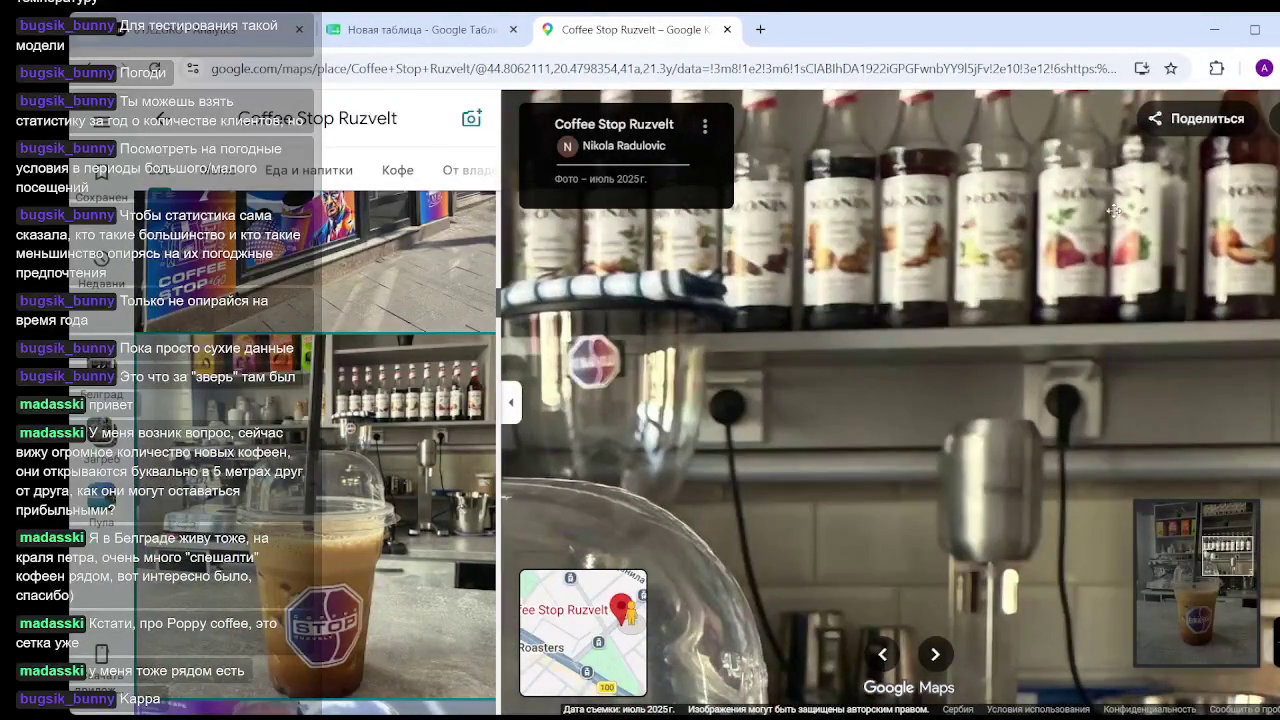
pyautogui.scroll(-2, 447, 379)
pyautogui.scroll(-2, 400, 410)
pyautogui.scroll(-2, 314, 474)
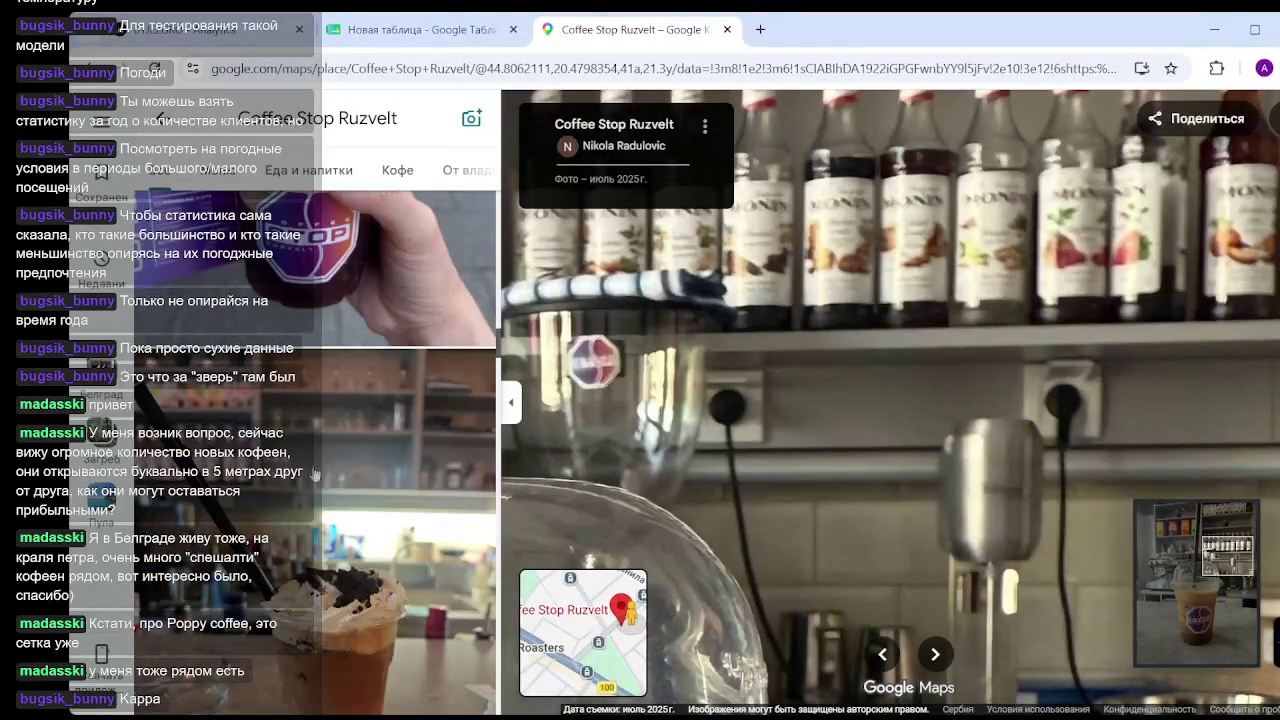
pyautogui.click(318, 474)
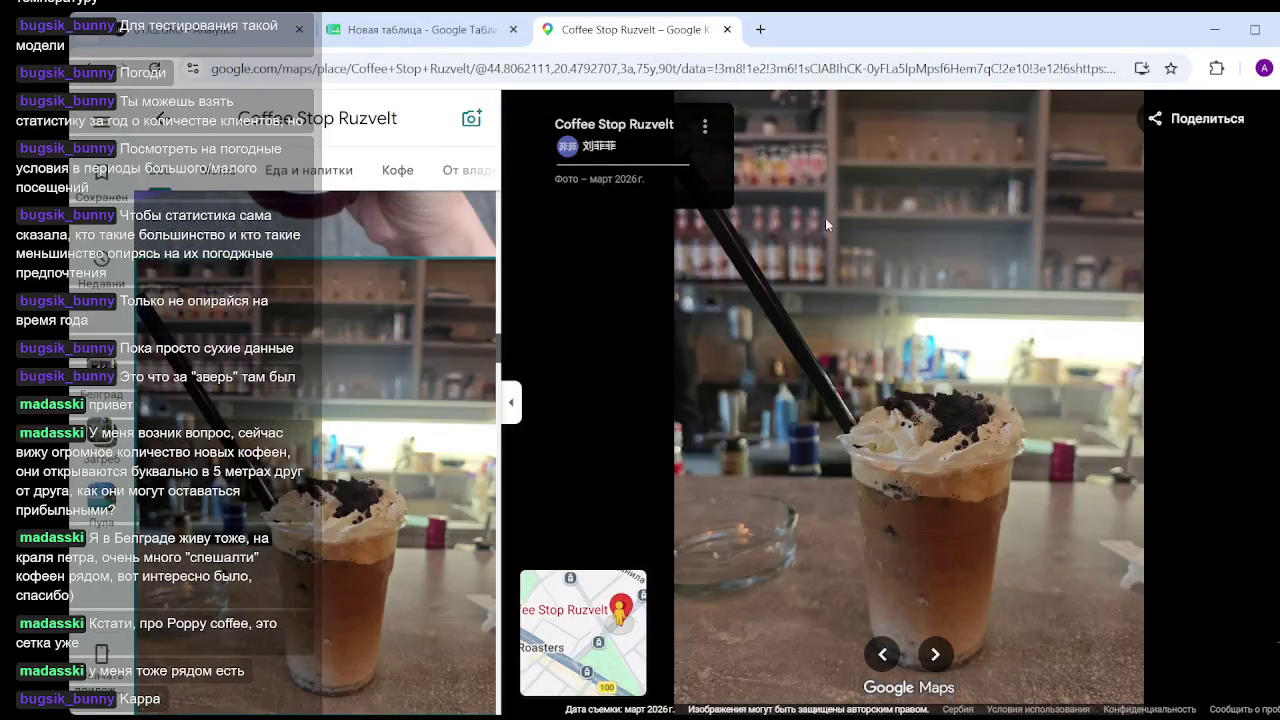
# Scroll through the gallery to the photo of the hand-held STOP cup.
pyautogui.scroll(2, 785, 255)
pyautogui.scroll(2, 750, 245)
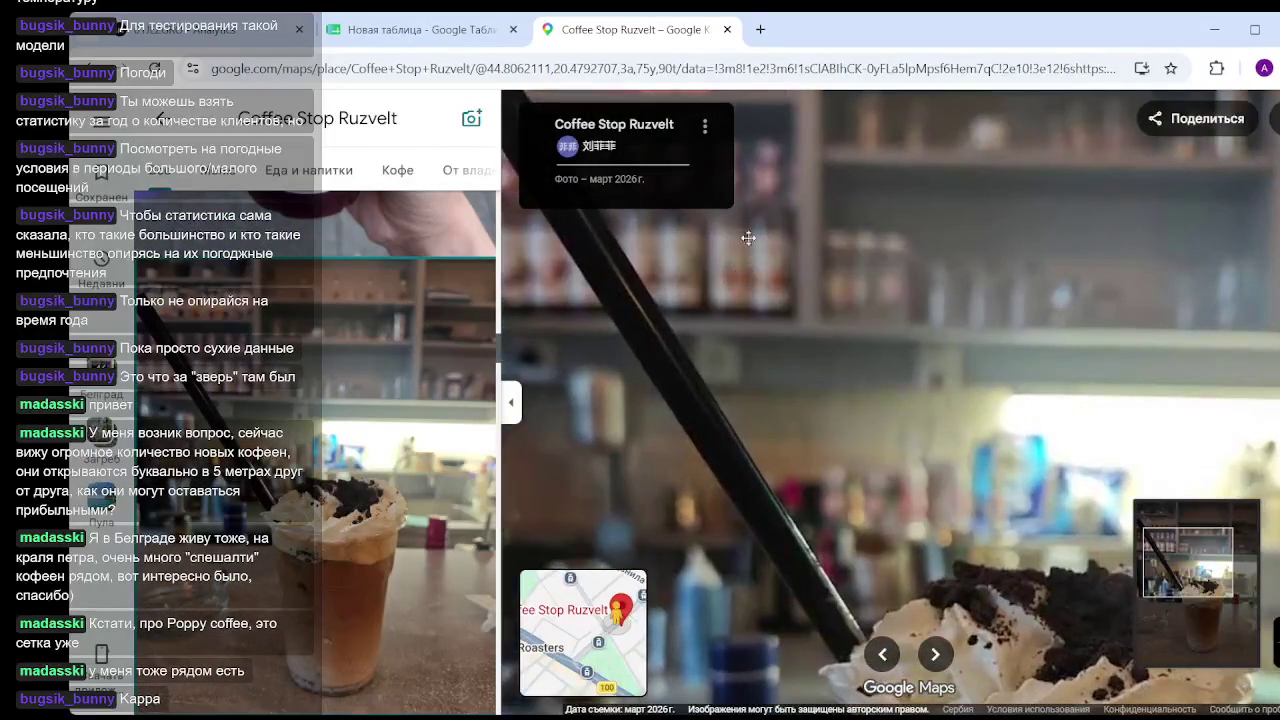
pyautogui.scroll(-3, 693, 290)
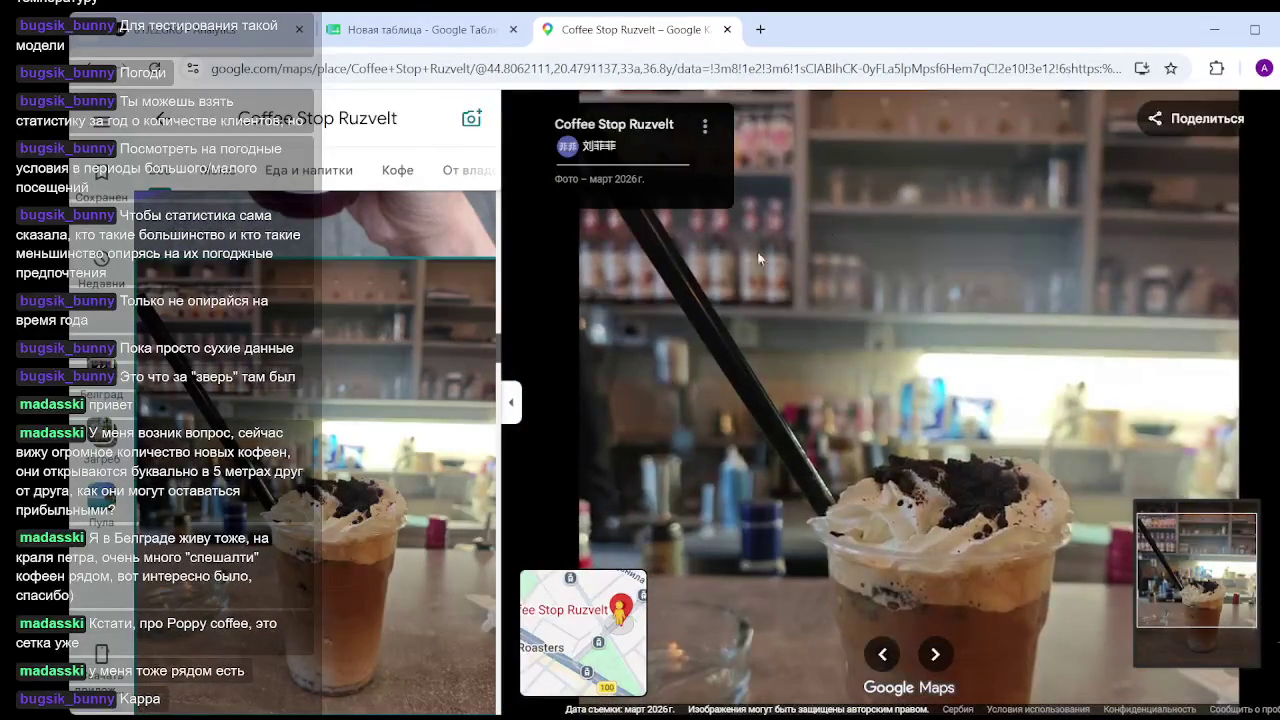
pyautogui.scroll(-3, 285, 445)
pyautogui.scroll(-3, 300, 440)
pyautogui.scroll(-3, 340, 428)
pyautogui.scroll(-3, 340, 428)
pyautogui.scroll(-3, 340, 428)
pyautogui.scroll(-3, 340, 428)
pyautogui.scroll(-3, 340, 428)
pyautogui.scroll(-3, 340, 428)
pyautogui.scroll(-3, 340, 428)
pyautogui.scroll(-3, 345, 425)
pyautogui.scroll(-3, 351, 421)
pyautogui.scroll(-3, 351, 421)
pyautogui.scroll(-3, 360, 424)
pyautogui.scroll(-3, 366, 426)
pyautogui.scroll(-3, 372, 428)
pyautogui.scroll(-3, 372, 428)
pyautogui.scroll(-3, 380, 428)
pyautogui.scroll(-2, 414, 398)
pyautogui.click(414, 400)
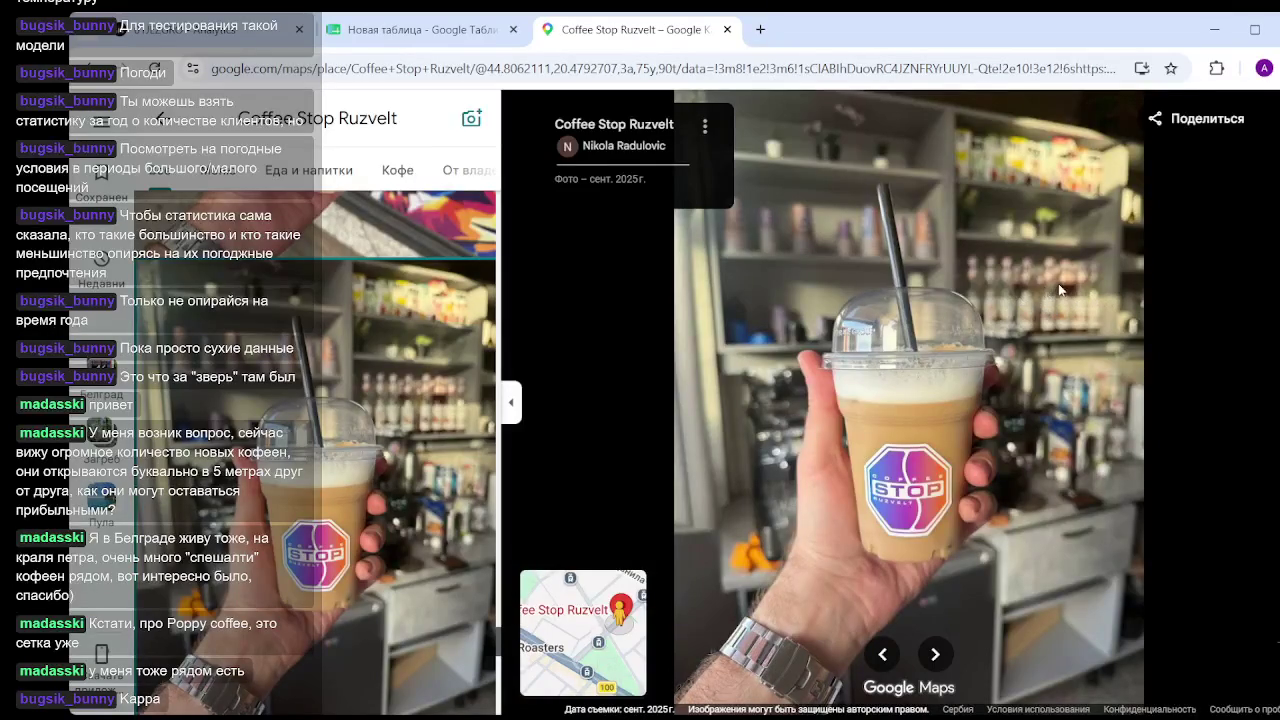
pyautogui.scroll(-3, 302, 376)
pyautogui.scroll(-3, 310, 375)
pyautogui.scroll(-3, 315, 374)
pyautogui.scroll(-3, 323, 373)
pyautogui.scroll(-3, 324, 373)
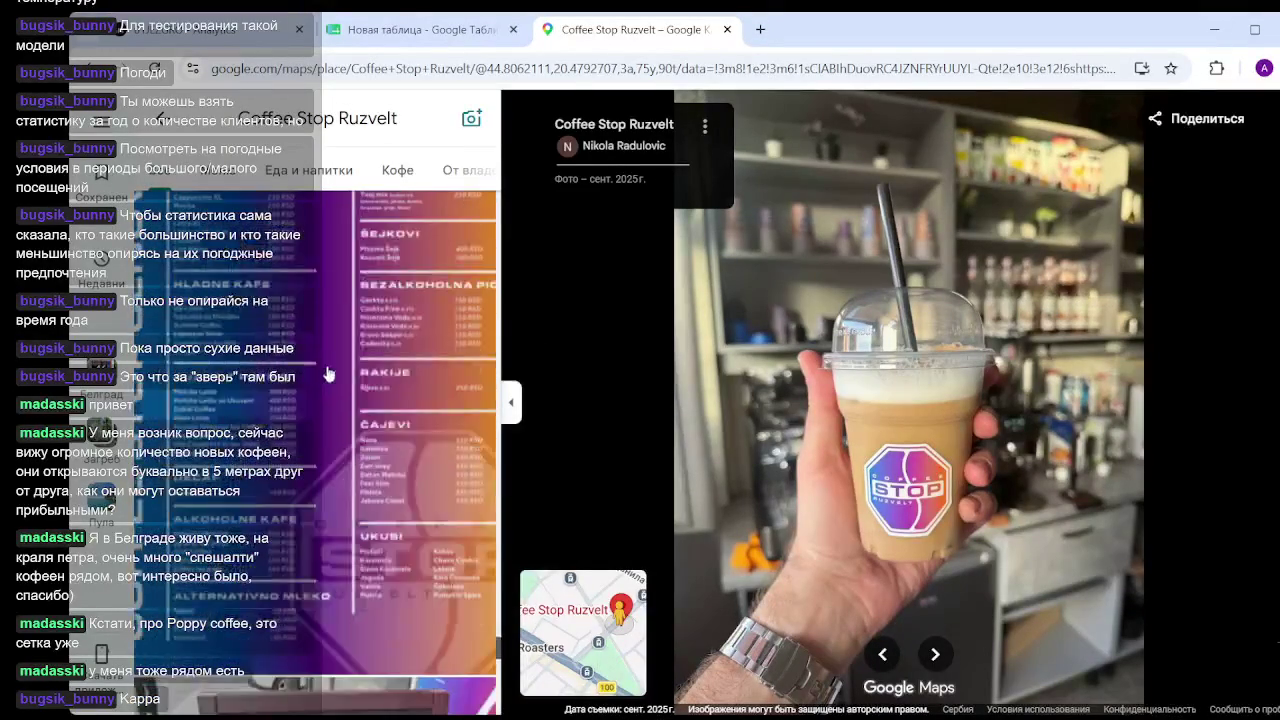
pyautogui.scroll(-3, 327, 373)
pyautogui.scroll(-2, 329, 373)
pyautogui.scroll(-3, 331, 373)
pyautogui.scroll(-3, 331, 373)
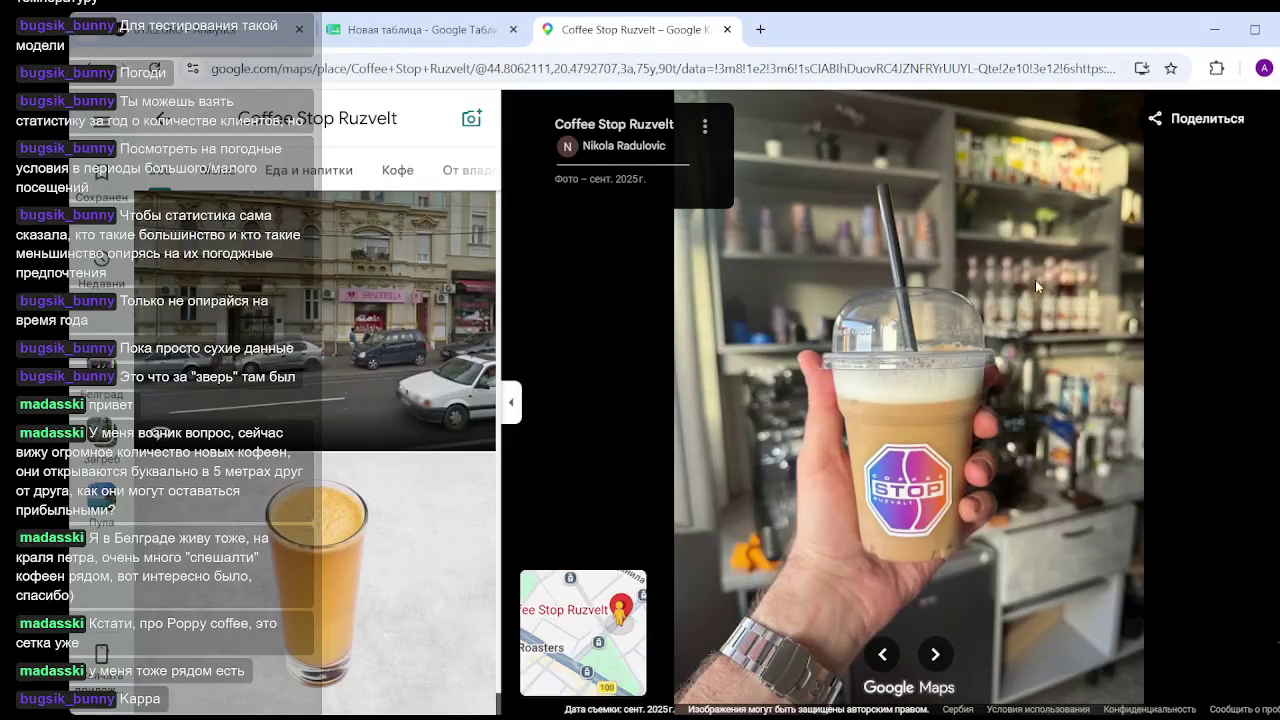
pyautogui.scroll(-3, 367, 510)
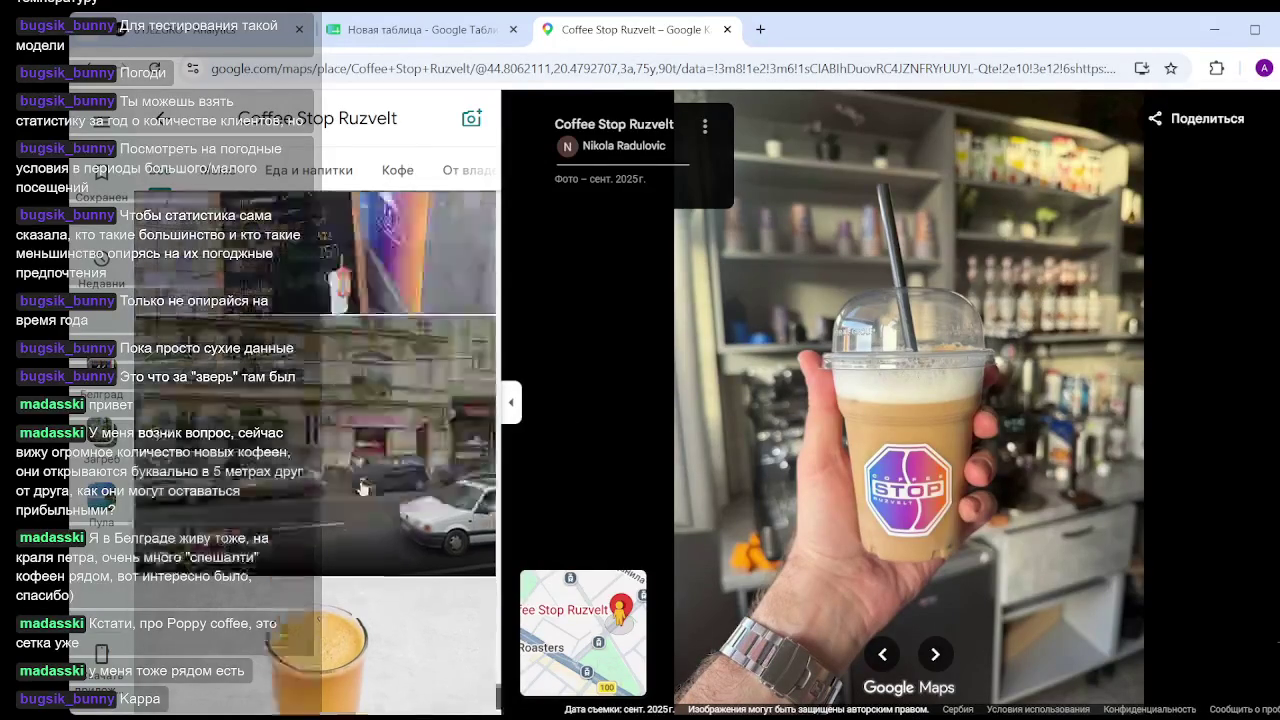
pyautogui.scroll(-3, 367, 510)
pyautogui.scroll(-3, 430, 580)
pyautogui.moveTo(497, 653)
pyautogui.mouseDown()
pyautogui.moveTo(487, 270)
pyautogui.moveTo(487, 283)
pyautogui.mouseUp()
pyautogui.click(390, 303)
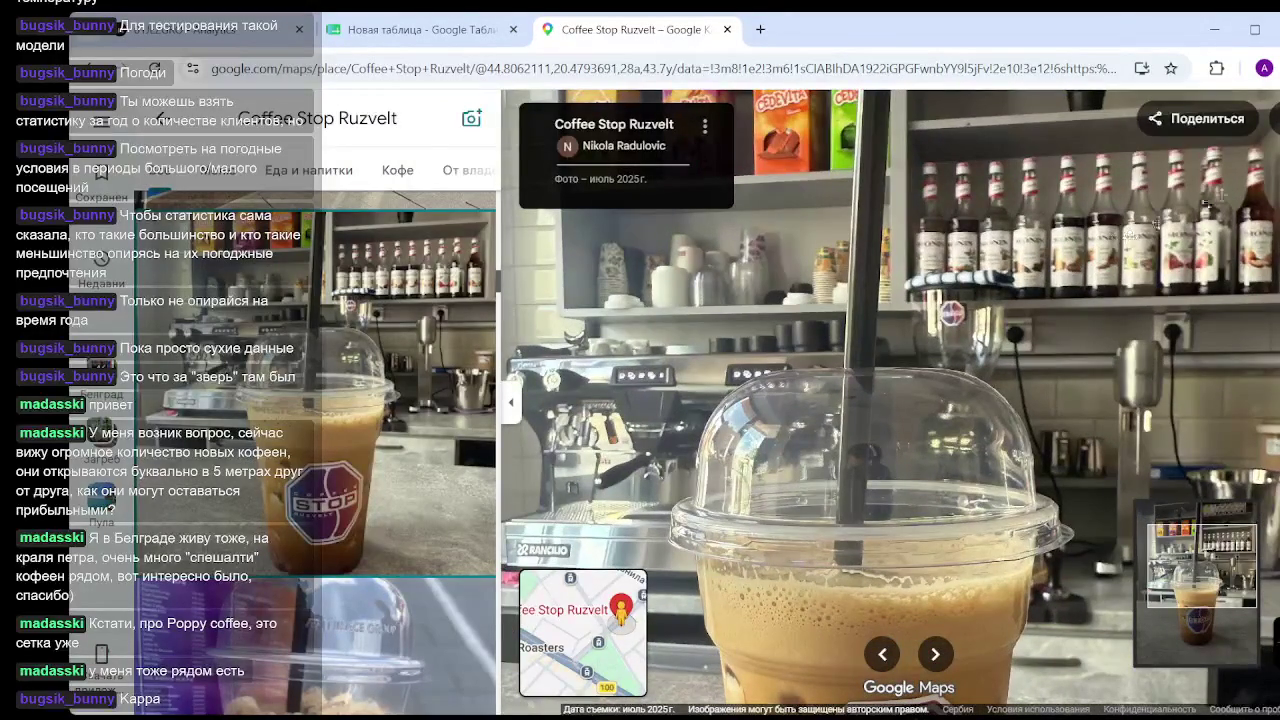
pyautogui.scroll(3, 1130, 240)
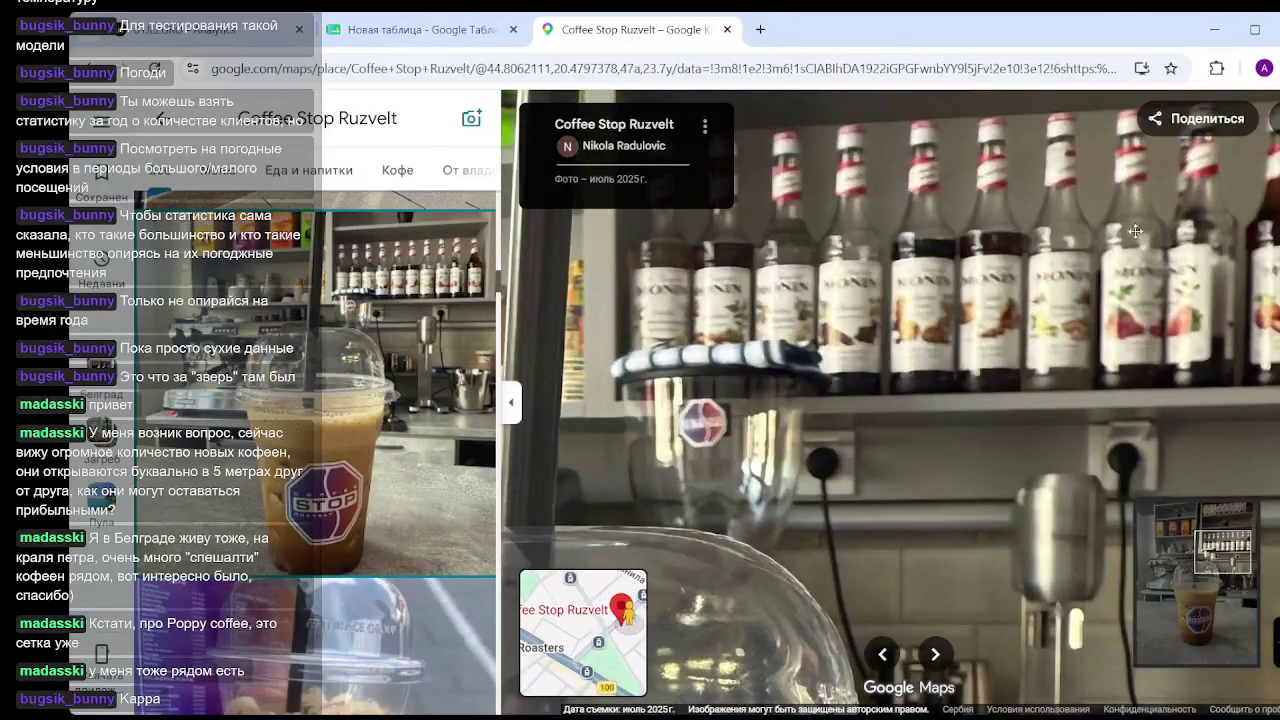
pyautogui.scroll(-3, 1192, 160)
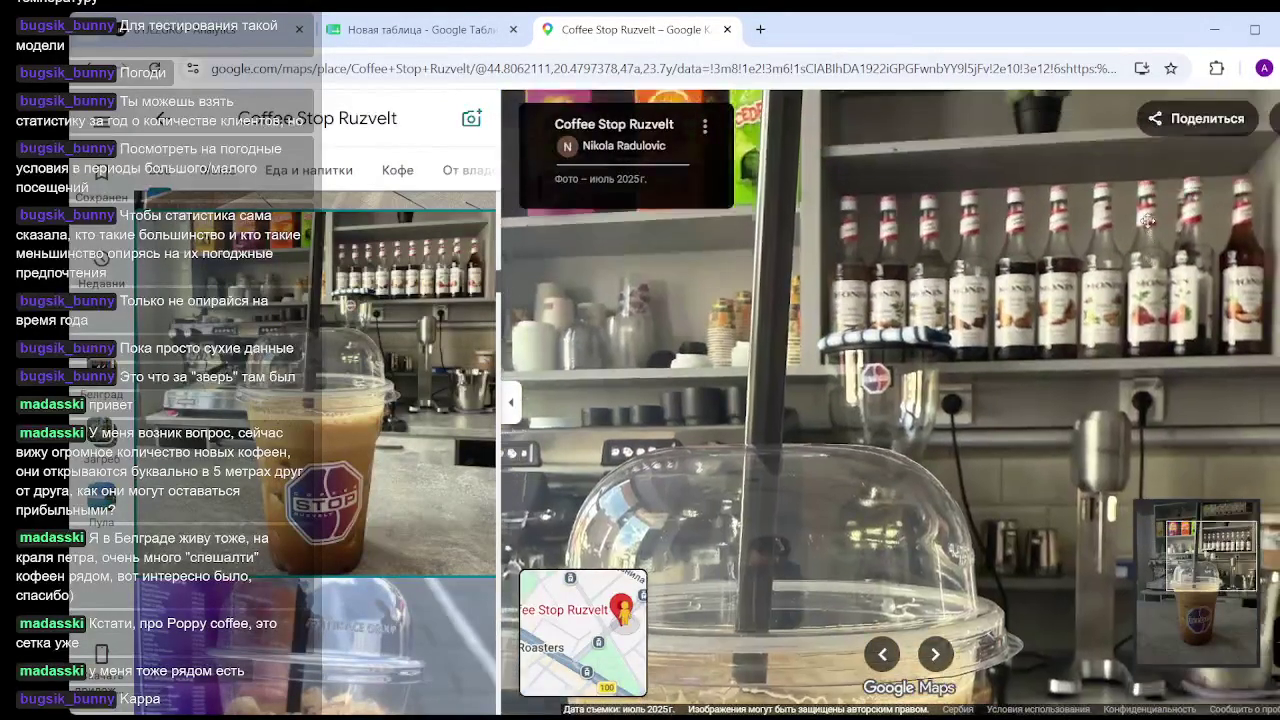
pyautogui.scroll(3, 1183, 250)
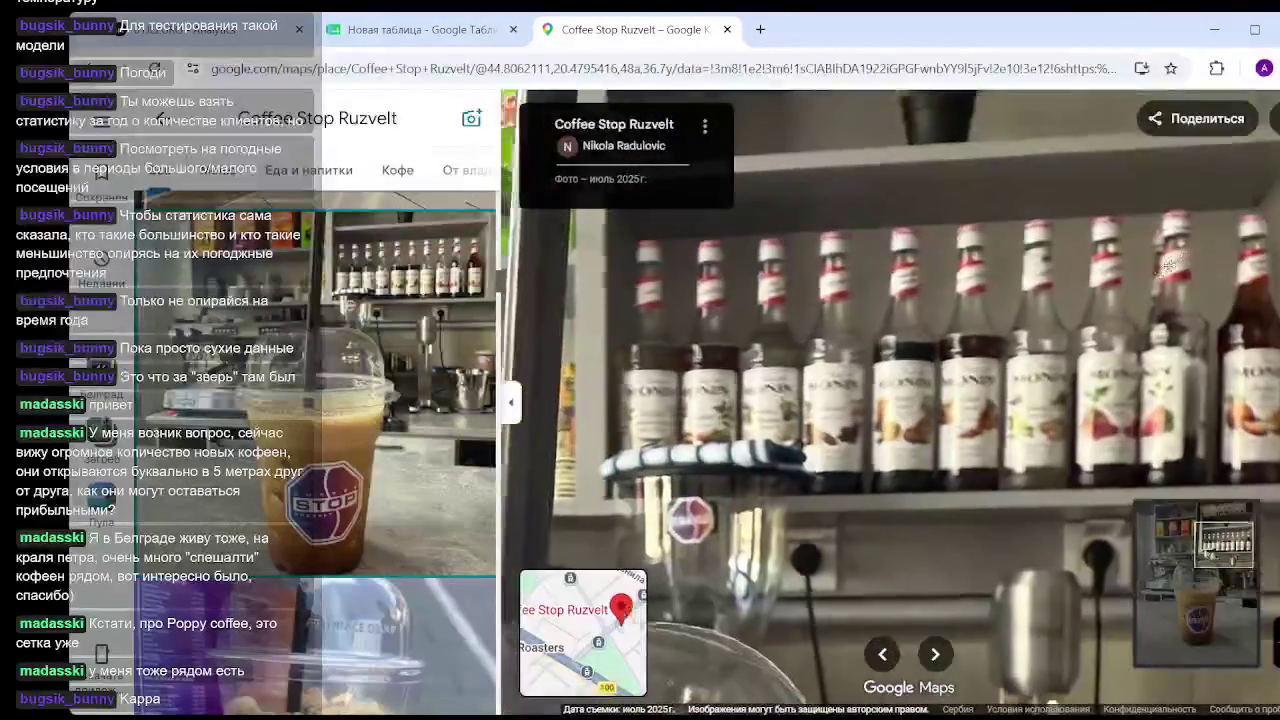
pyautogui.scroll(2, 1169, 262)
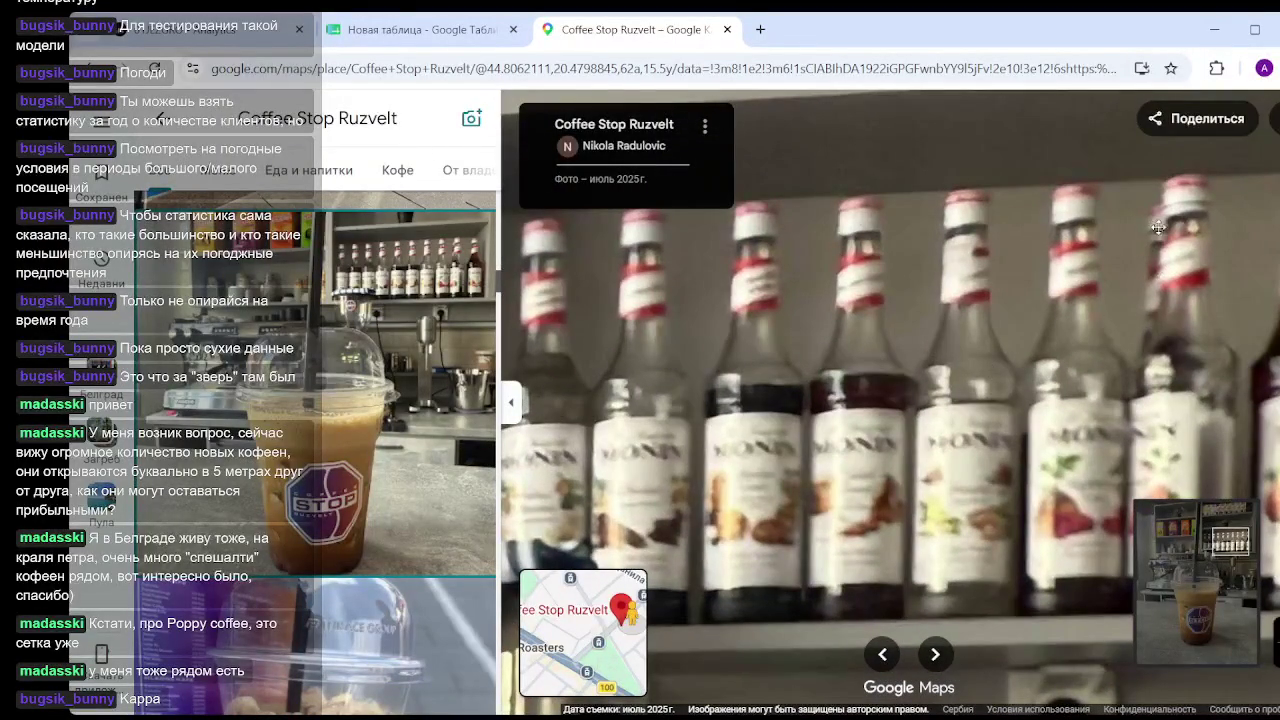
pyautogui.scroll(-3, 1158, 228)
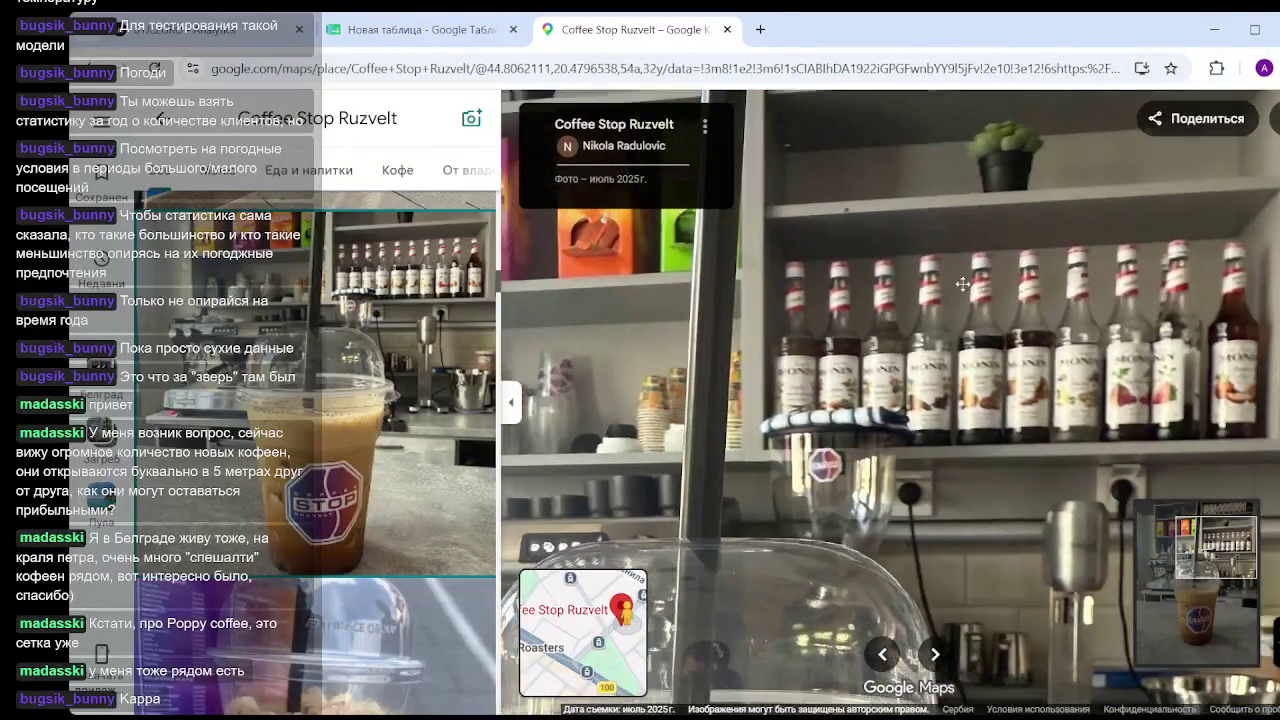
pyautogui.scroll(-2, 1100, 360)
pyautogui.scroll(-3, 1061, 324)
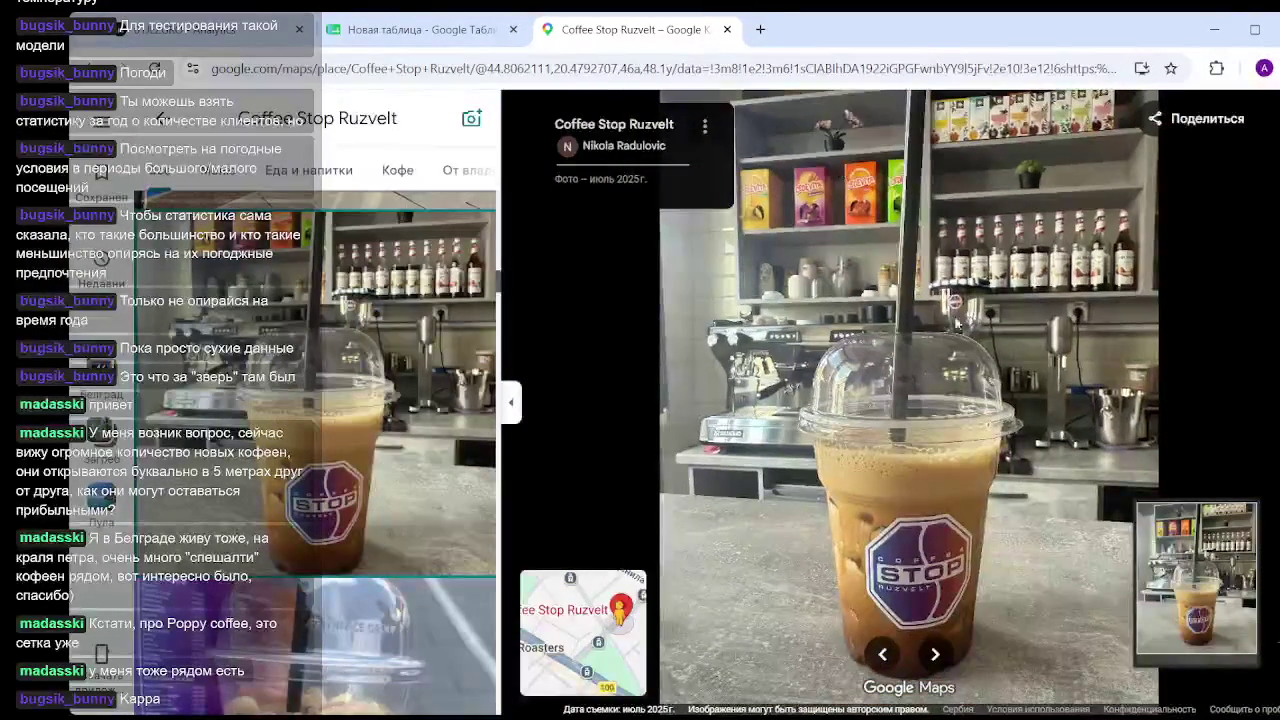
pyautogui.scroll(-2, 909, 344)
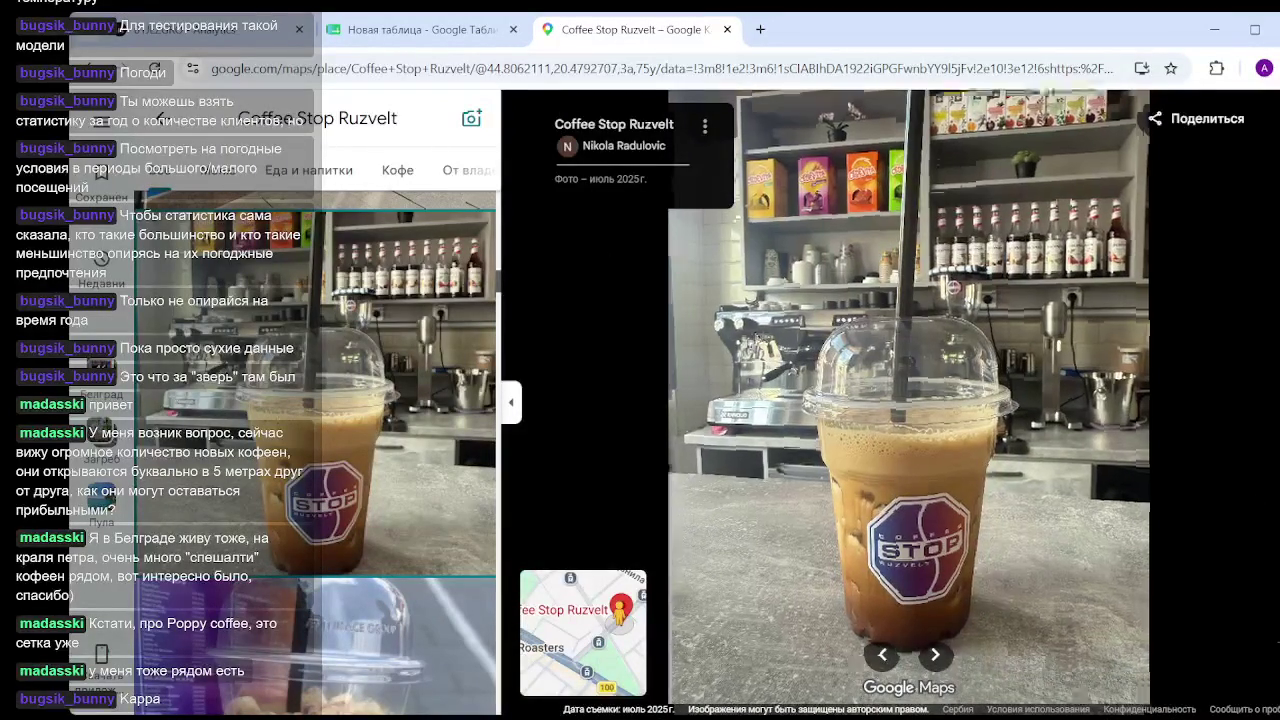
pyautogui.scroll(2, 784, 342)
pyautogui.scroll(-2, 795, 290)
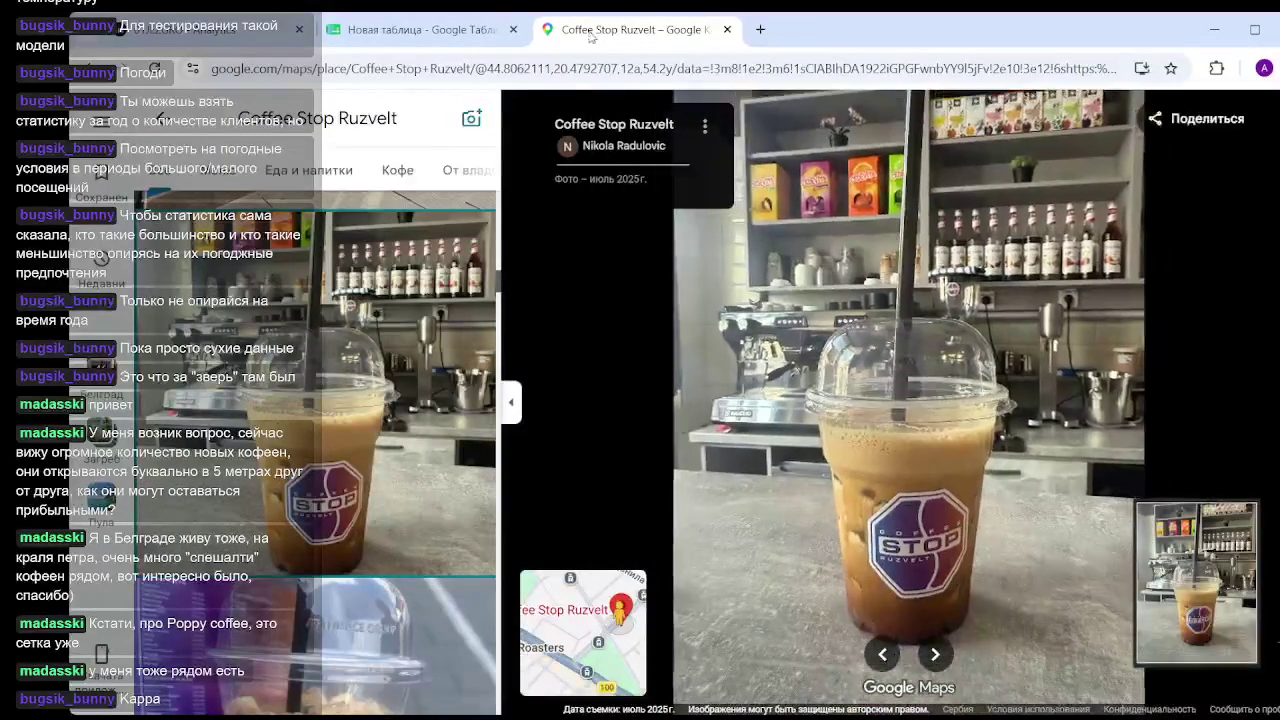
pyautogui.click(552, 600)
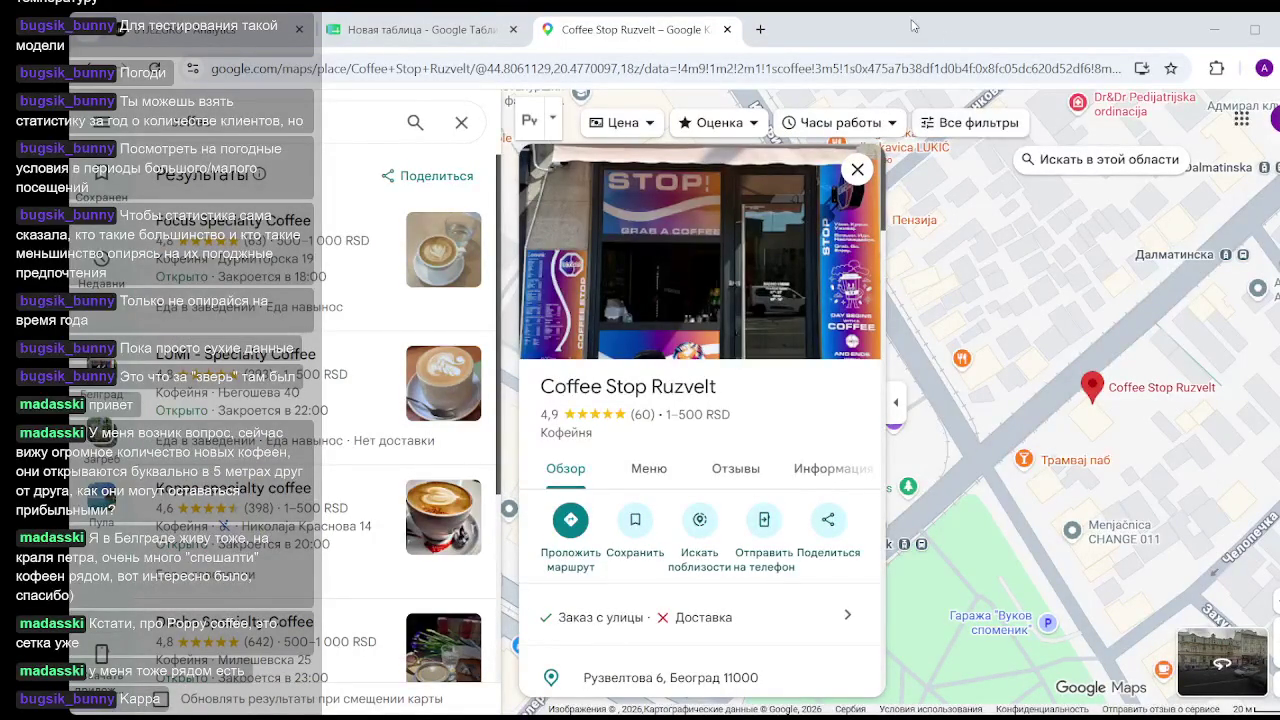
# Close the Coffee Stop Ruzvelt details and go to the House of King Petar I.
pyautogui.click(490, 68)
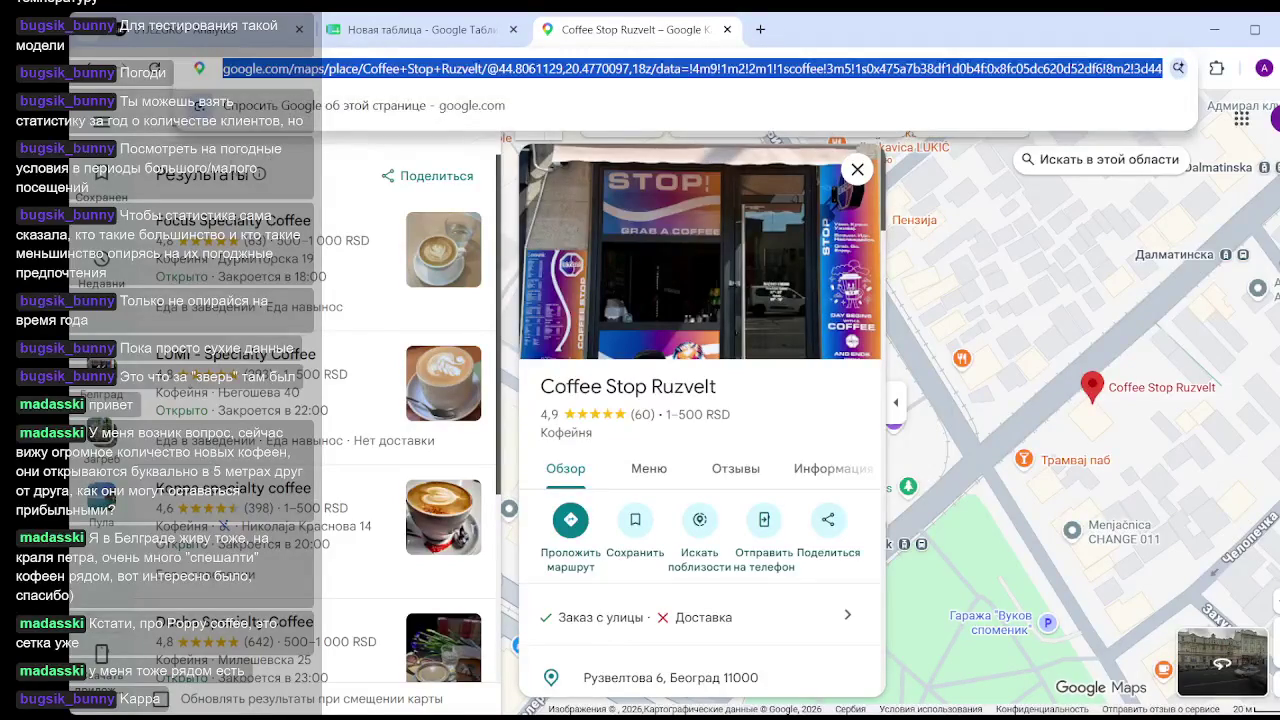
pyautogui.click(282, 168)
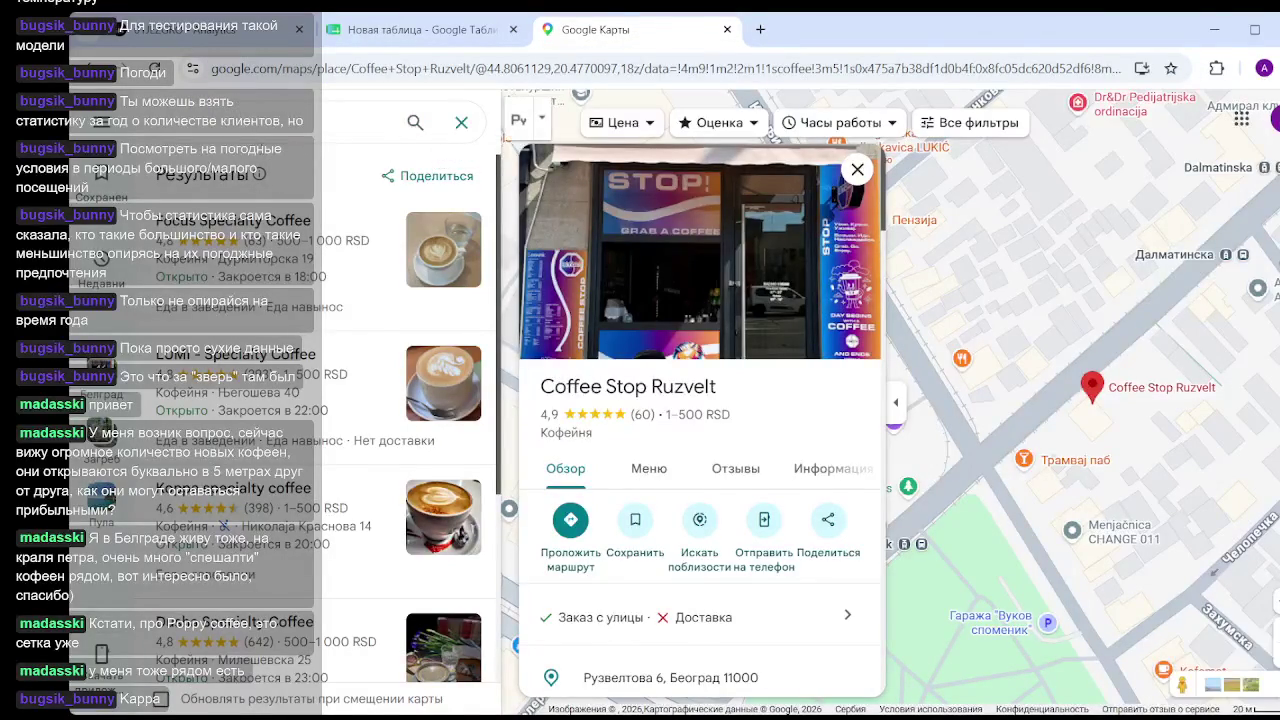
pyautogui.click(461, 122)
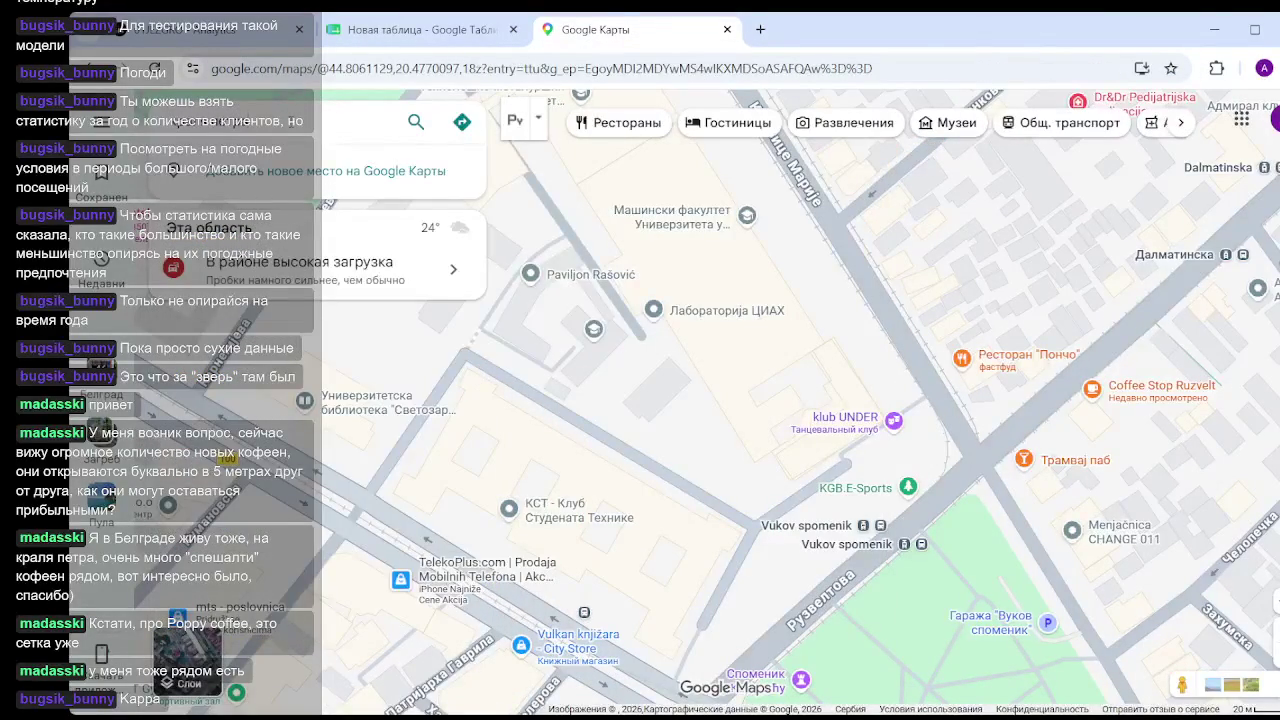
pyautogui.press('BackSpace')
pyautogui.press('BackSpace')
pyautogui.press('BackSpace')
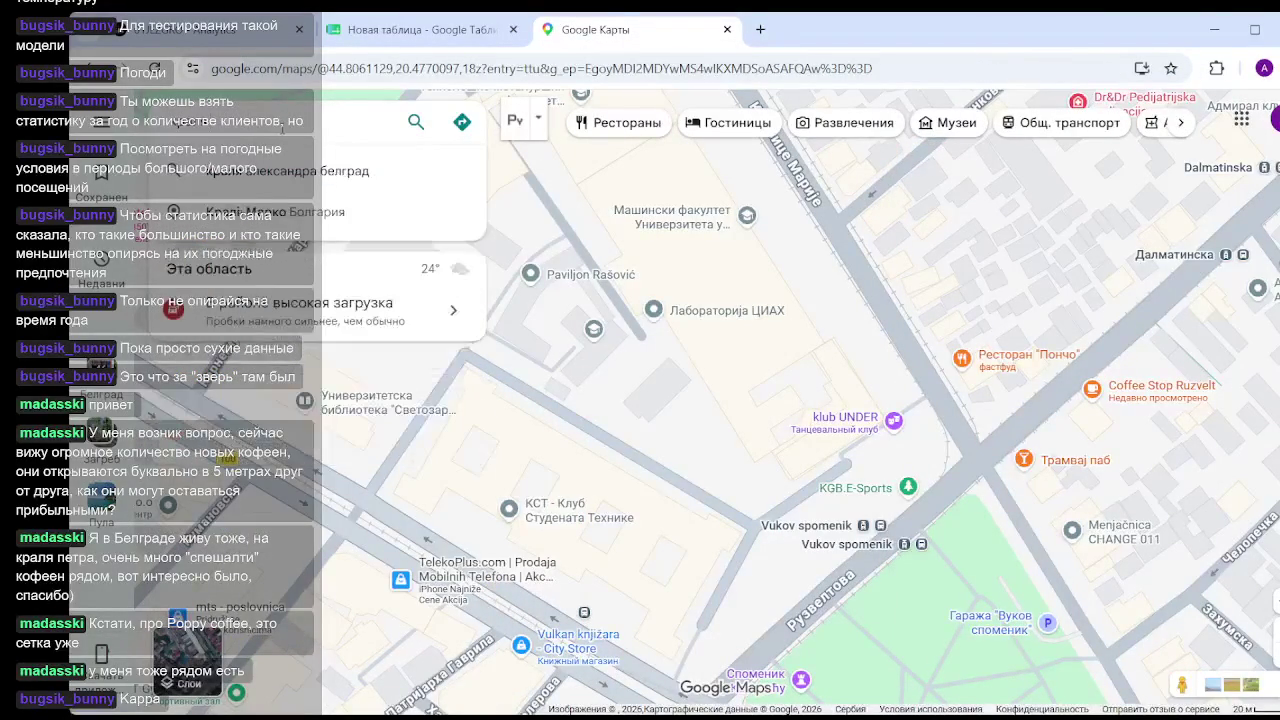
pyautogui.press('BackSpace')
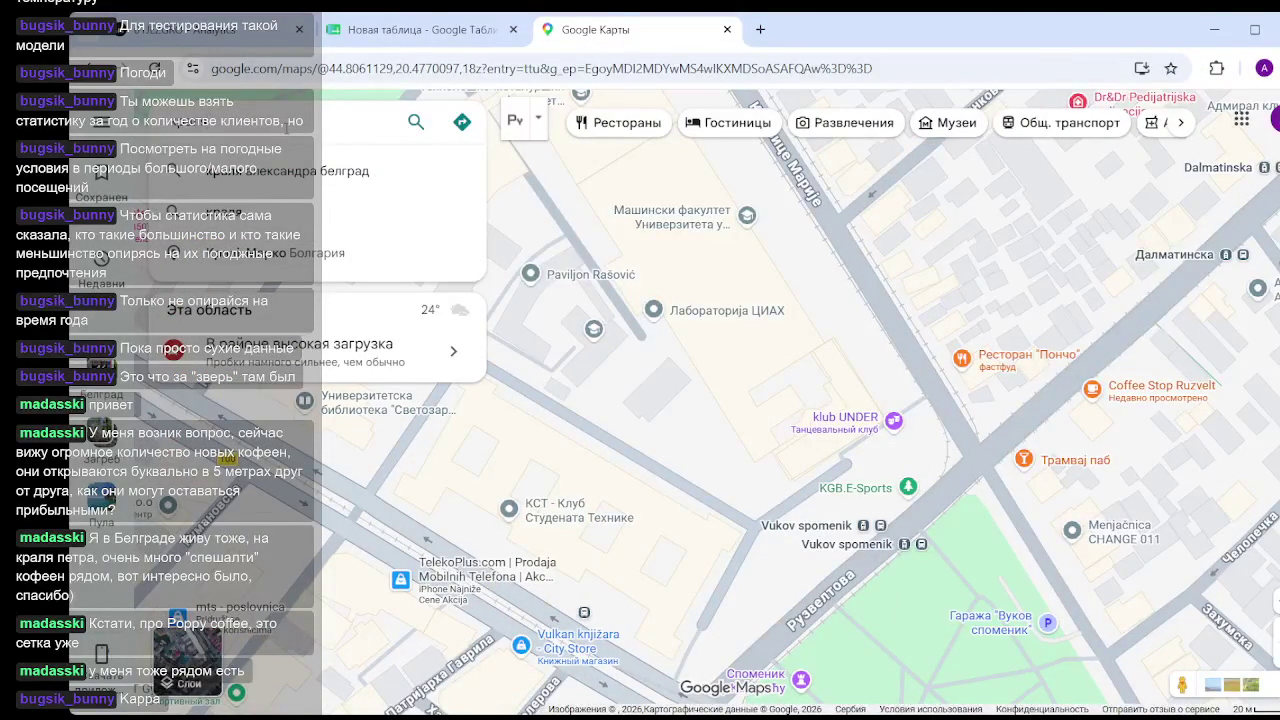
pyautogui.press('BackSpace')
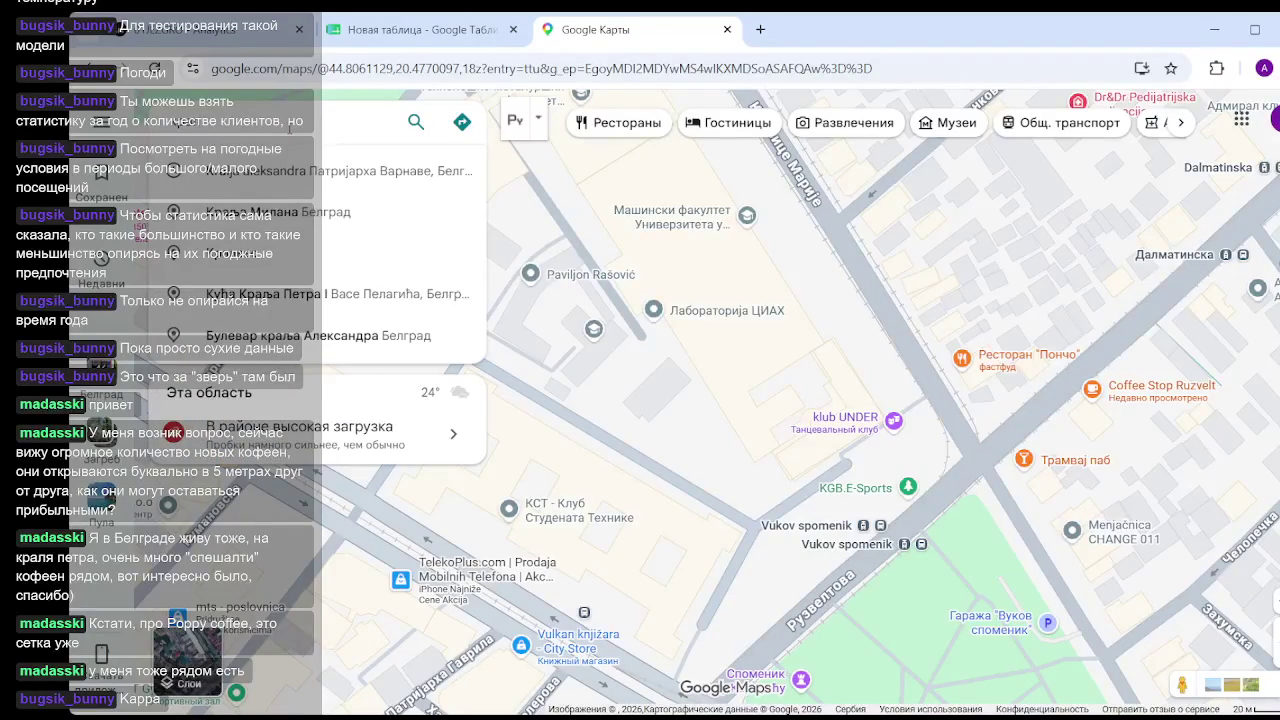
pyautogui.click(323, 298)
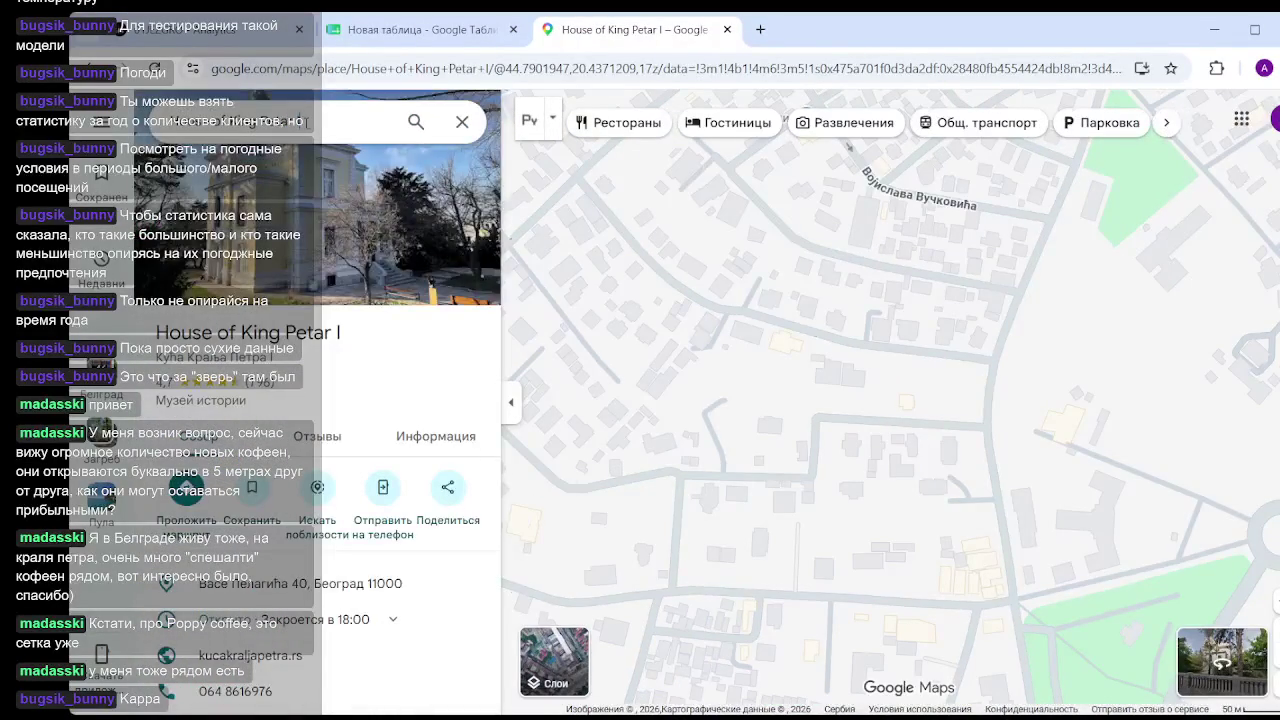
# Replace the search with 'Kralja Petra' and open the Belgrade street result.
pyautogui.moveTo(300, 122); pyautogui.dragTo(90, 125)
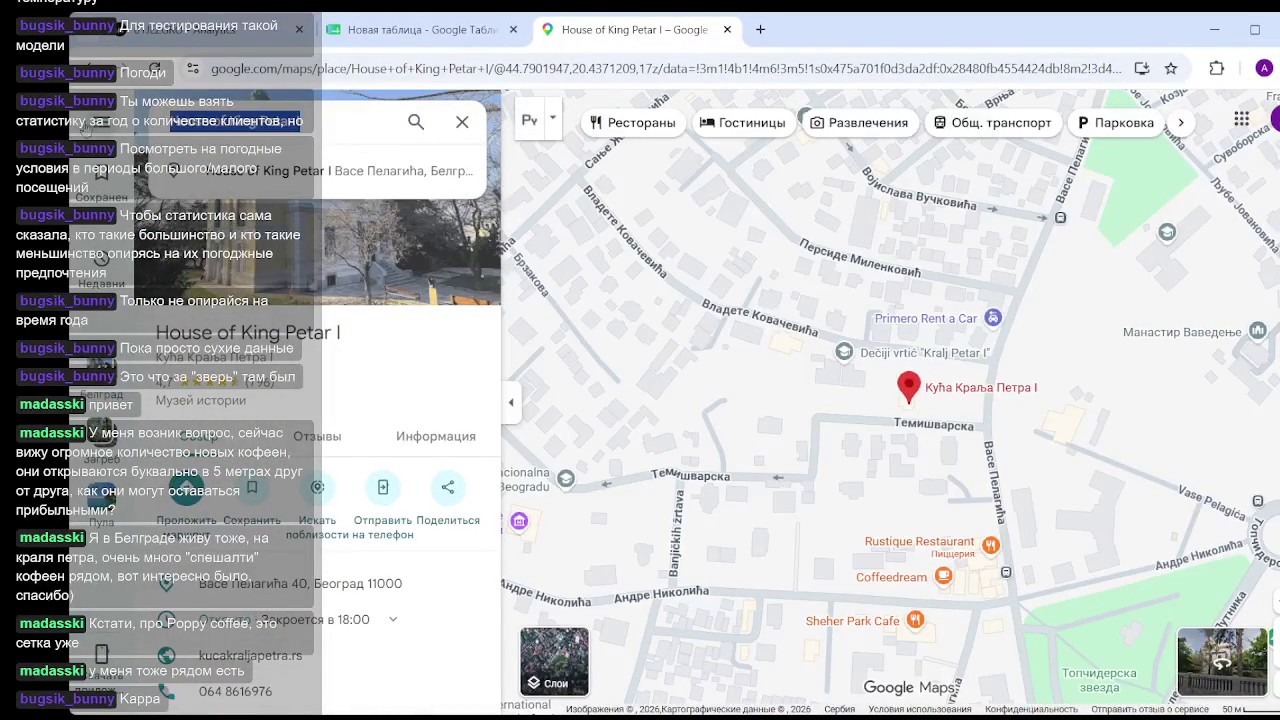
pyautogui.press('BackSpace')
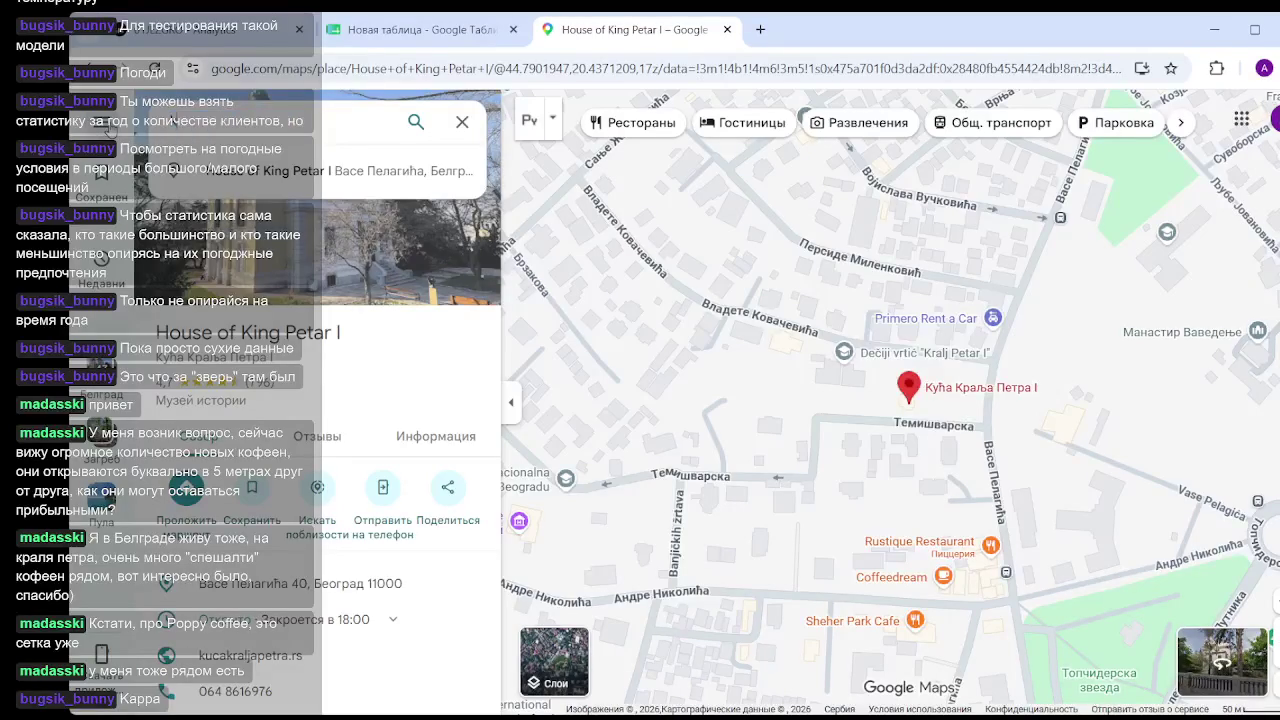
pyautogui.write('lja pe')
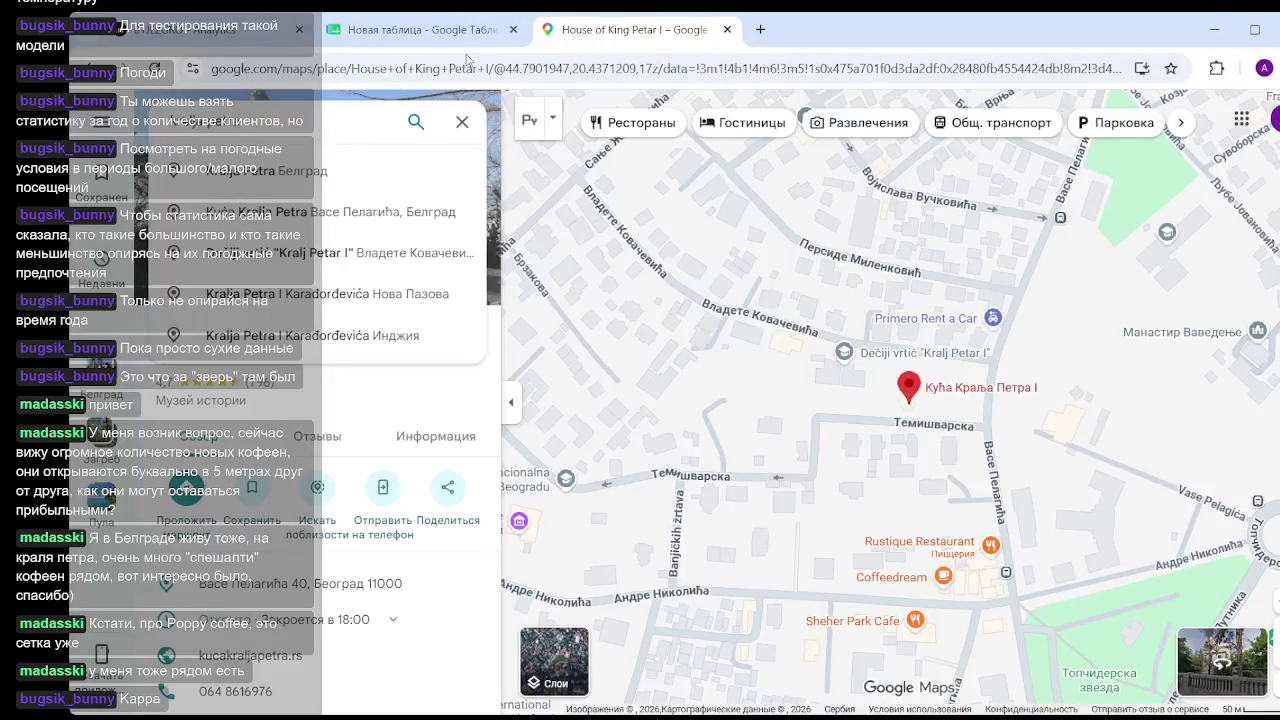
pyautogui.click(323, 177)
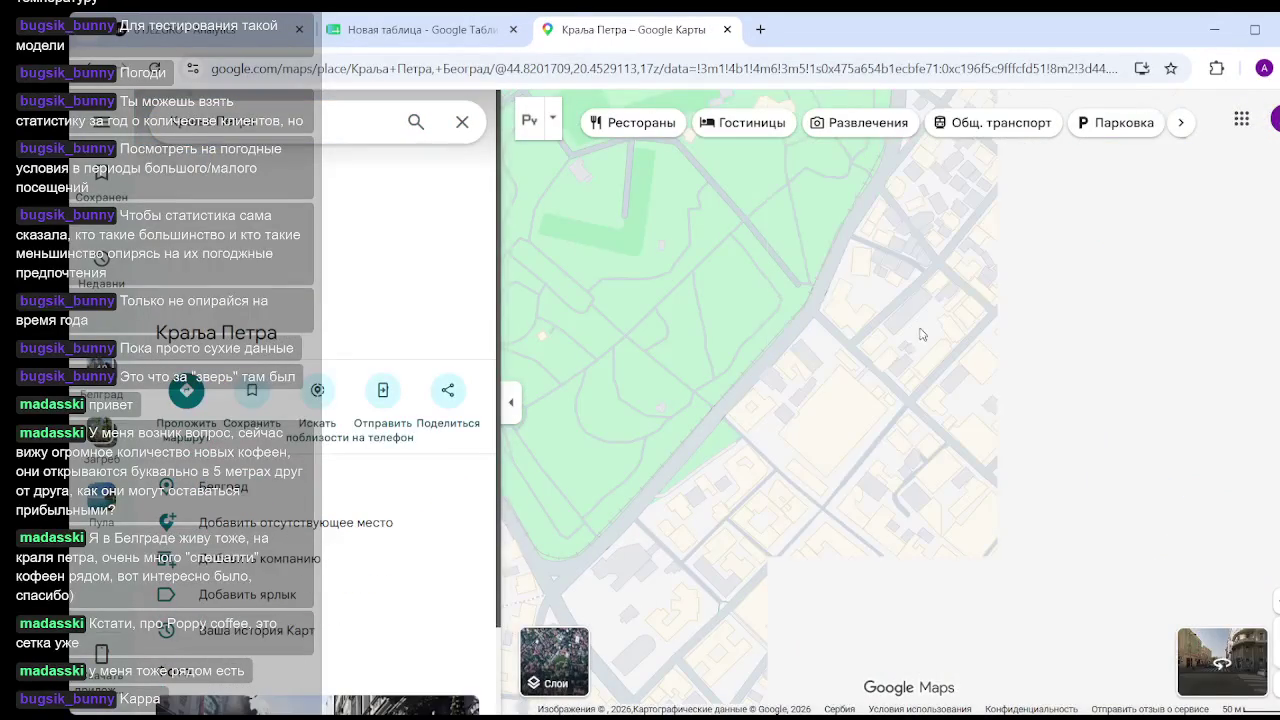
# Zoom and pan around the Kralja Petra pin, then close its place panel.
pyautogui.scroll(-3, 870, 375)
pyautogui.scroll(-2, 862, 383)
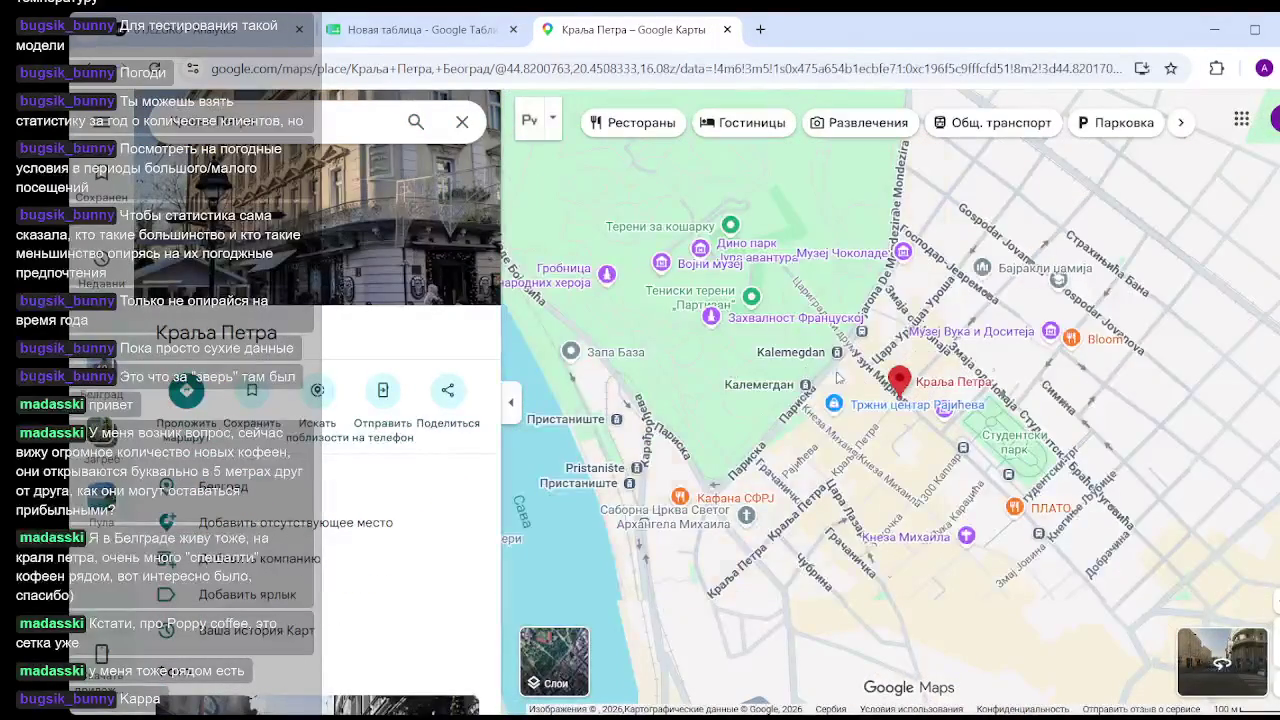
pyautogui.scroll(3, 915, 415)
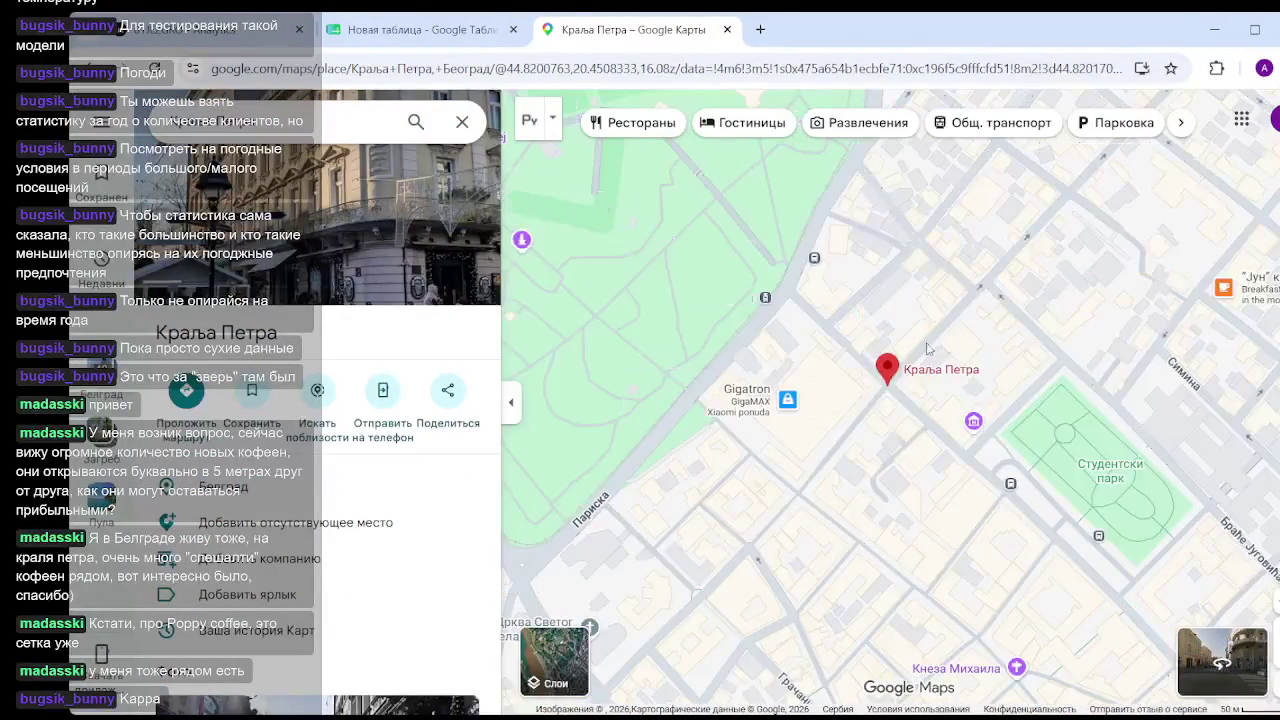
pyautogui.scroll(1, 915, 415)
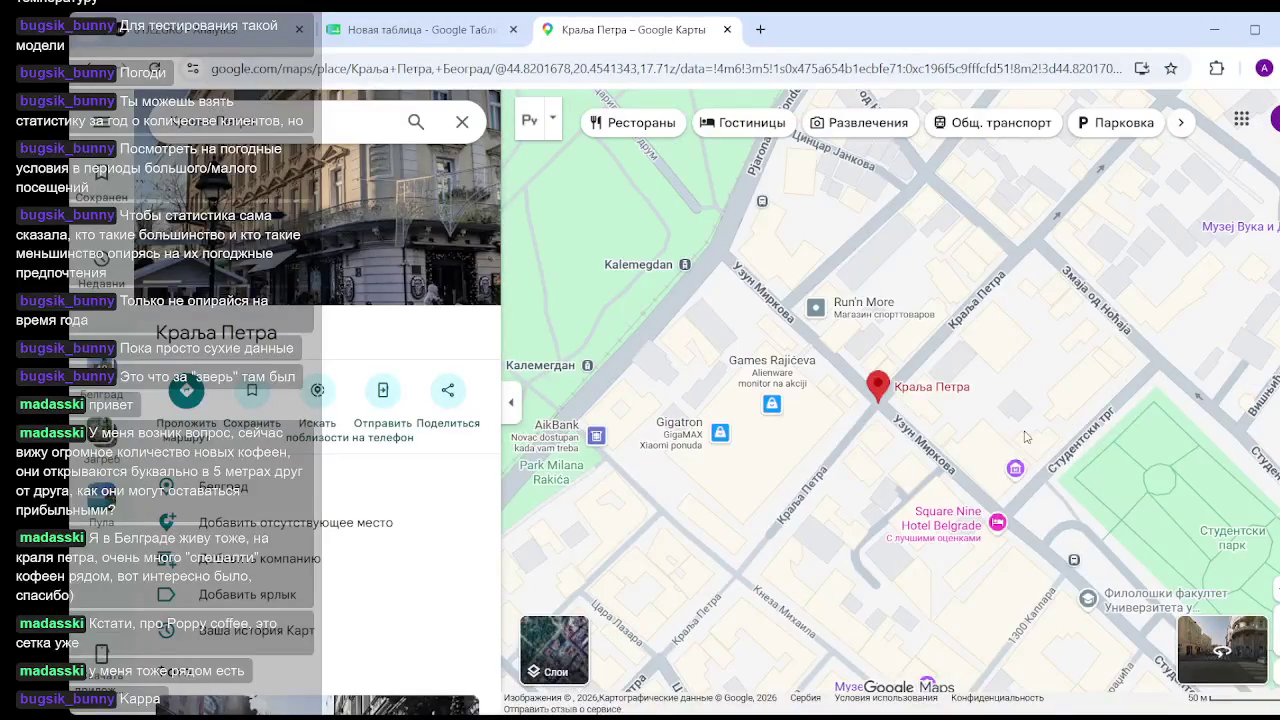
pyautogui.moveTo(1028, 437); pyautogui.dragTo(955, 424)
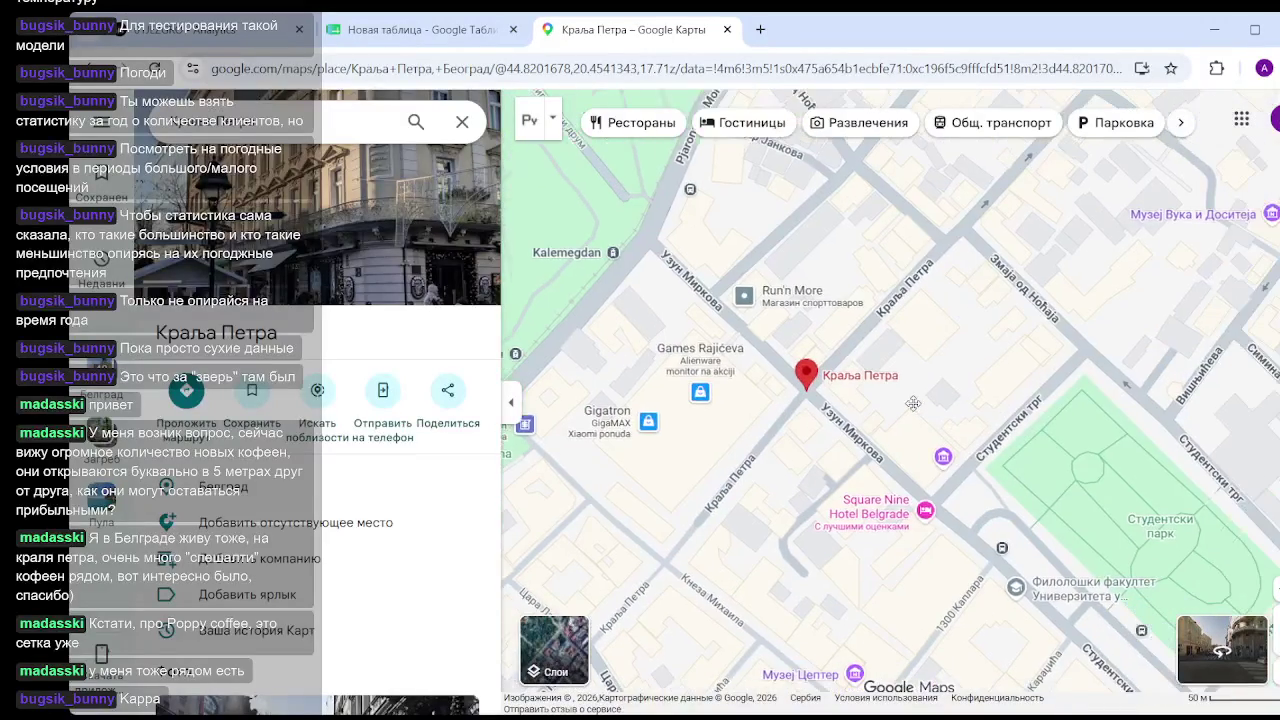
pyautogui.click(461, 122)
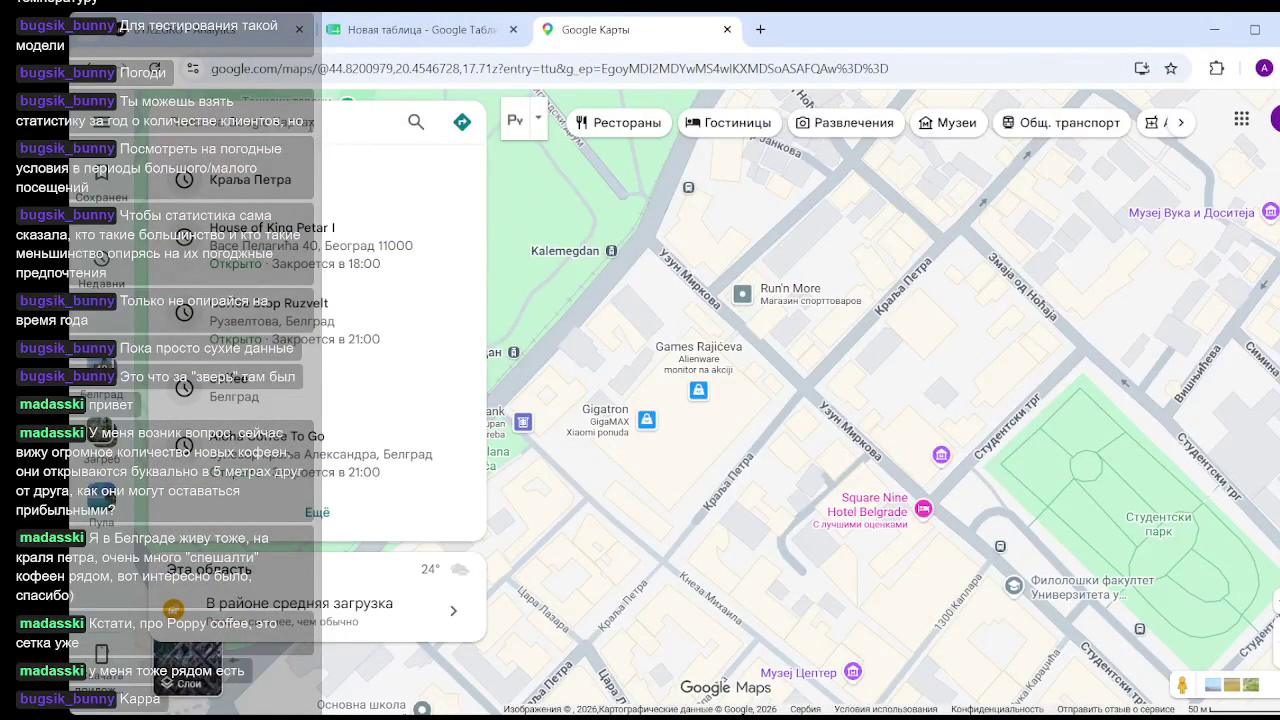
pyautogui.moveTo(330, 179)
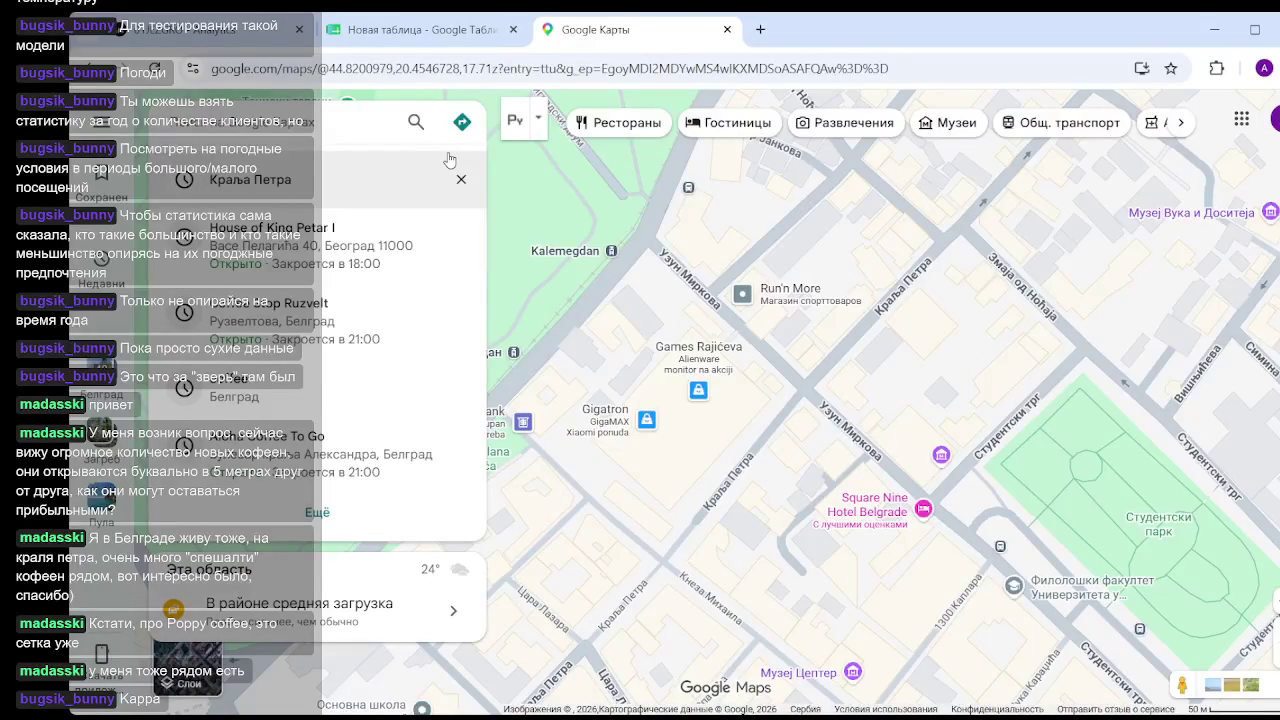
# Search 'coffee shop' near Kralja Petra, open OSAM specialty coffee's photos, then return to the dashboard.
pyautogui.write('coffee shop')
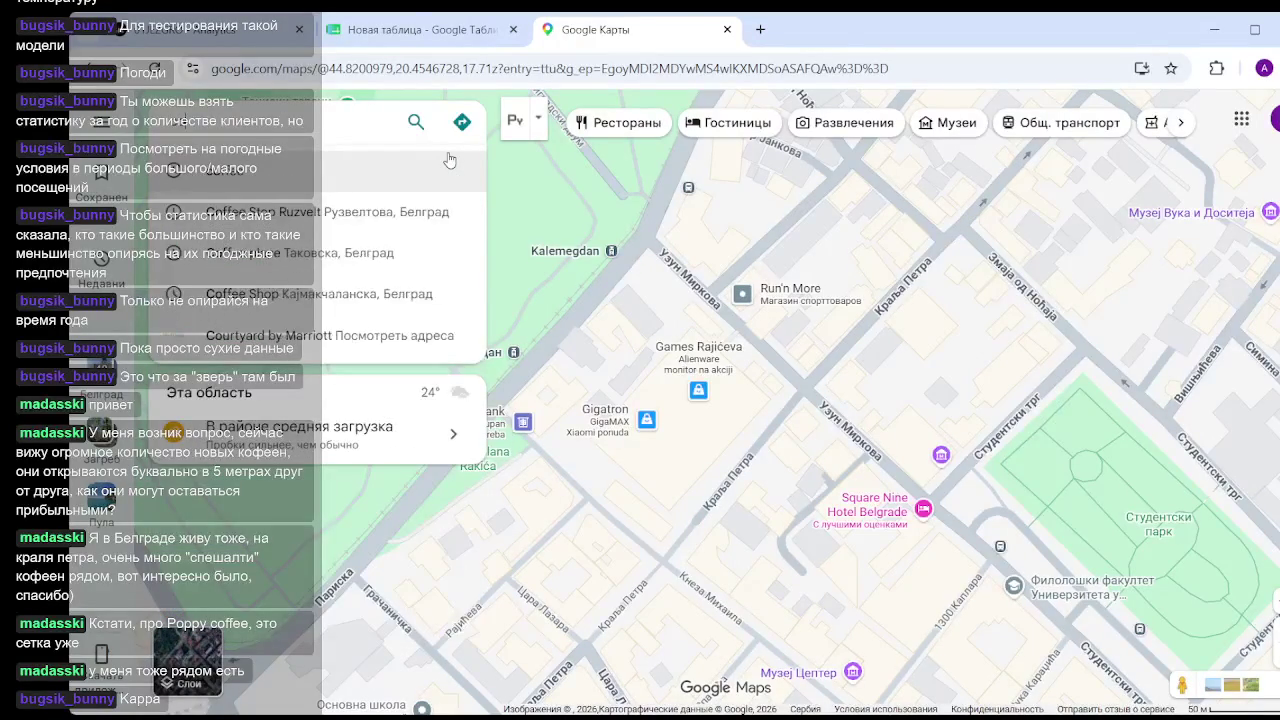
pyautogui.click(450, 160)
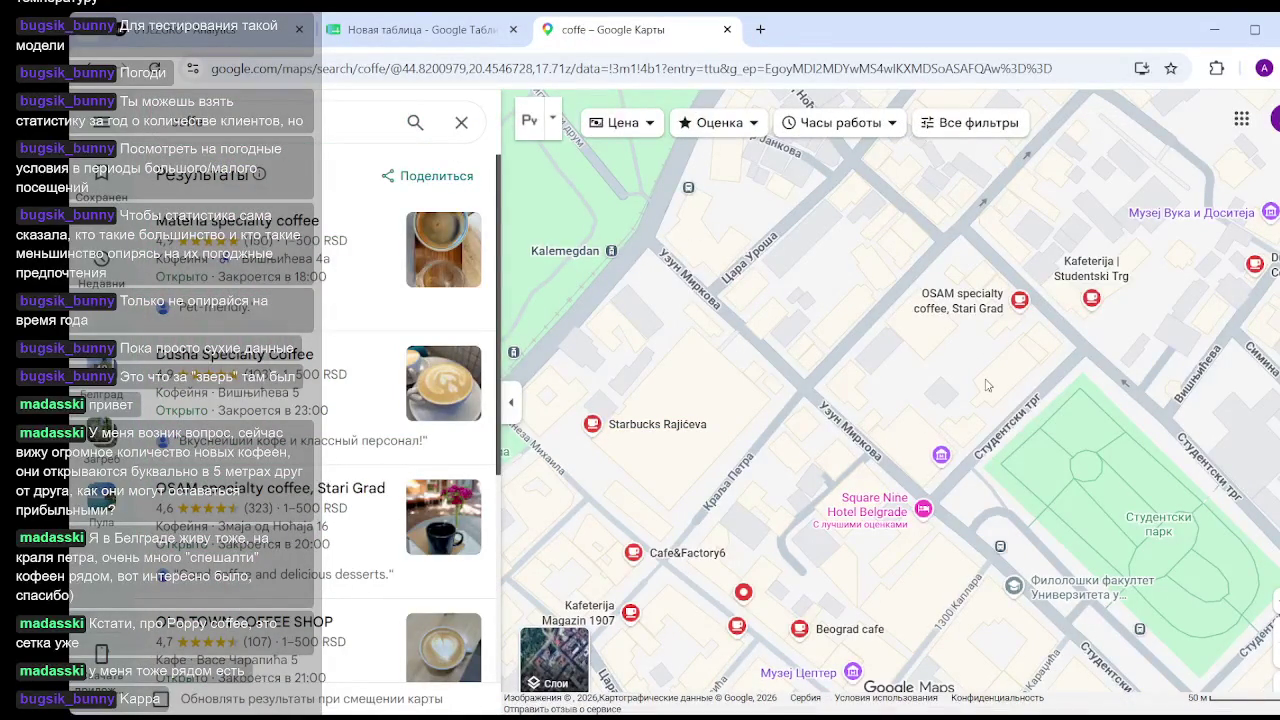
pyautogui.moveTo(840, 440); pyautogui.dragTo(799, 391)
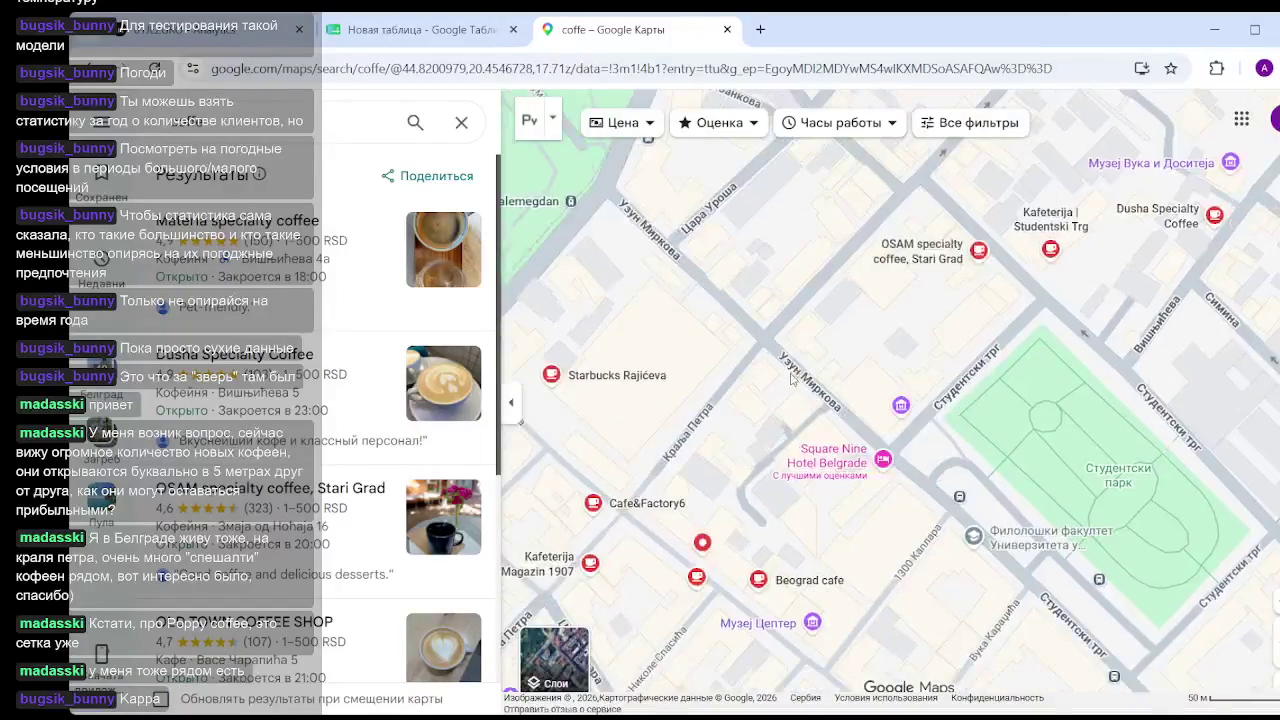
pyautogui.click(980, 251)
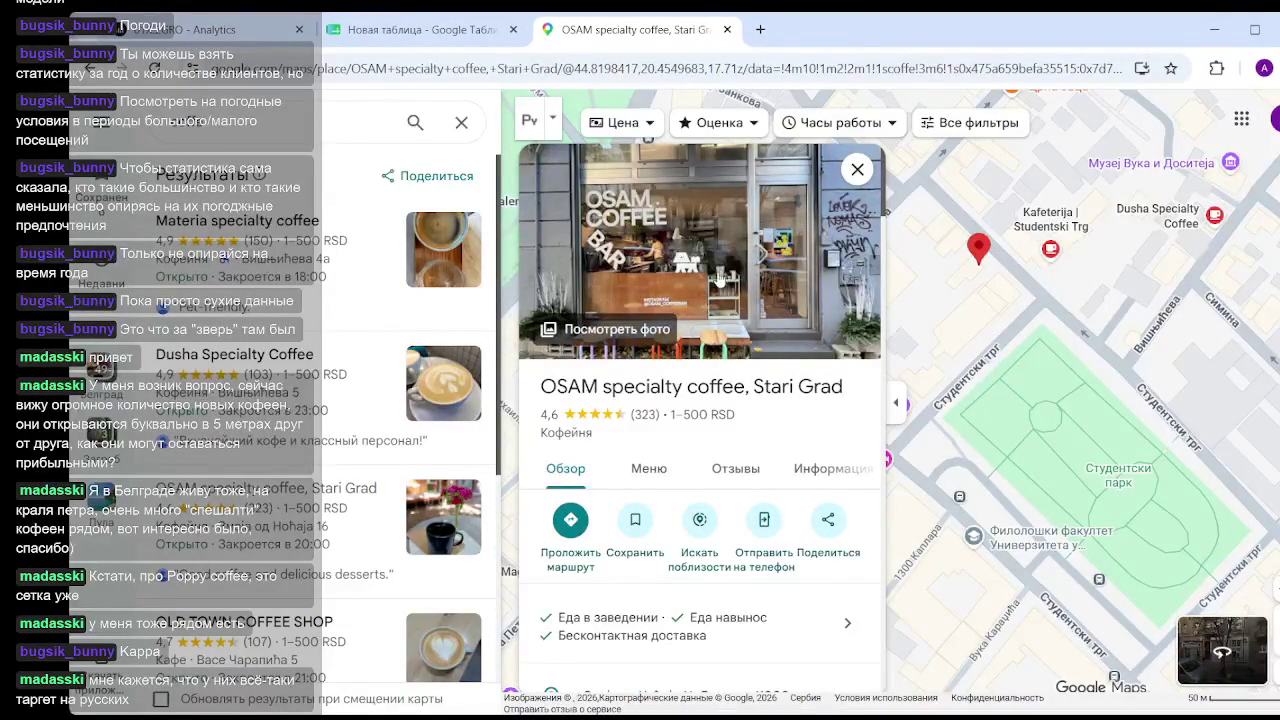
pyautogui.click(721, 275)
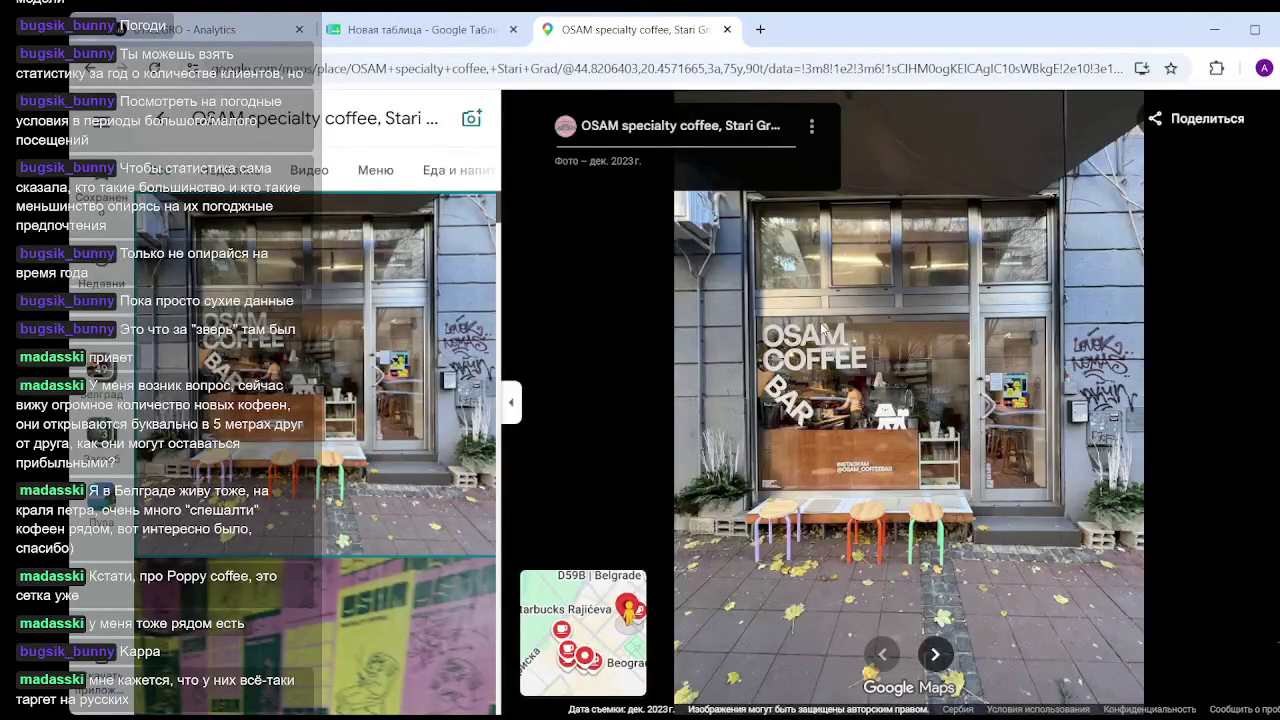
pyautogui.click(227, 35)
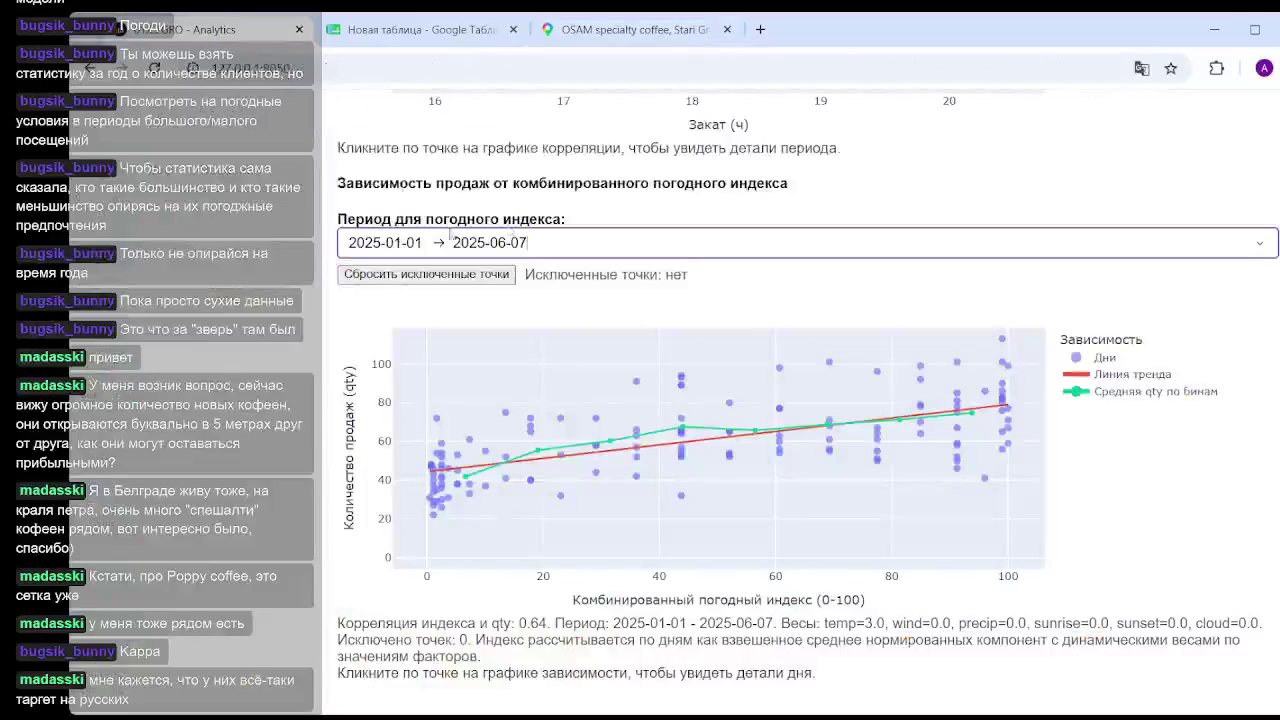
# Open the 02 Nationality page's weekly quantity and share charts, then return to Google Maps.
pyautogui.scroll(10, 800, 400)
pyautogui.scroll(5, 800, 400)
pyautogui.scroll(5, 800, 400)
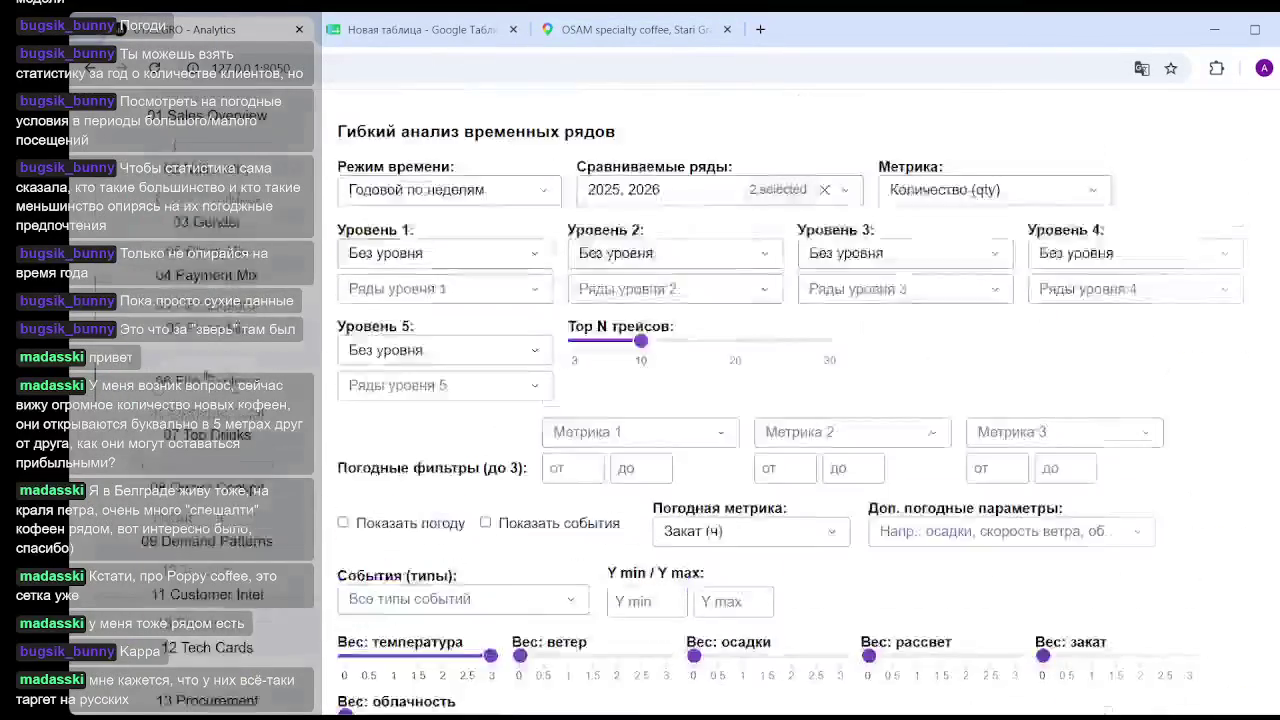
pyautogui.scroll(3, 800, 400)
pyautogui.click(238, 352)
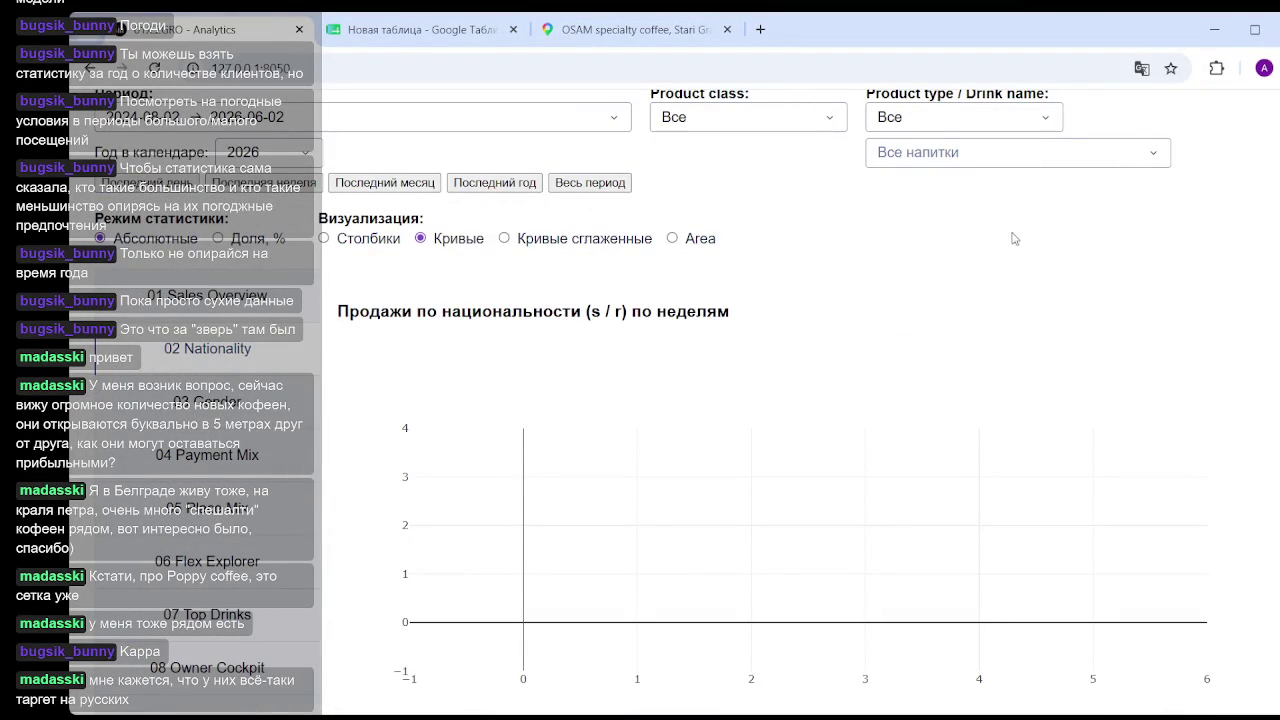
pyautogui.scroll(-2, 1004, 248)
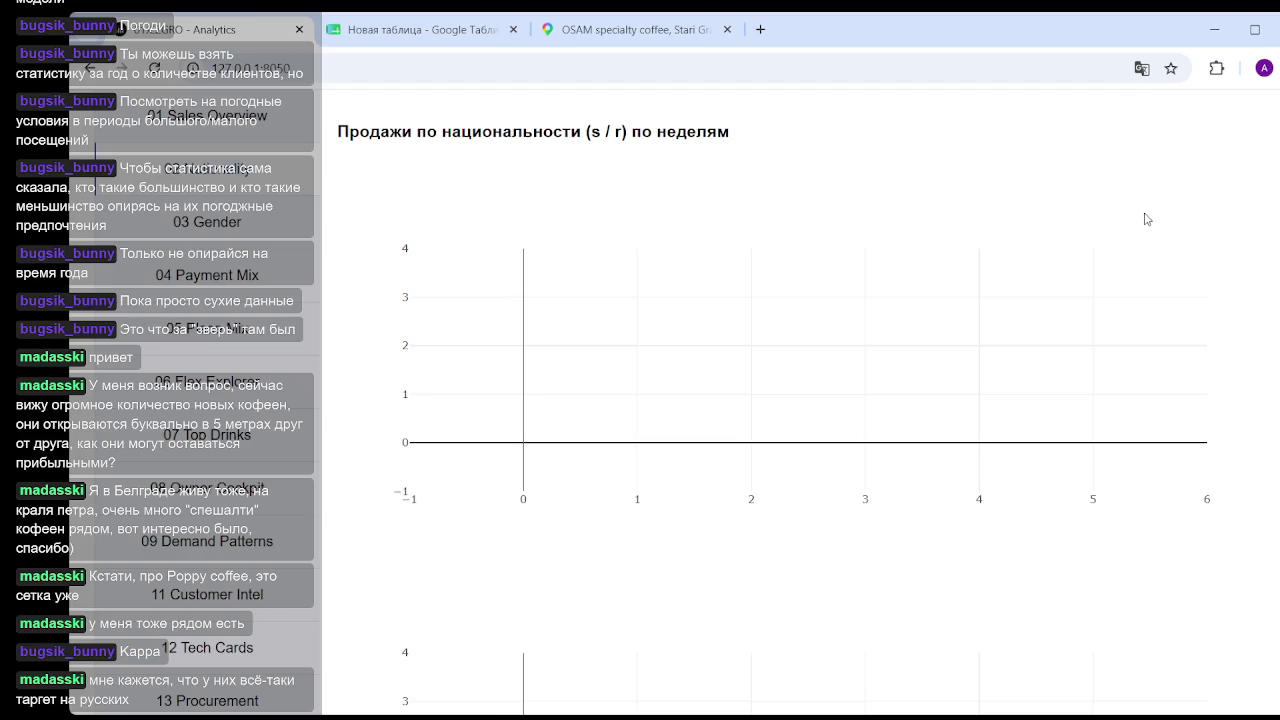
pyautogui.scroll(-3, 1146, 220)
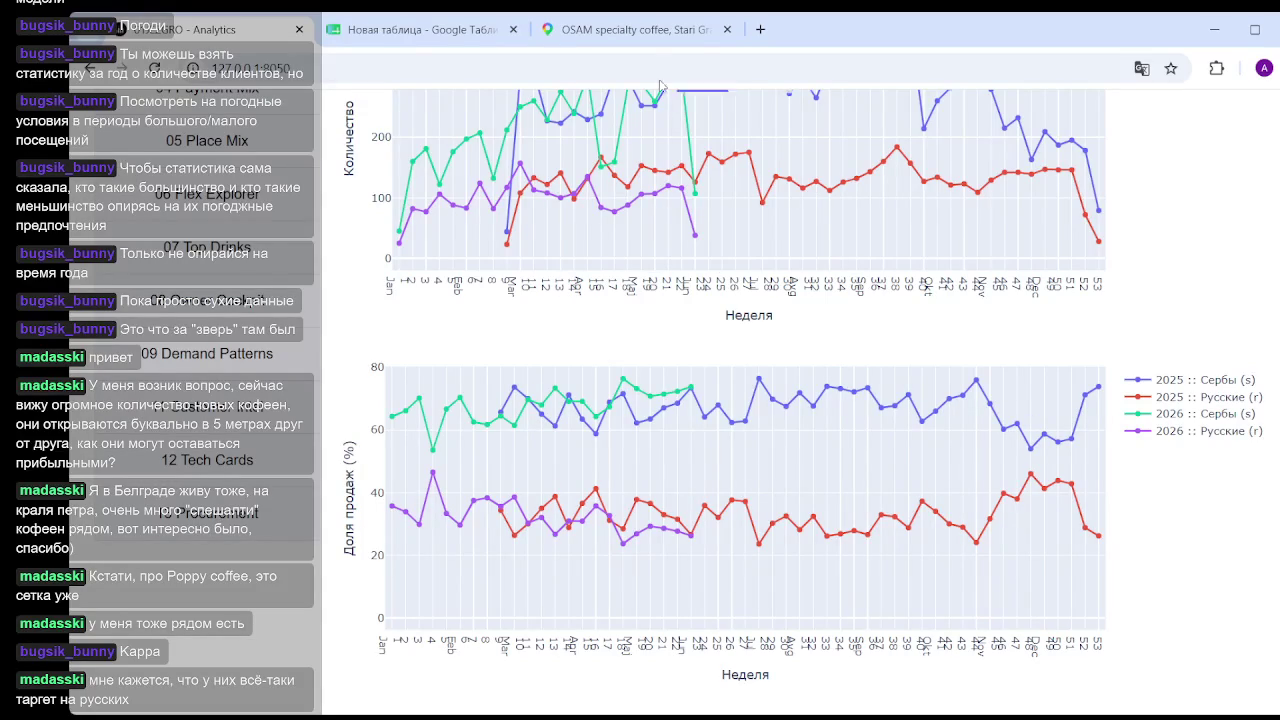
pyautogui.moveTo(420, 29)
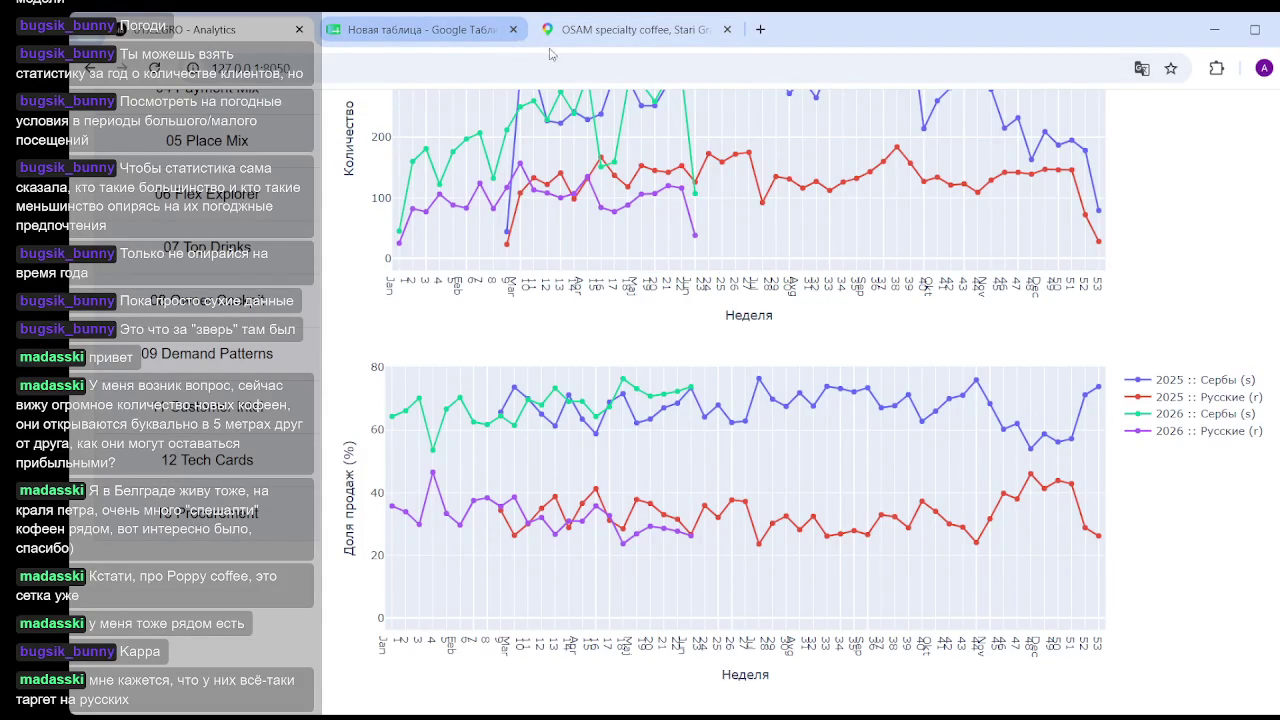
pyautogui.click(609, 32)
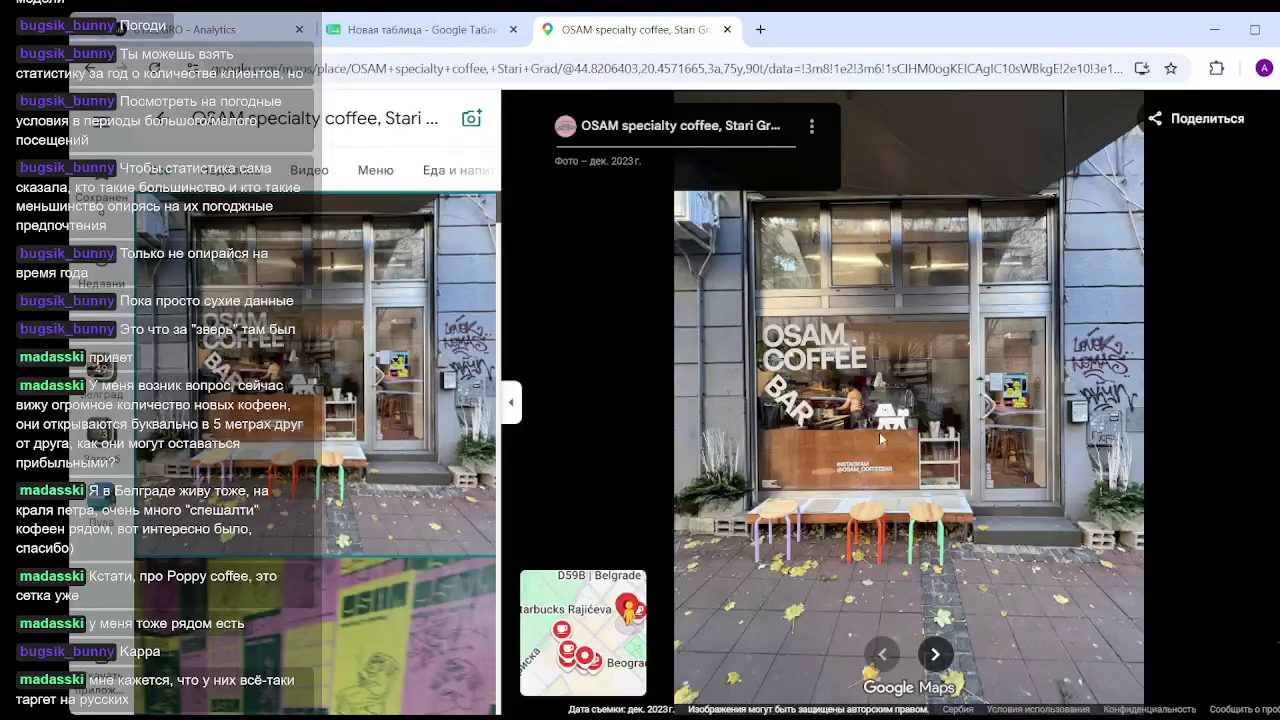
# Zoom OSAM's storefront photo and scroll its food and drink pictures, then return to the dashboard.
pyautogui.scroll(2, 895, 438)
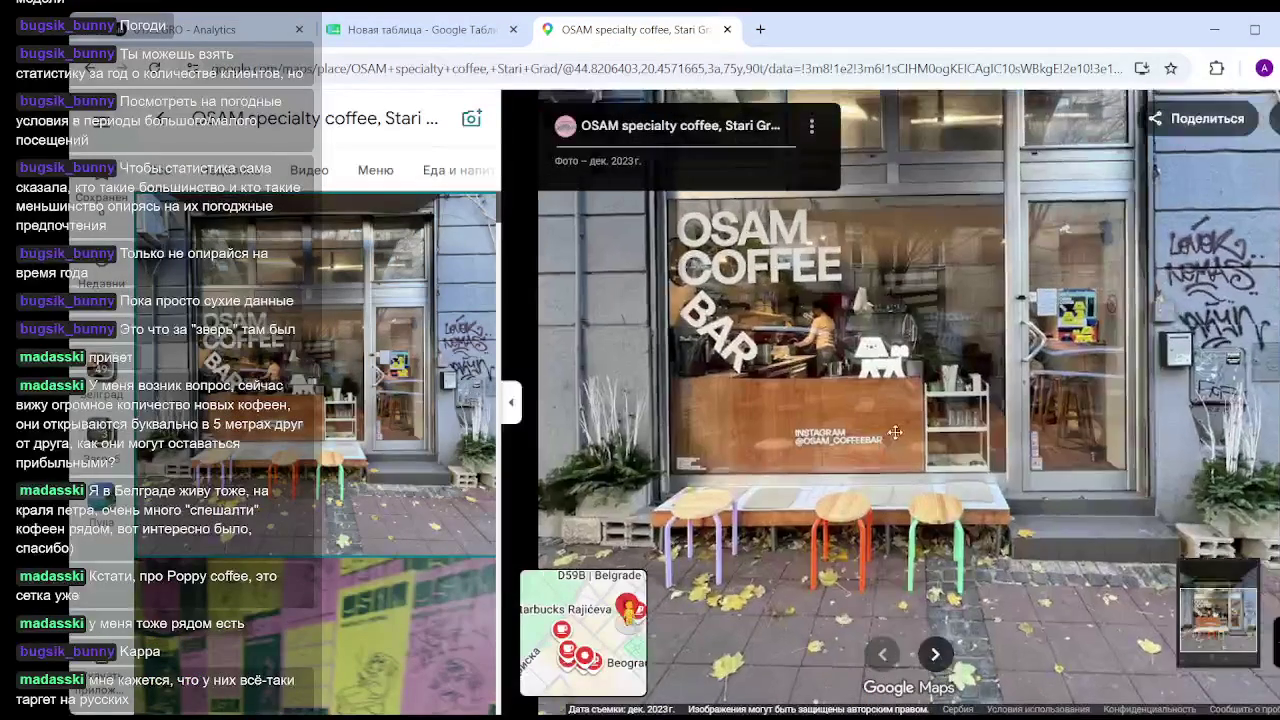
pyautogui.scroll(-3, 365, 455)
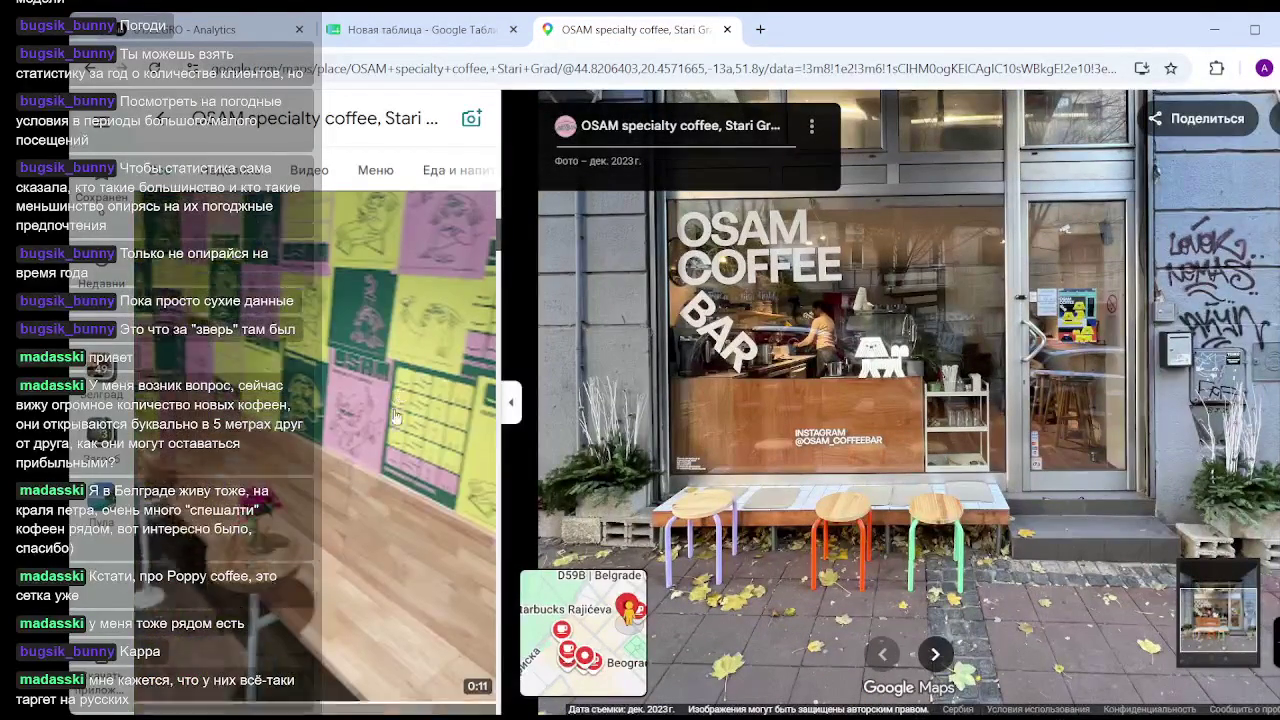
pyautogui.scroll(-3, 378, 435)
pyautogui.scroll(-2, 400, 400)
pyautogui.scroll(-2, 418, 372)
pyautogui.scroll(-2, 420, 375)
pyautogui.scroll(-2, 422, 378)
pyautogui.scroll(-3, 422, 378)
pyautogui.scroll(-2, 835, 432)
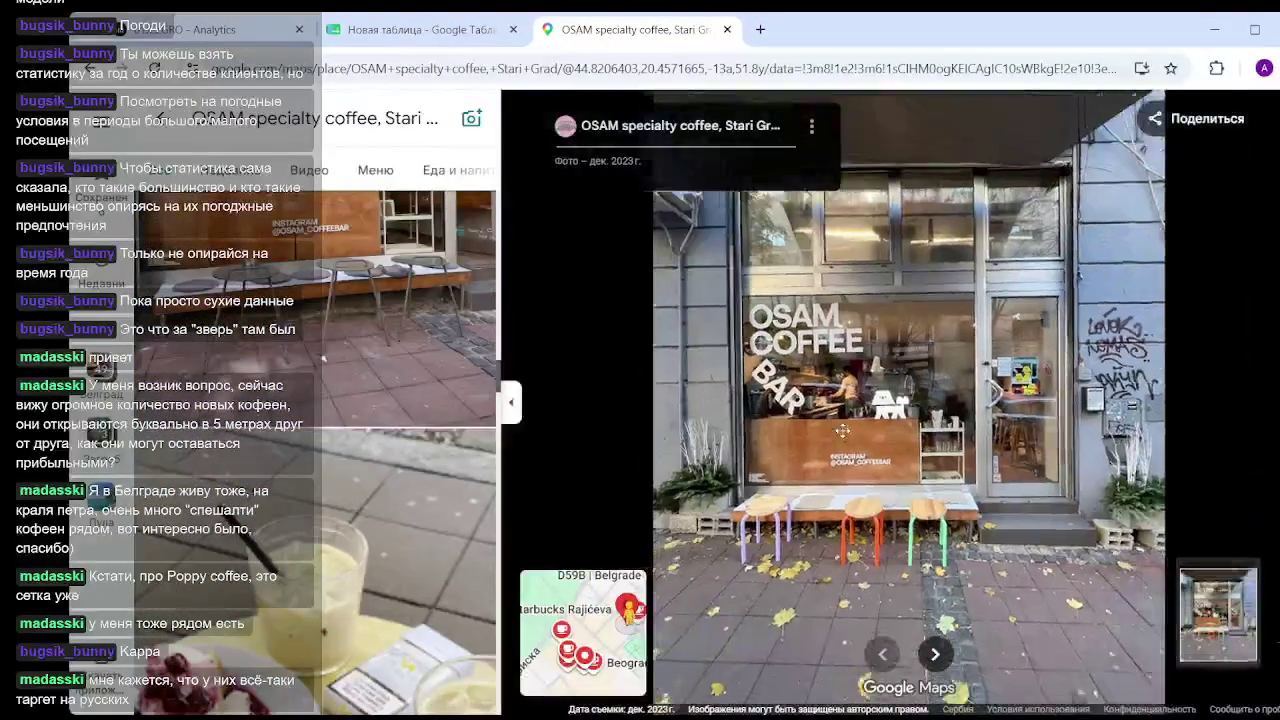
pyautogui.scroll(-1, 835, 435)
pyautogui.scroll(-2, 835, 435)
pyautogui.scroll(-2, 378, 437)
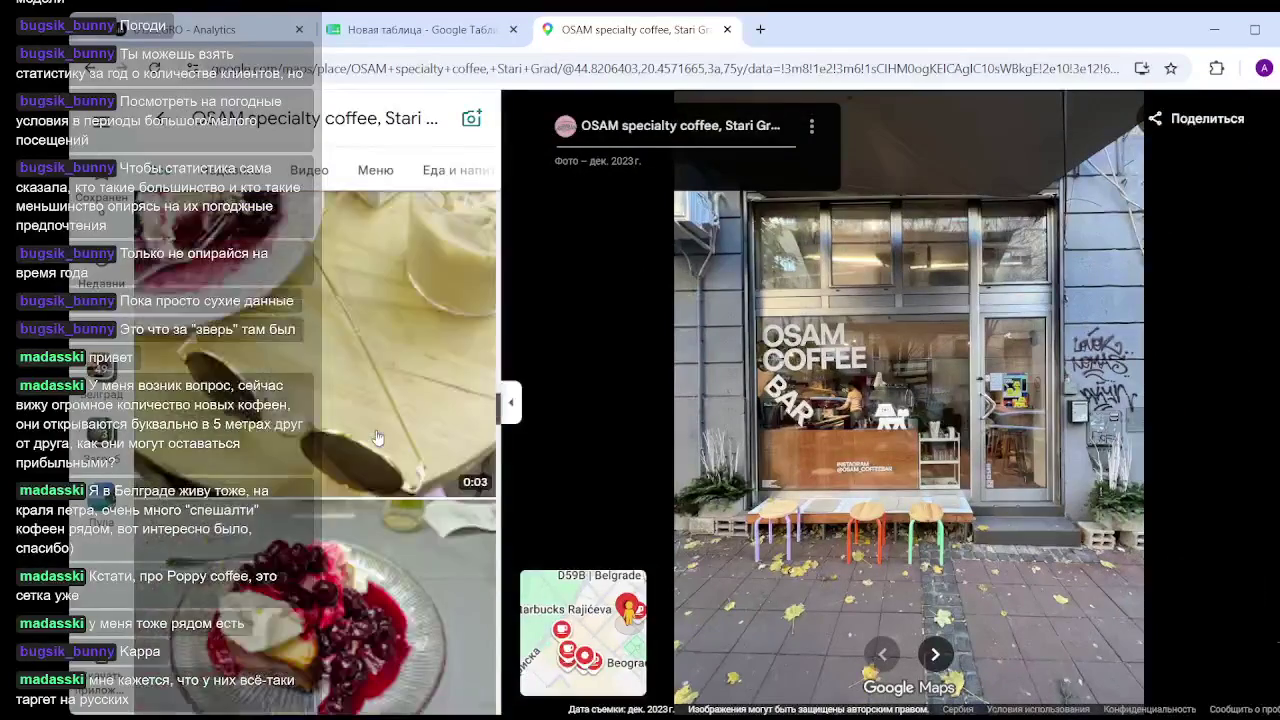
pyautogui.scroll(-2, 378, 437)
pyautogui.scroll(-3, 380, 440)
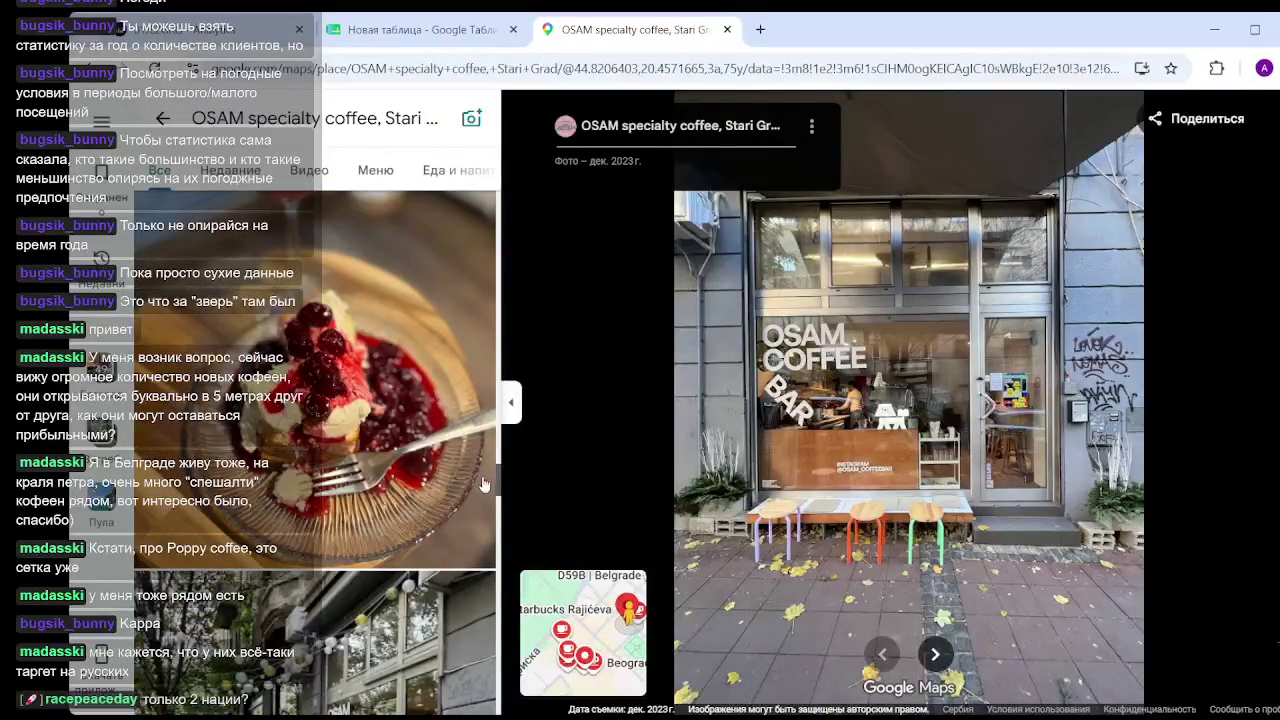
pyautogui.scroll(-2, 502, 511)
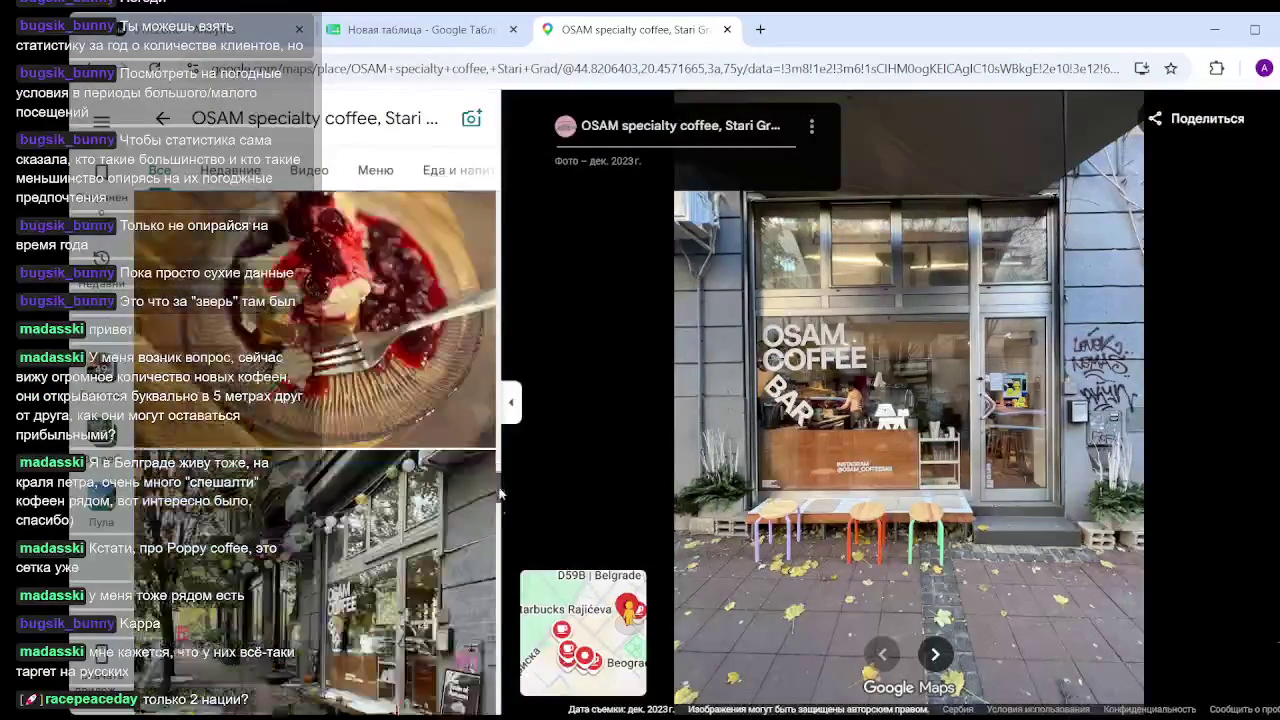
pyautogui.scroll(-2, 502, 511)
pyautogui.scroll(-2, 502, 511)
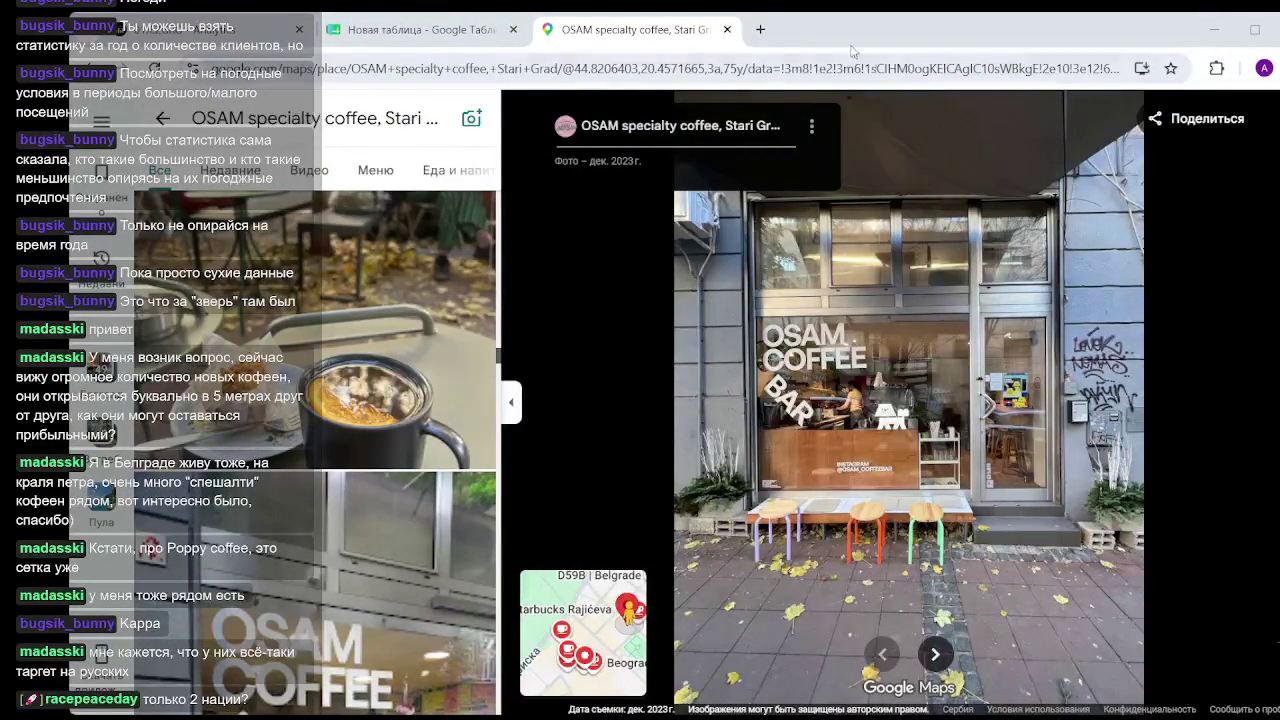
pyautogui.click(249, 30)
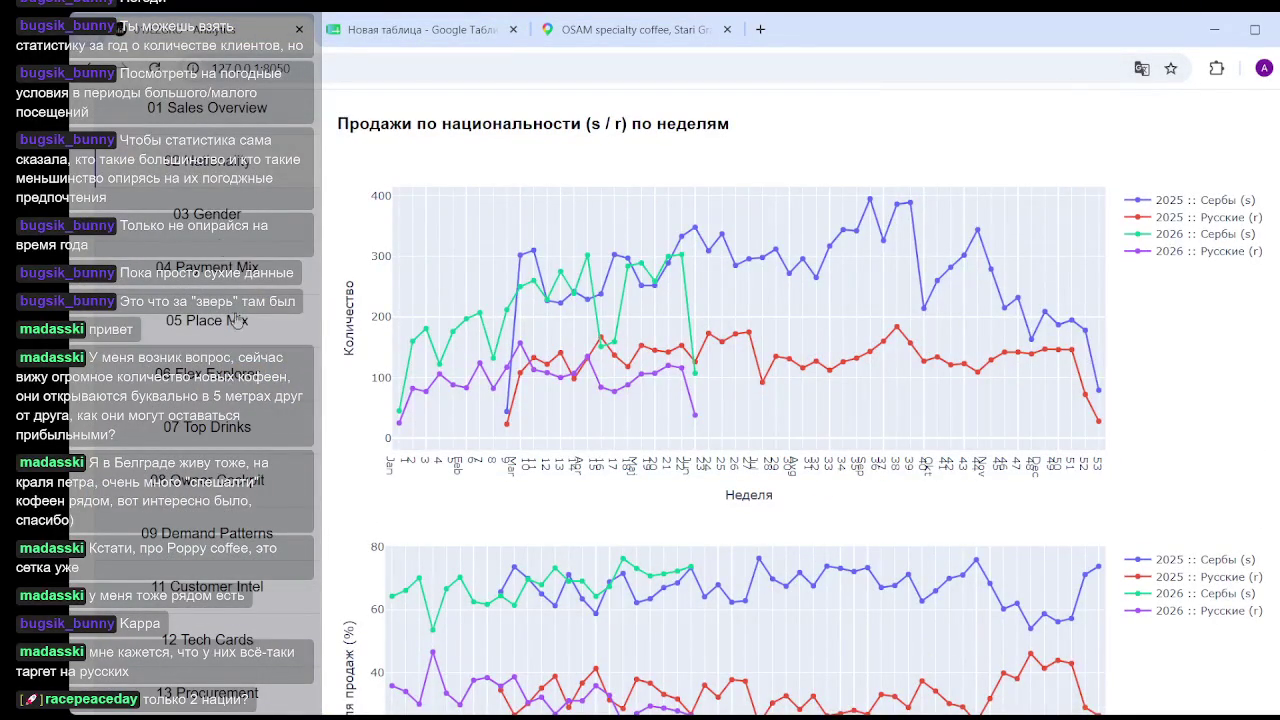
# Set Уровень 1 of Гибкий анализ временных рядов to nationality_code.
pyautogui.scroll(2, 238, 300)
pyautogui.scroll(-2, 233, 437)
pyautogui.scroll(-5, 634, 548)
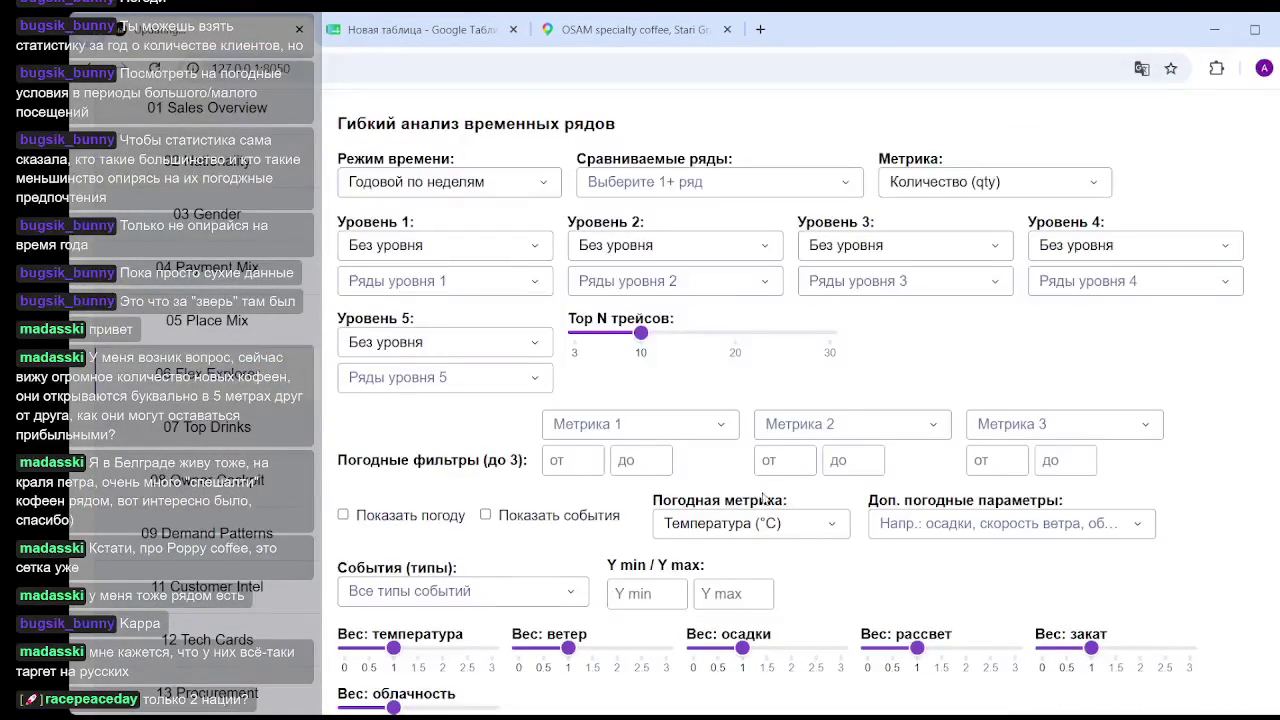
pyautogui.click(480, 252)
pyautogui.scroll(-1, 436, 381)
pyautogui.click(429, 425)
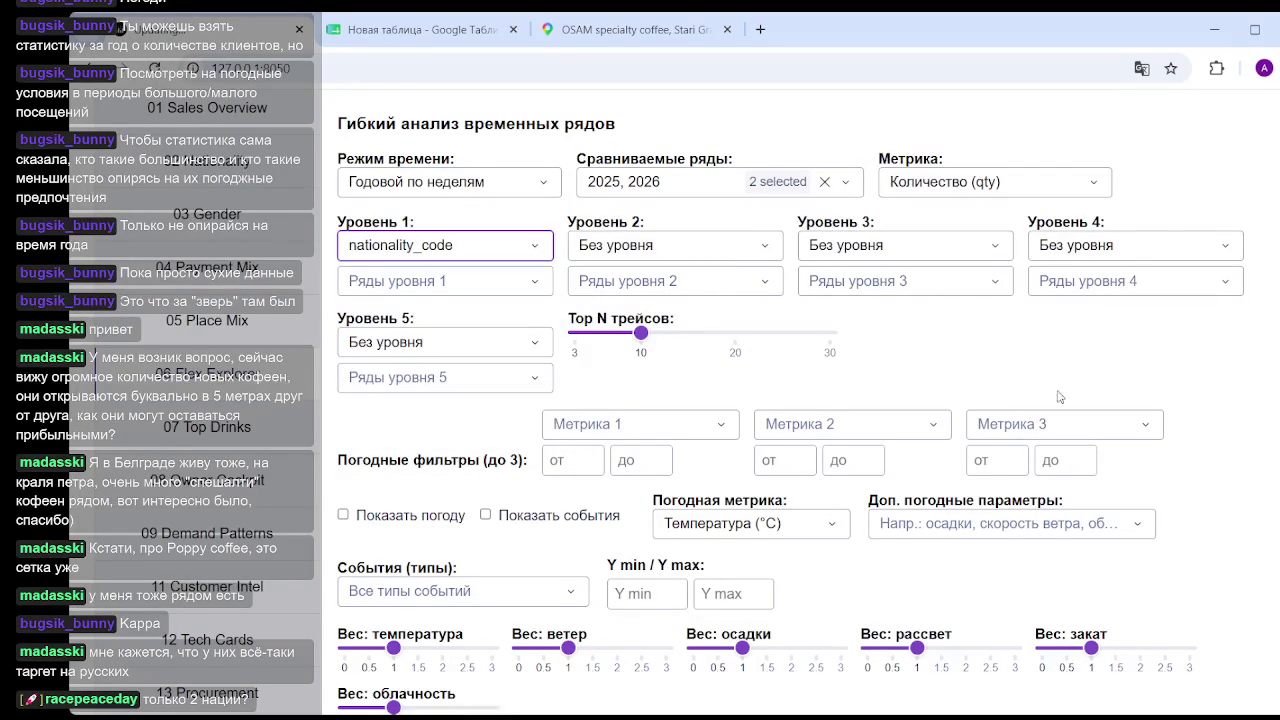
pyautogui.scroll(-6, 1150, 330)
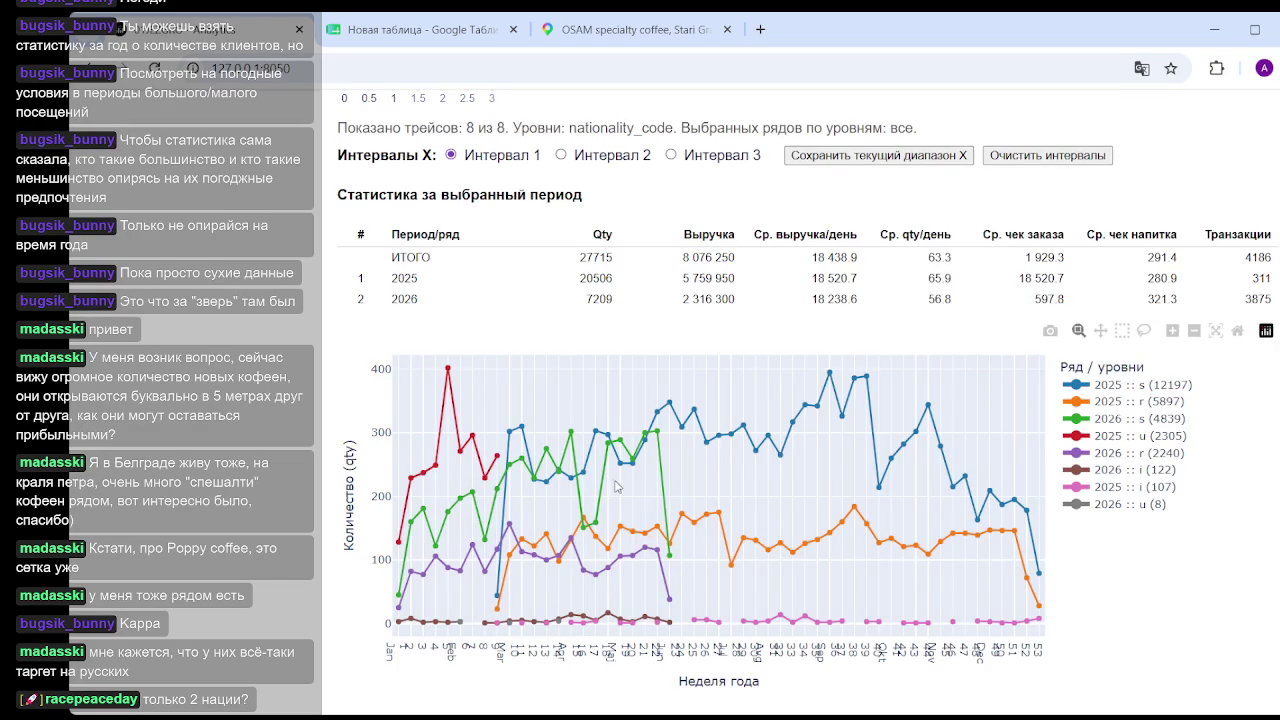
pyautogui.scroll(10, 487, 323)
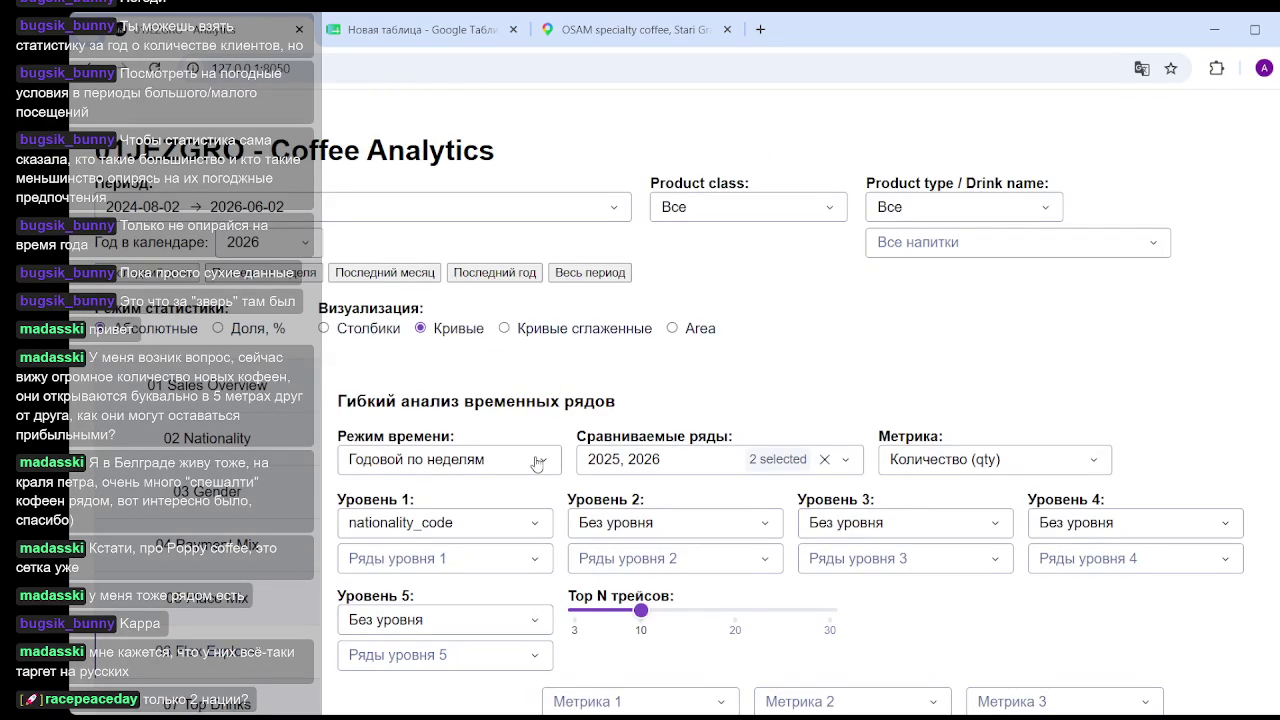
# Limit Ряды уровня 1 to the nationality groups s, r and i.
pyautogui.click(510, 562)
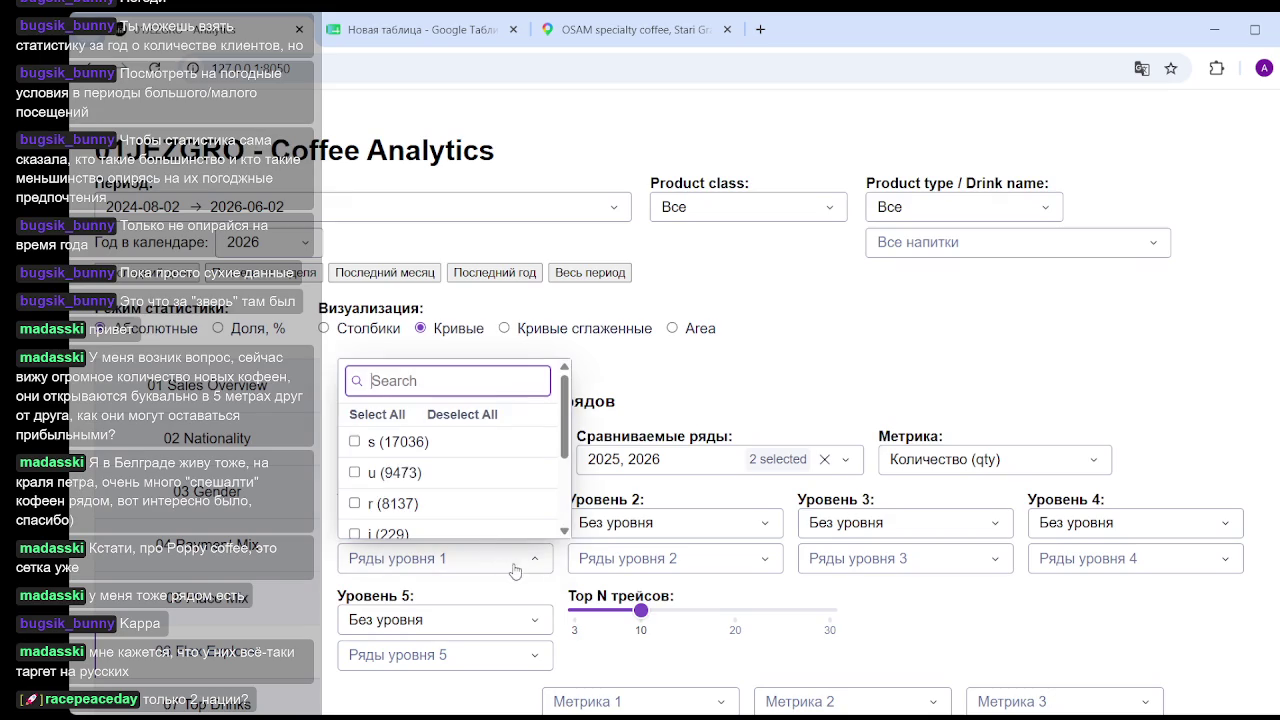
pyautogui.click(355, 442)
pyautogui.click(355, 504)
pyautogui.click(356, 534)
pyautogui.click(927, 380)
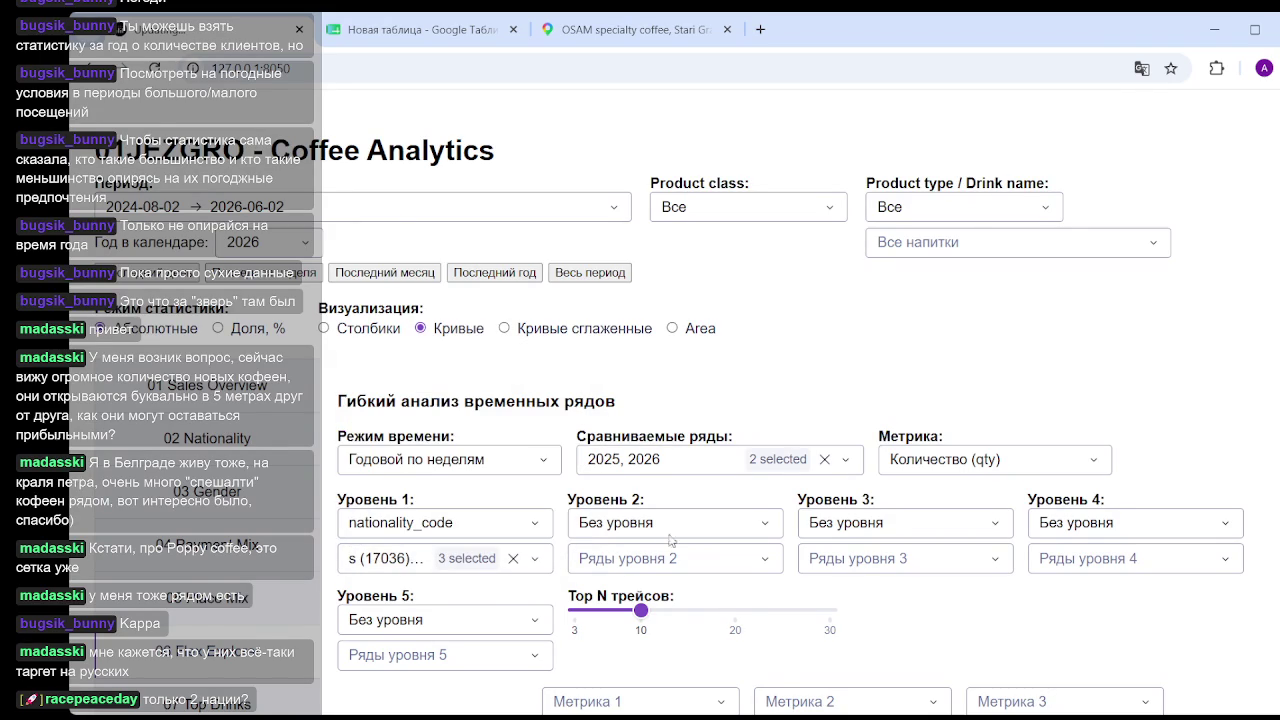
pyautogui.scroll(-5, 672, 540)
pyautogui.scroll(-4, 795, 522)
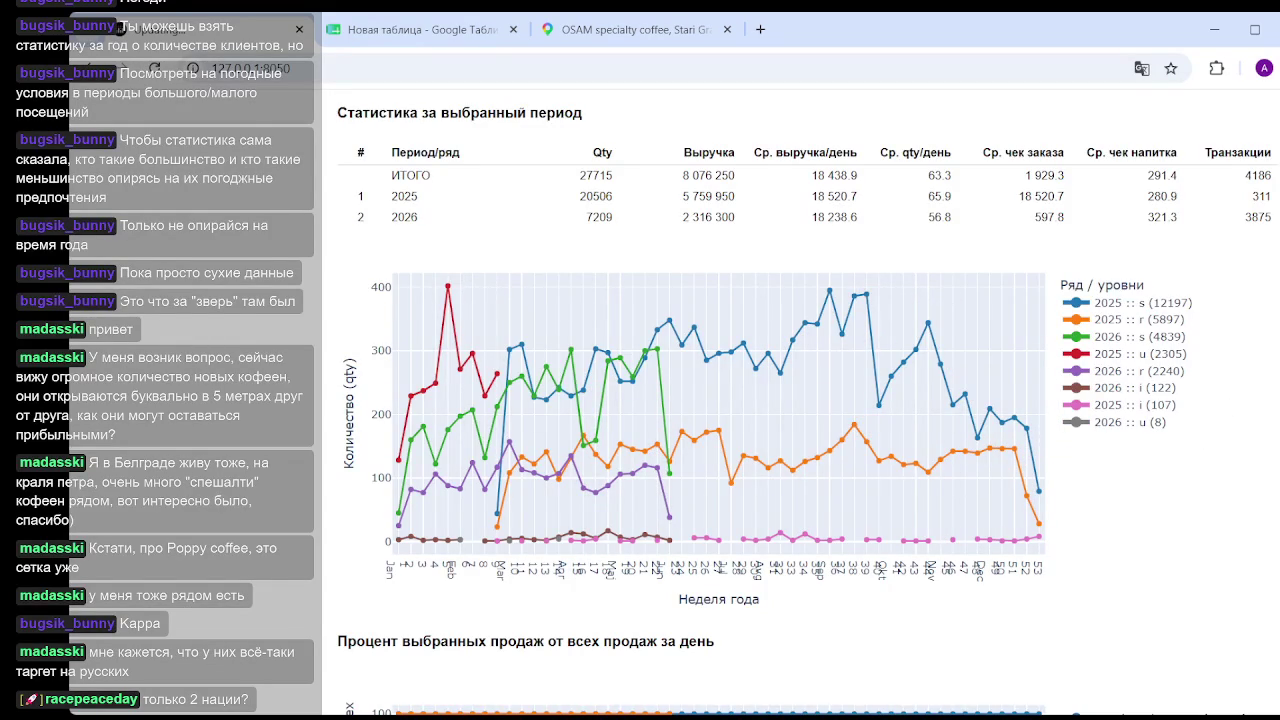
# Set Режим времени to Сквозной по неделям and view the resulting chart.
pyautogui.scroll(1, 800, 400)
pyautogui.scroll(2, 800, 400)
pyautogui.scroll(3, 800, 400)
pyautogui.scroll(3, 800, 400)
pyautogui.scroll(1, 519, 269)
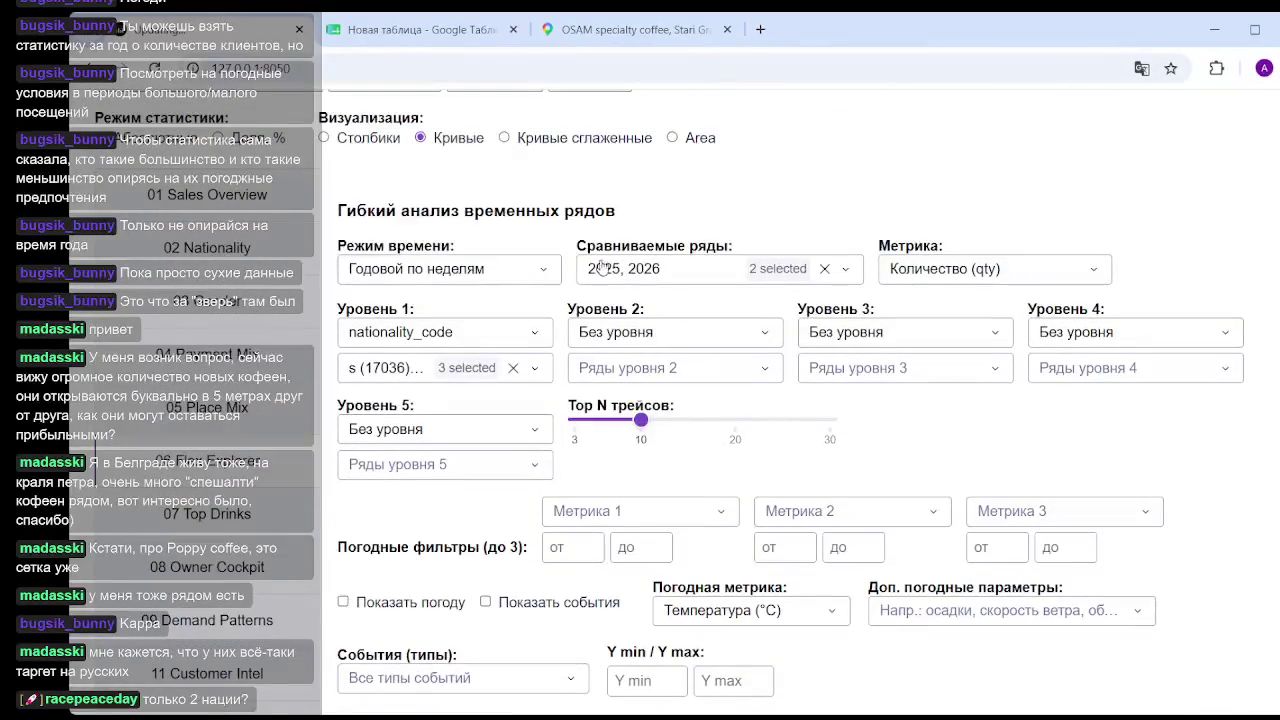
pyautogui.click(549, 279)
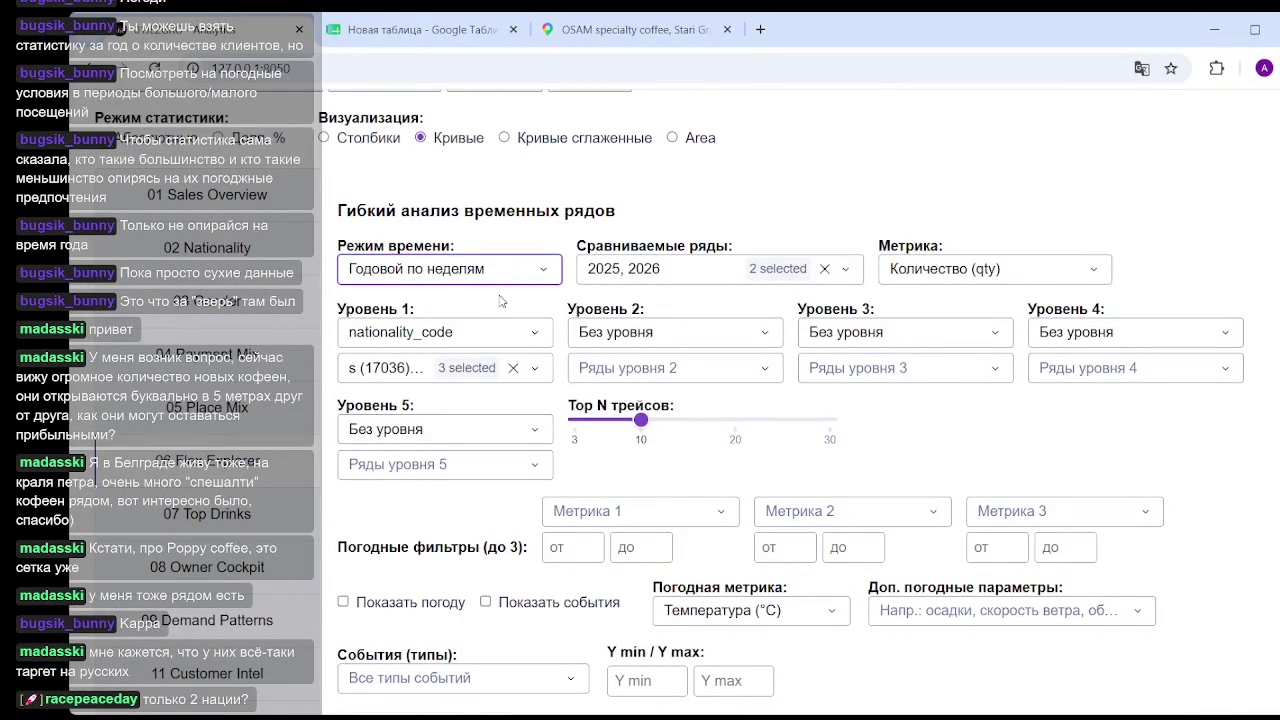
pyautogui.click(543, 275)
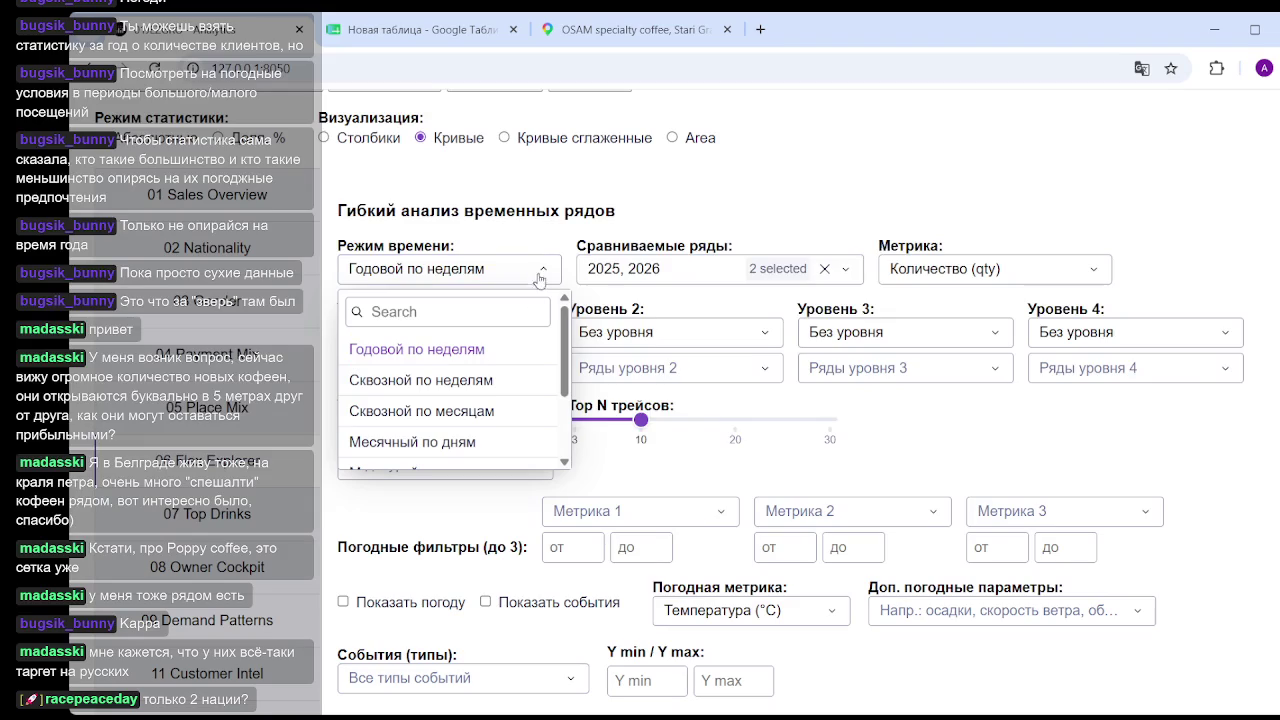
pyautogui.click(431, 384)
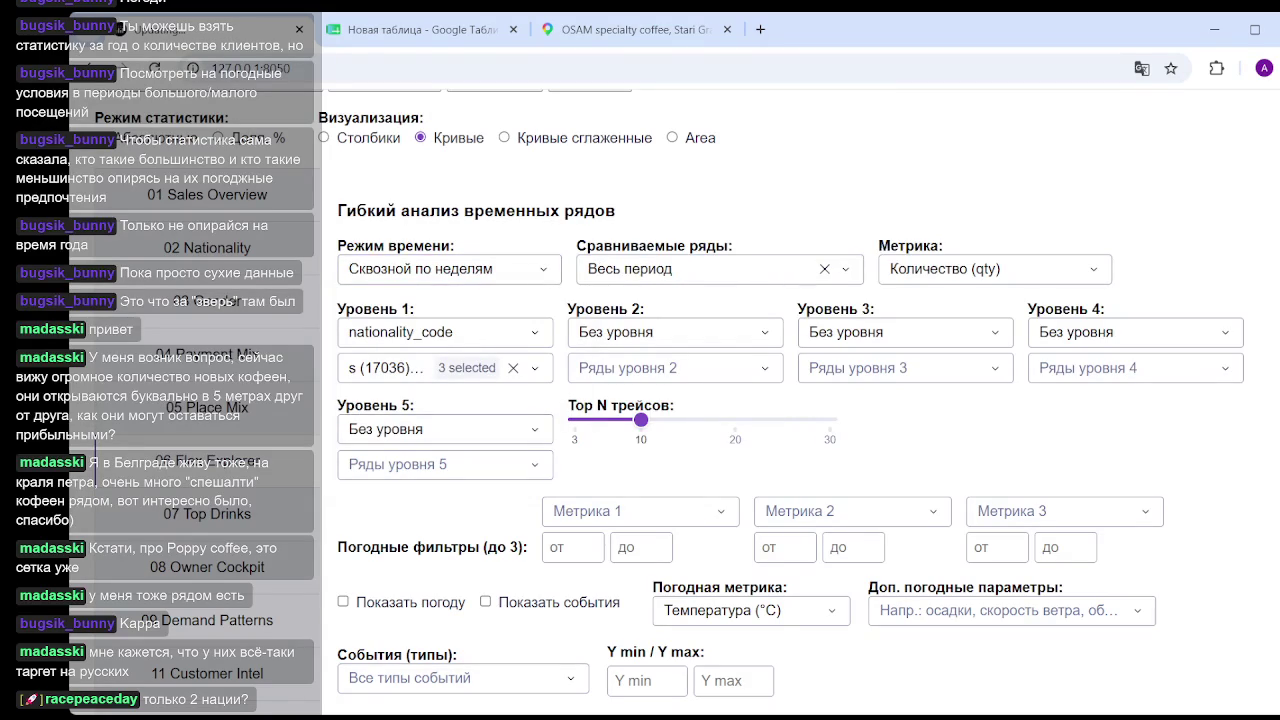
pyautogui.scroll(-10, 847, 342)
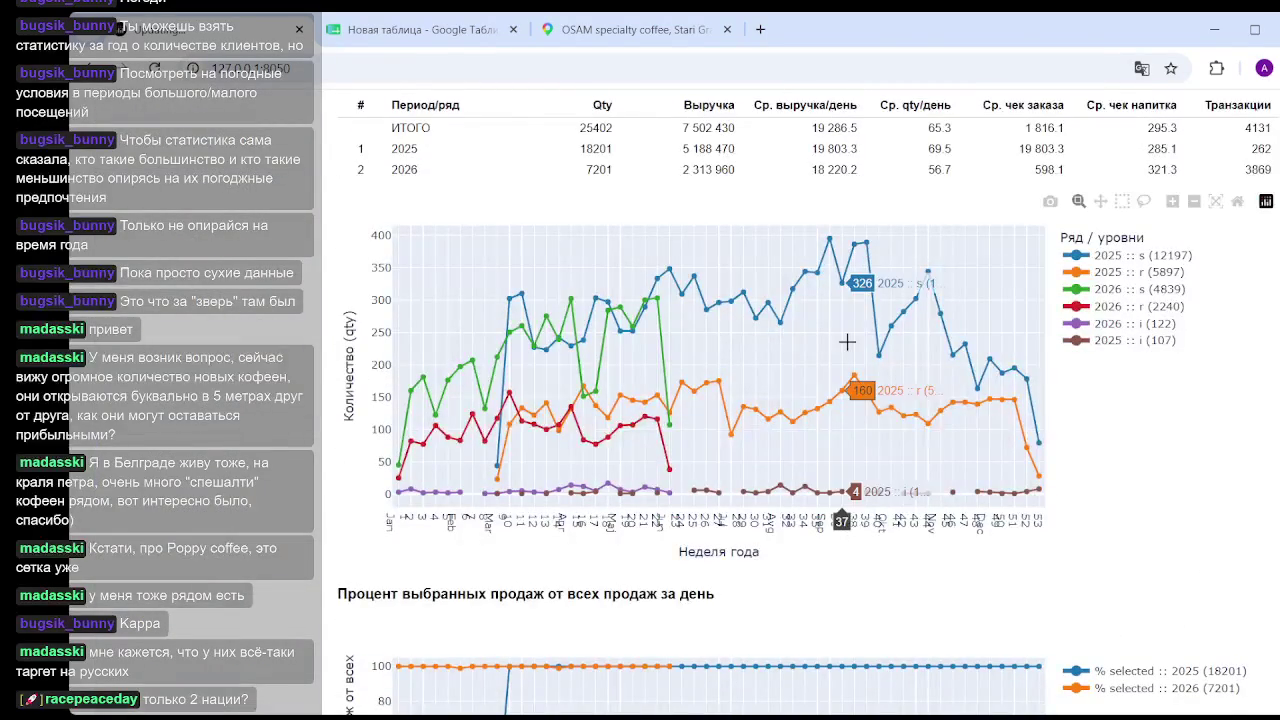
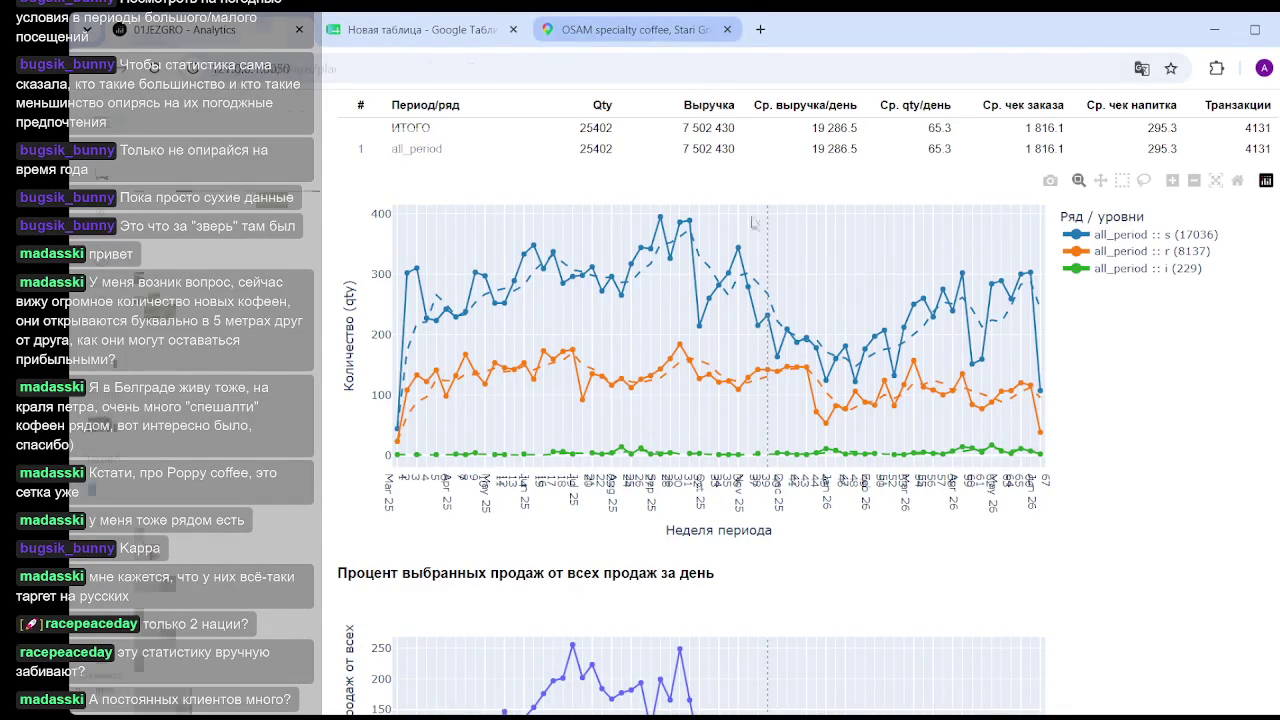
# Return to Google Maps and scroll through OSAM specialty coffee's photo list.
pyautogui.click(652, 36)
pyautogui.scroll(-3, 413, 476)
pyautogui.scroll(-3, 405, 465)
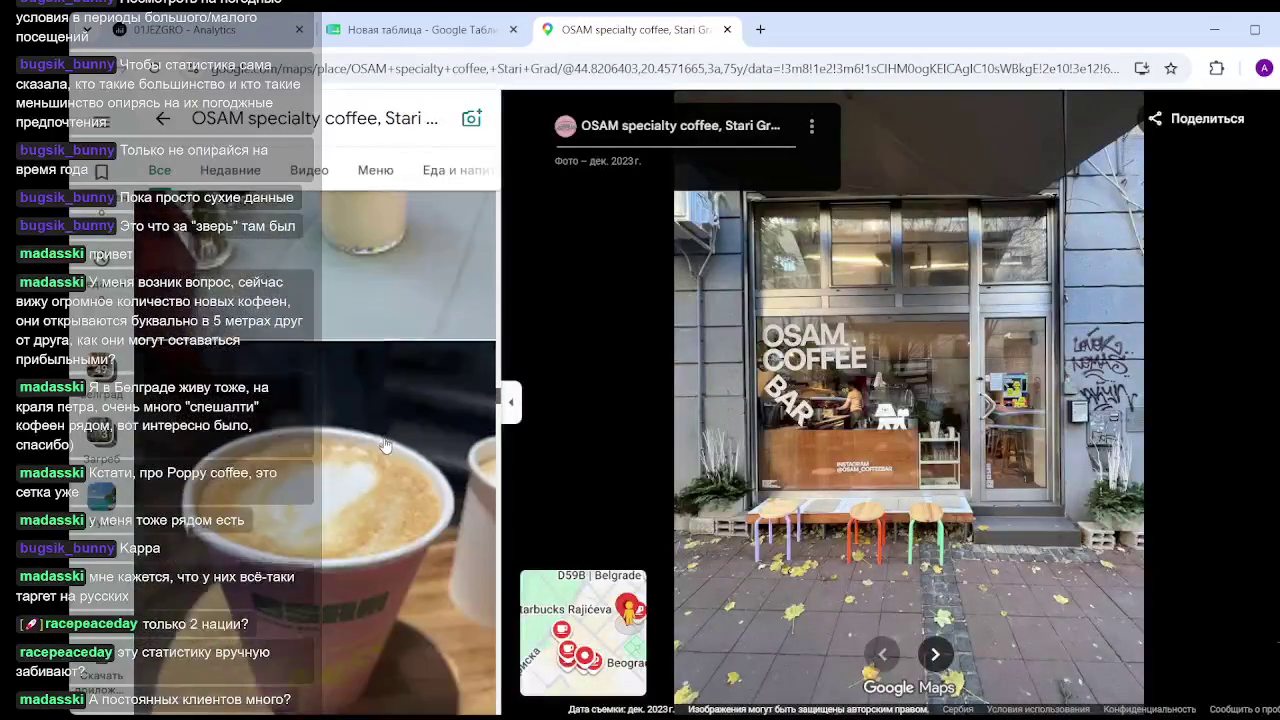
pyautogui.scroll(-3, 395, 455)
pyautogui.scroll(-2, 392, 450)
pyautogui.scroll(-2, 391, 440)
pyautogui.scroll(-2, 391, 430)
pyautogui.scroll(-2, 390, 420)
pyautogui.scroll(-2, 390, 418)
pyautogui.scroll(-2, 388, 418)
pyautogui.scroll(-2, 388, 418)
pyautogui.scroll(-2, 396, 420)
pyautogui.scroll(-2, 395, 421)
pyautogui.scroll(-2, 385, 423)
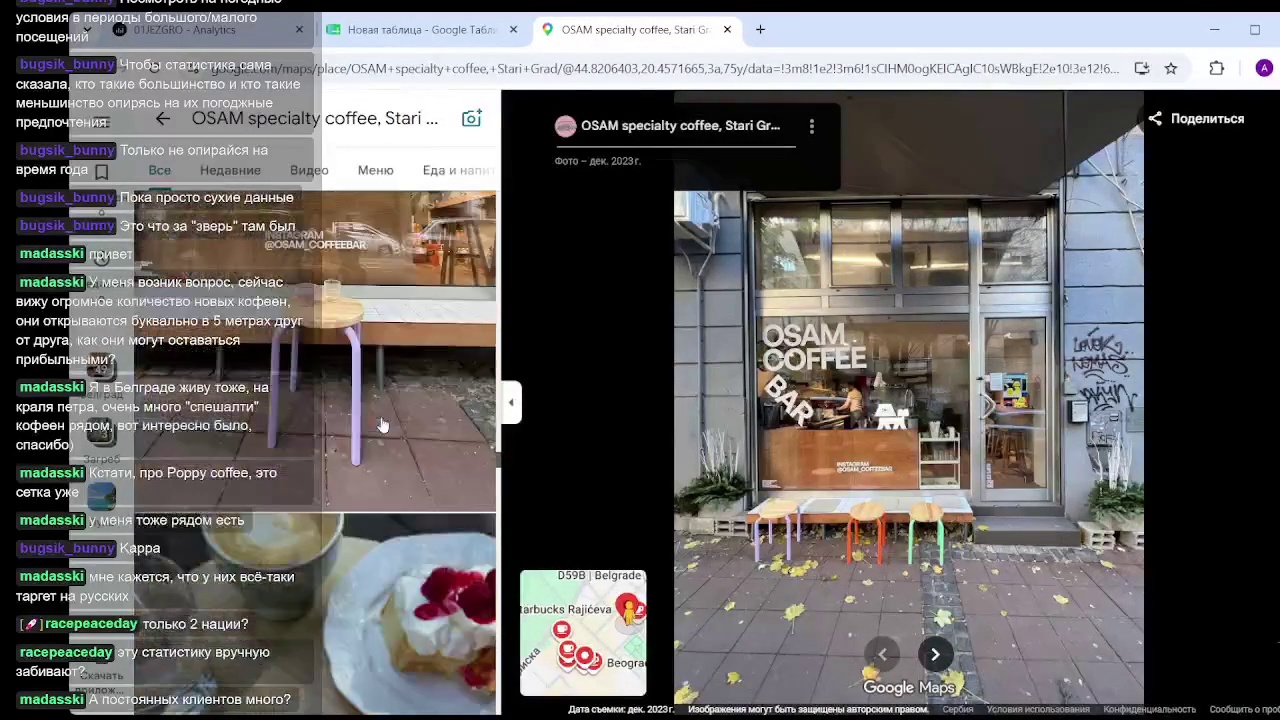
pyautogui.scroll(-2, 382, 425)
pyautogui.scroll(-2, 382, 425)
pyautogui.scroll(-2, 384, 424)
# Enlarge an OSAM interior photo and zoom in toward the coffee counter.
pyautogui.click(388, 393)
pyautogui.scroll(2, 760, 420)
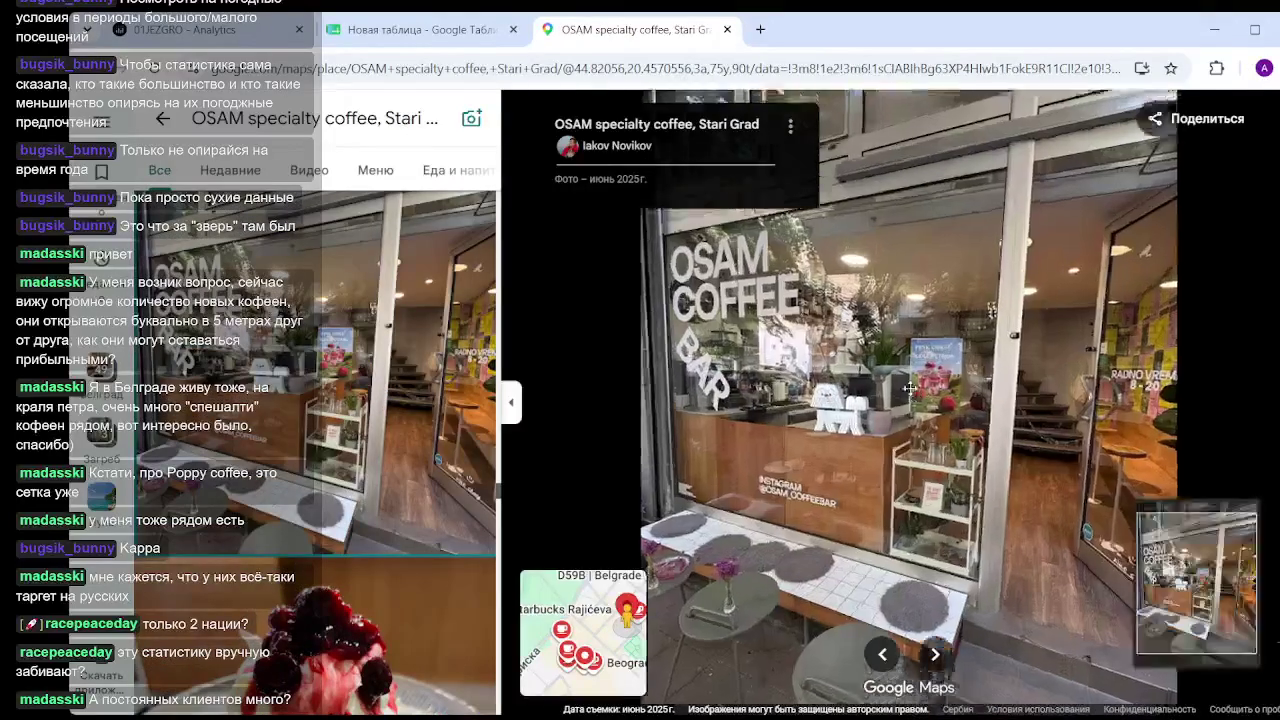
pyautogui.scroll(2, 790, 430)
pyautogui.scroll(2, 811, 436)
pyautogui.moveTo(811, 436)
pyautogui.mouseDown()
pyautogui.moveTo(980, 392)
pyautogui.moveTo(823, 388)
pyautogui.mouseUp()
pyautogui.scroll(2, 987, 388)
# Scroll through the rest of OSAM's photos, then return to the coffee search results.
pyautogui.scroll(-5, 823, 388)
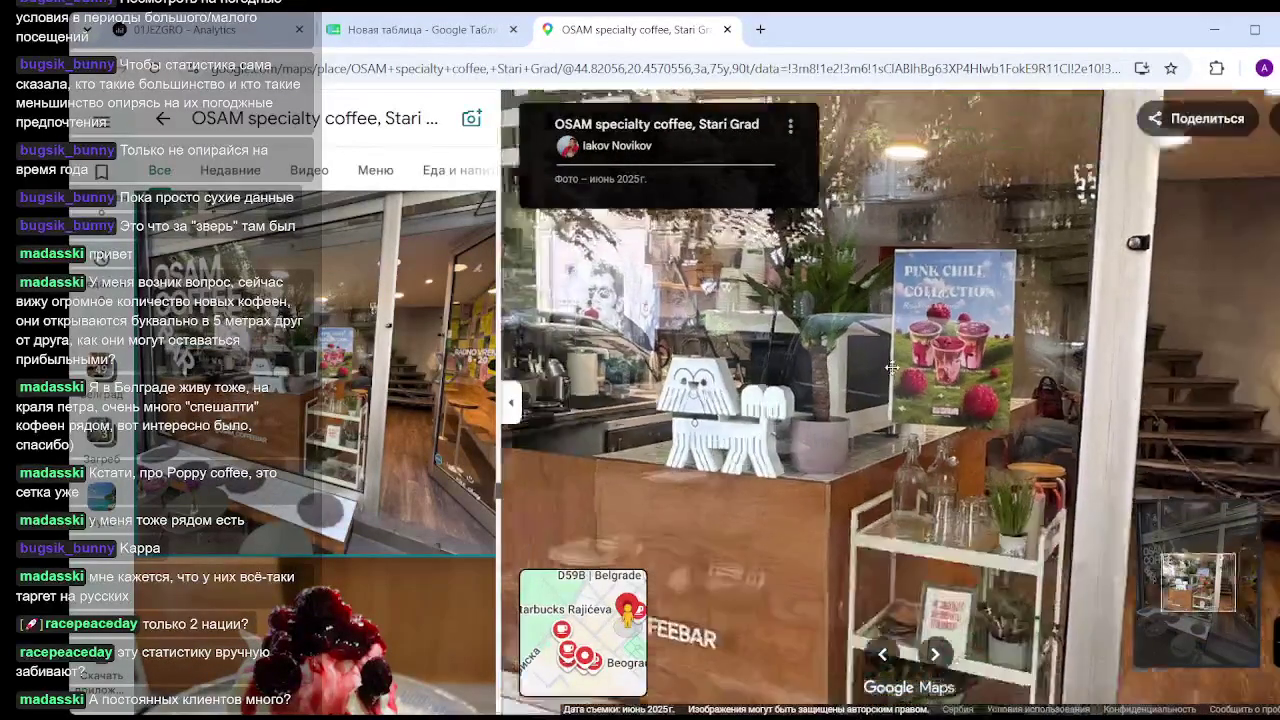
pyautogui.scroll(-3, 347, 404)
pyautogui.scroll(-3, 347, 404)
pyautogui.scroll(-3, 347, 404)
pyautogui.scroll(-3, 347, 404)
pyautogui.scroll(-3, 347, 404)
pyautogui.scroll(-3, 360, 395)
pyautogui.scroll(-3, 366, 391)
pyautogui.scroll(-3, 368, 392)
pyautogui.scroll(-3, 368, 392)
pyautogui.scroll(-3, 360, 394)
pyautogui.scroll(-3, 352, 395)
pyautogui.scroll(-3, 345, 396)
pyautogui.scroll(-3, 345, 396)
pyautogui.scroll(-3, 340, 405)
pyautogui.scroll(-3, 335, 418)
pyautogui.scroll(-3, 328, 432)
pyautogui.scroll(-3, 328, 432)
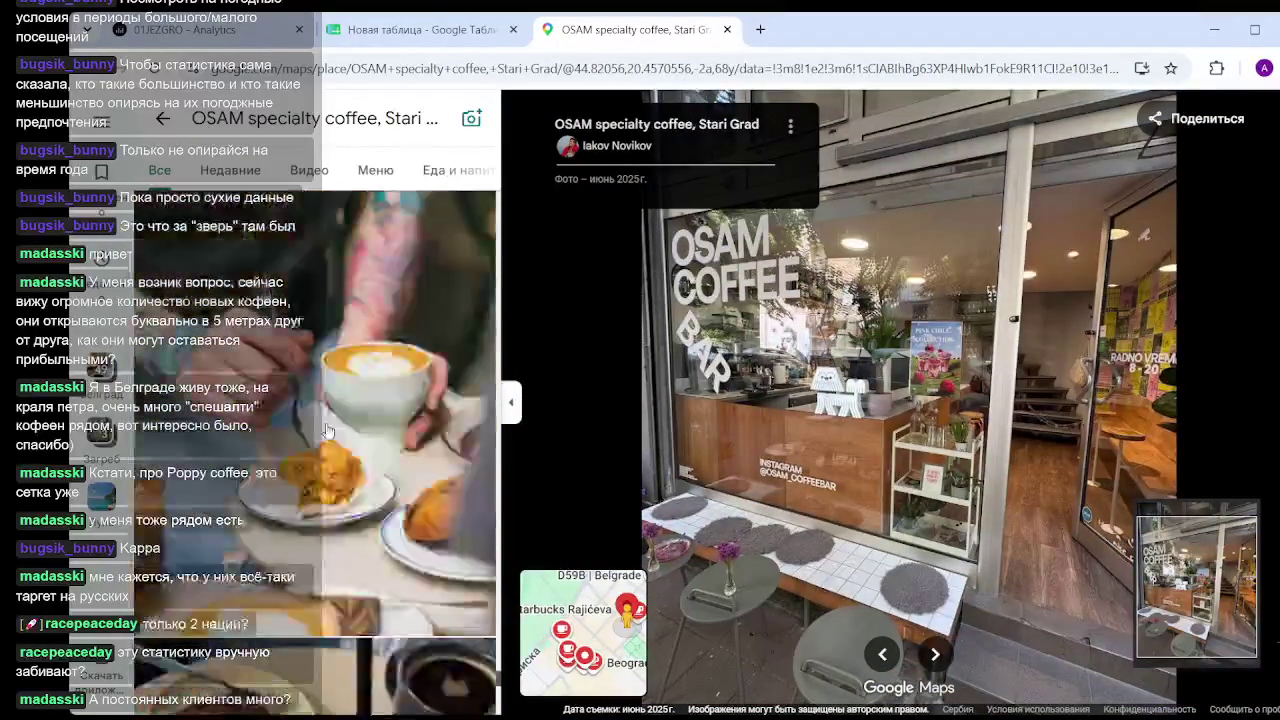
pyautogui.scroll(-3, 329, 431)
pyautogui.scroll(-3, 330, 431)
pyautogui.scroll(-3, 331, 430)
pyautogui.scroll(-3, 331, 430)
pyautogui.scroll(-3, 331, 430)
pyautogui.scroll(-3, 331, 430)
pyautogui.scroll(-3, 331, 430)
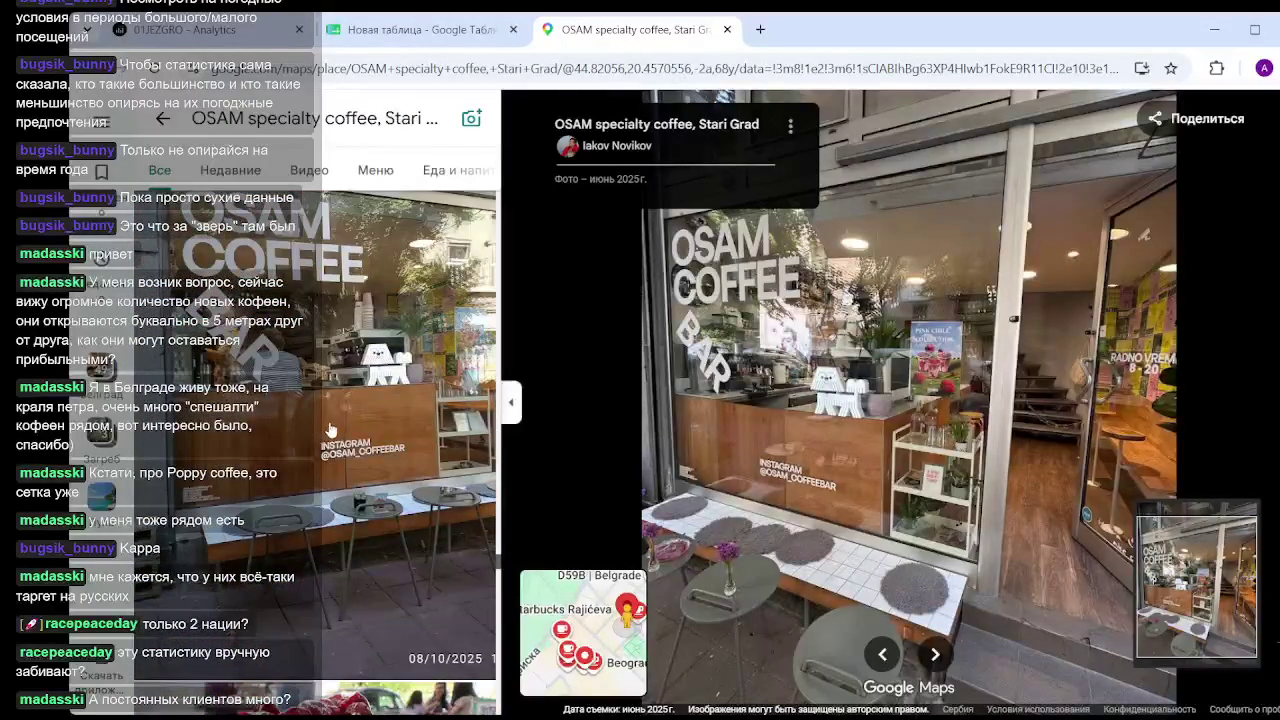
pyautogui.scroll(-3, 331, 430)
pyautogui.scroll(-3, 331, 430)
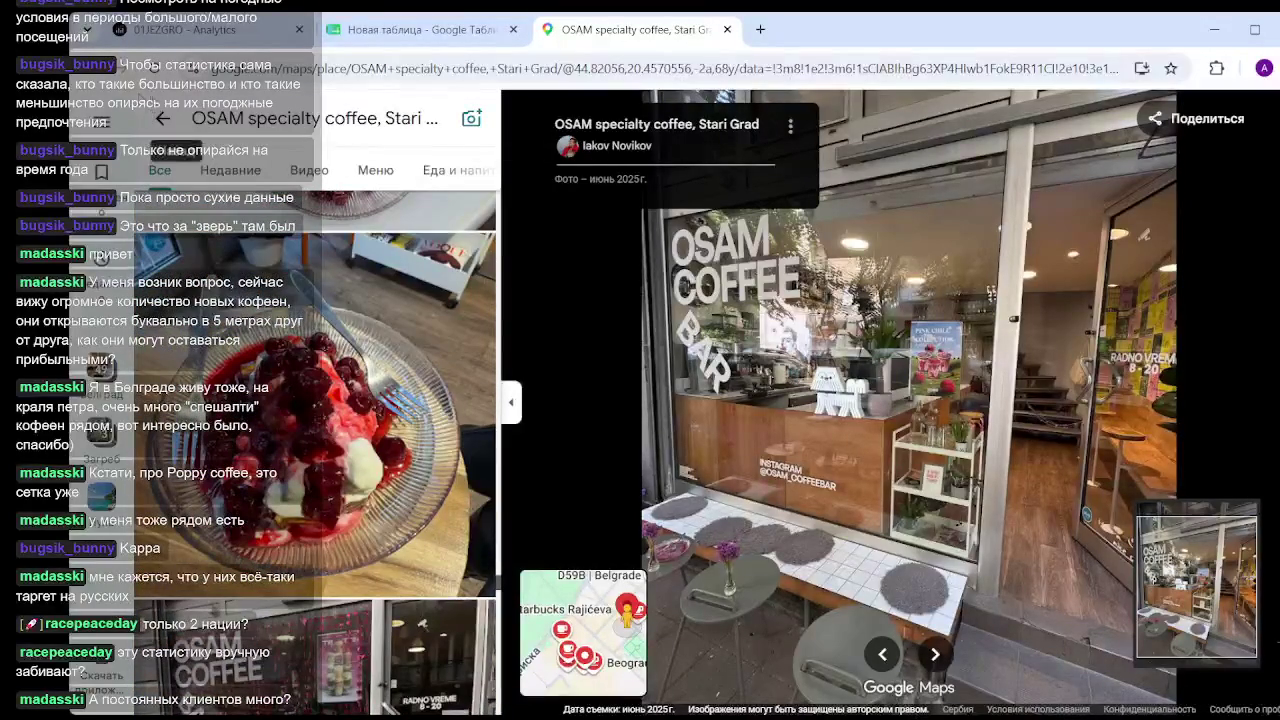
pyautogui.click(160, 118)
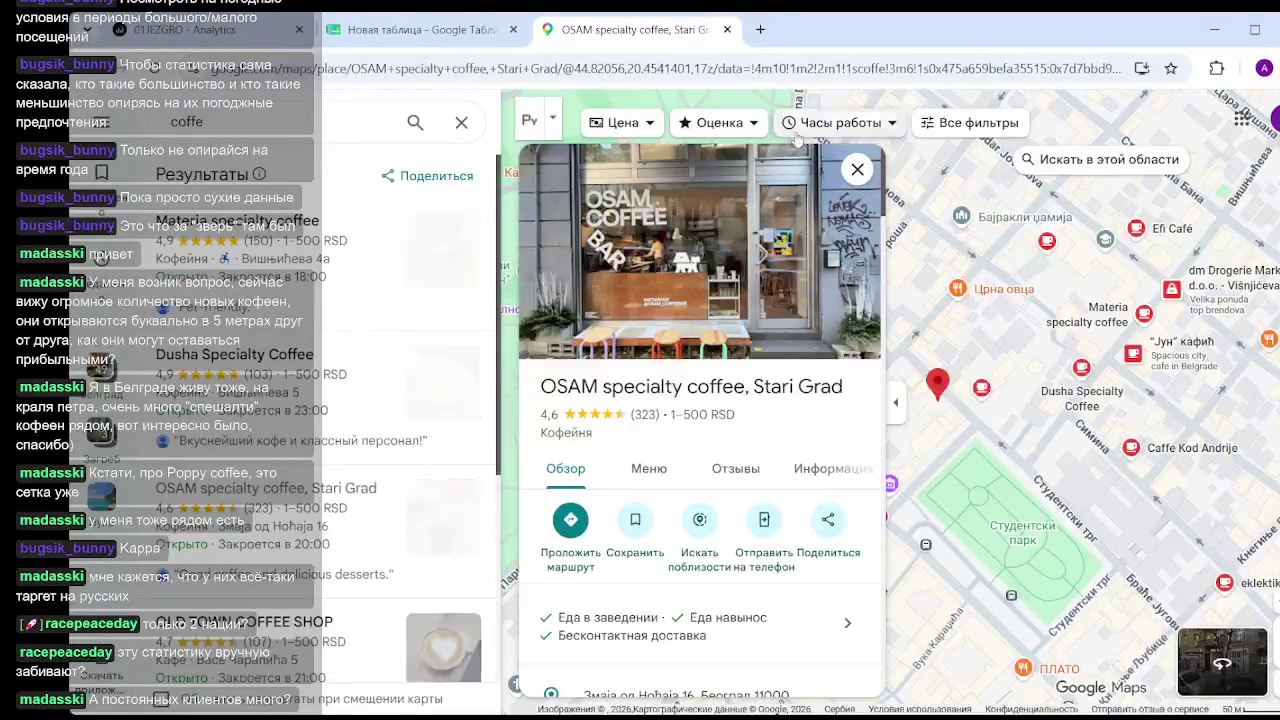
# Close OSAM's card, move the map, and bring up DRIP Specialty Coffee (4,8, 733 reviews).
pyautogui.click(868, 172)
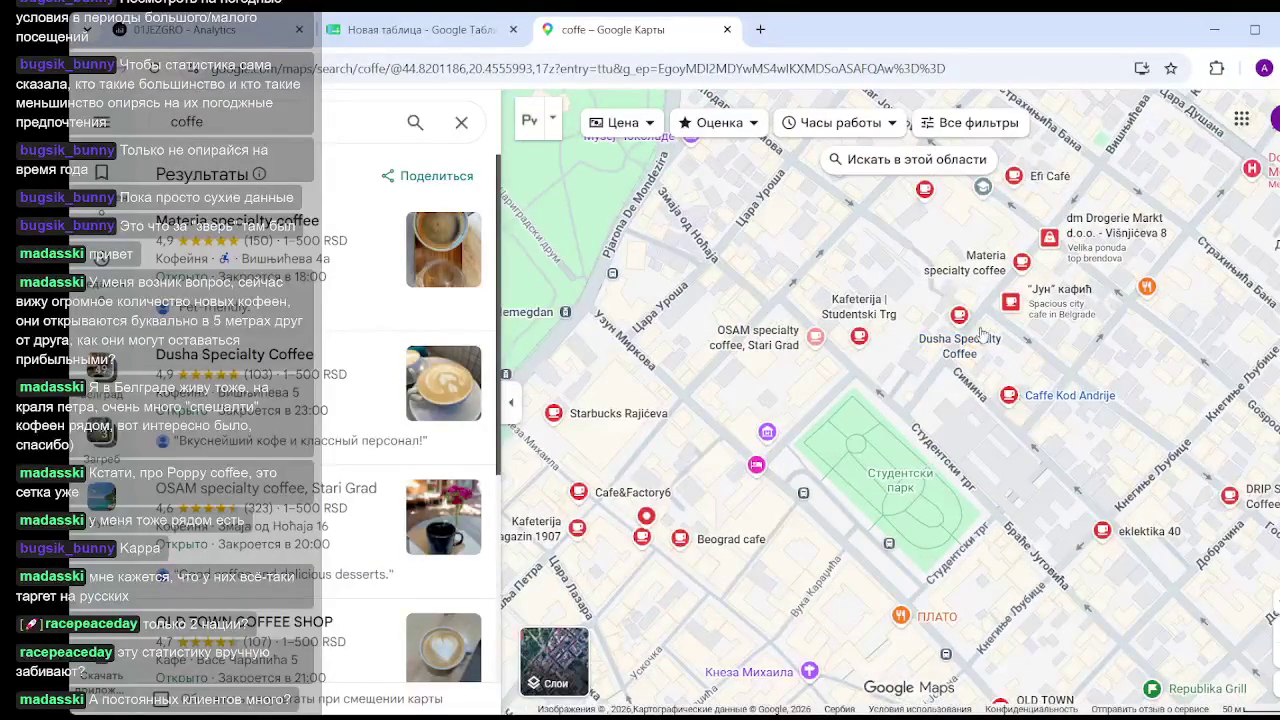
pyautogui.moveTo(1048, 494); pyautogui.dragTo(866, 344)
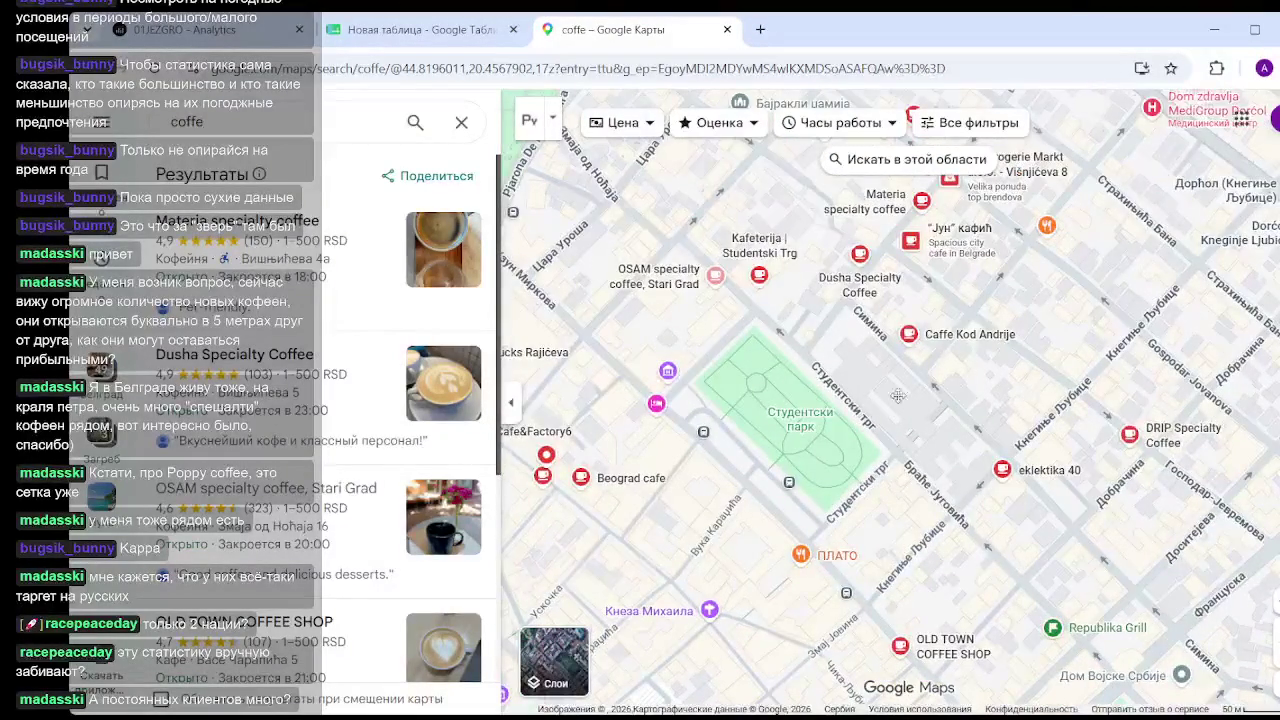
pyautogui.moveTo(898, 396); pyautogui.dragTo(828, 353)
pyautogui.scroll(3, 1013, 413)
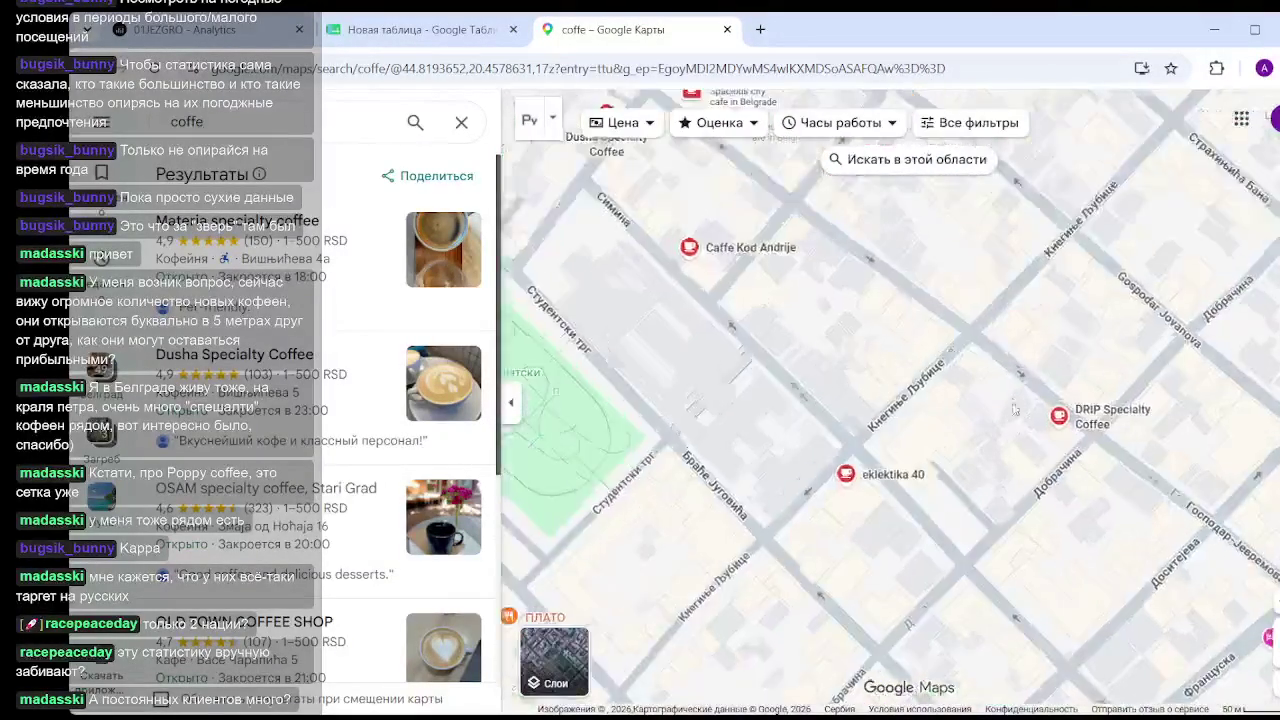
pyautogui.click(1059, 418)
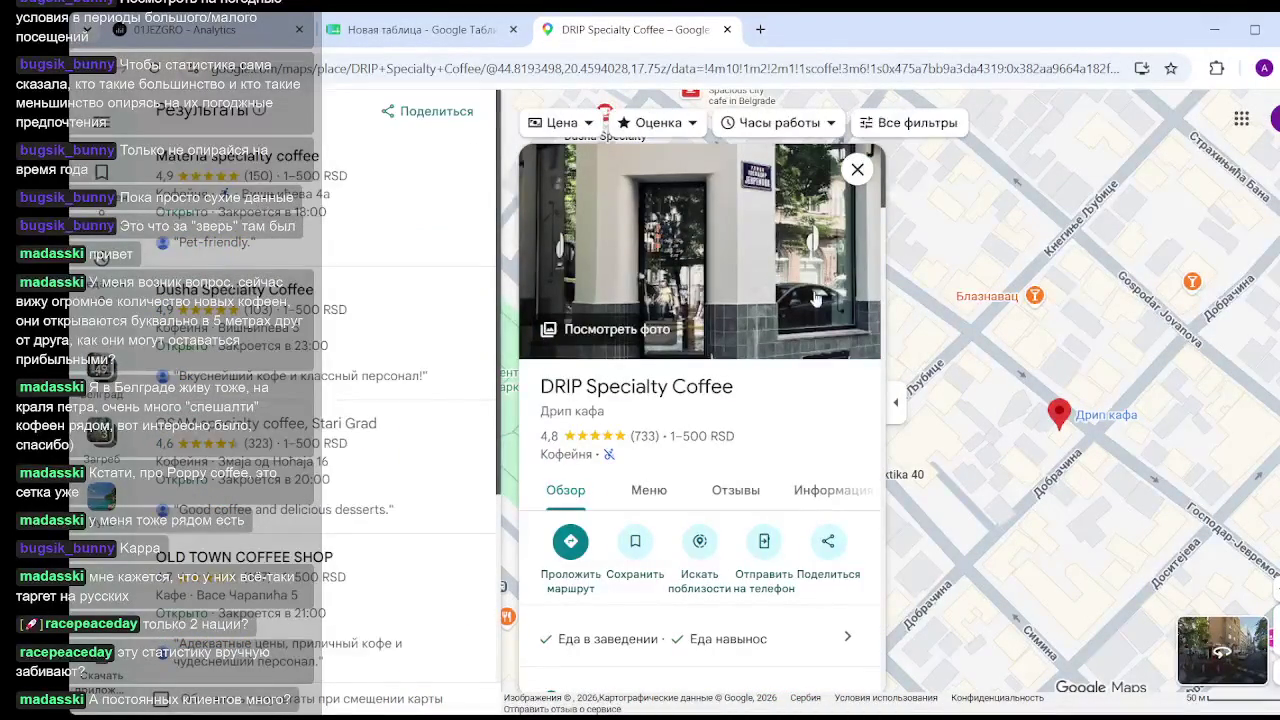
# Zoom into DRIP Specialty Coffee's Меню photo, showing espresso at 250 rsd, then return to the map.
pyautogui.click(702, 290)
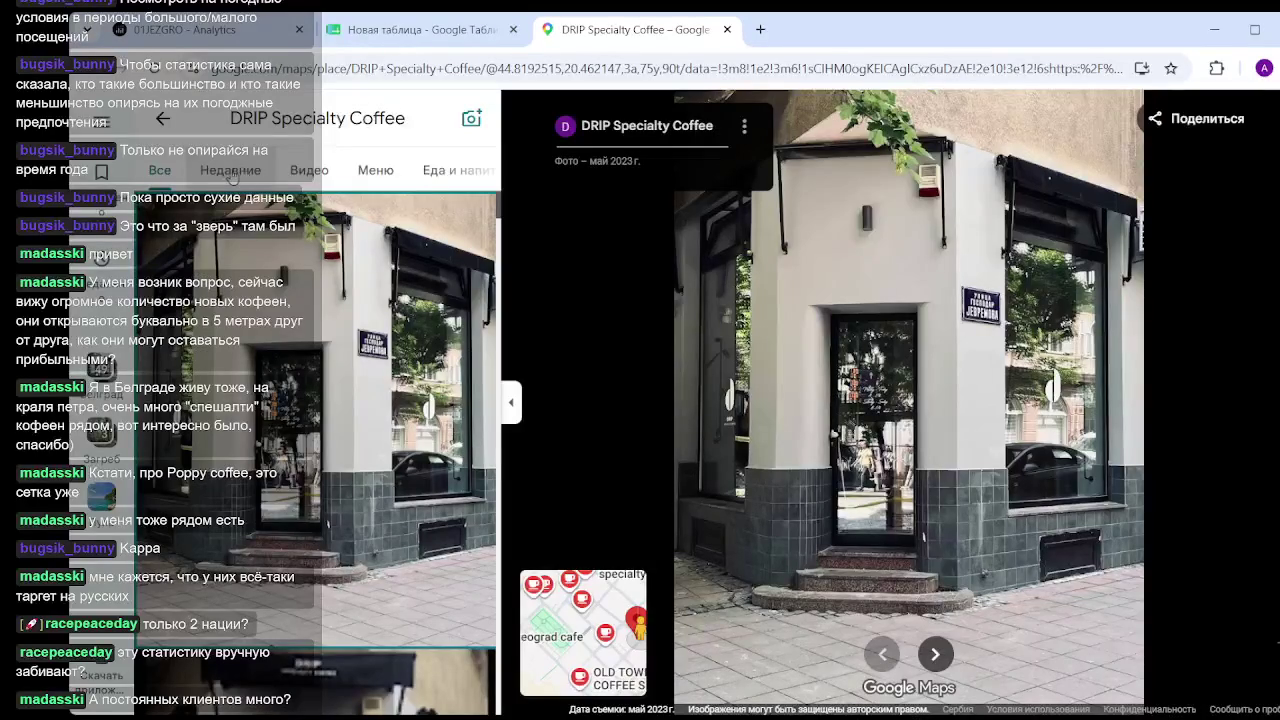
pyautogui.click(375, 174)
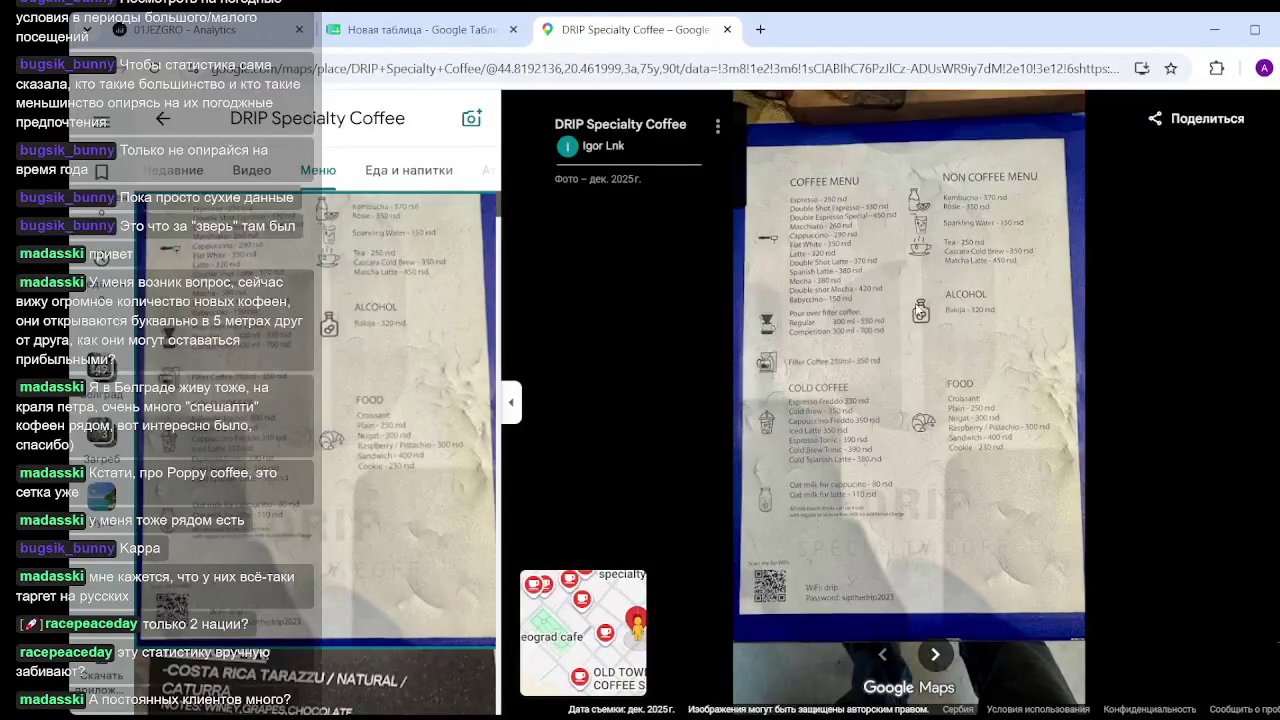
pyautogui.scroll(2, 862, 296)
pyautogui.scroll(-2, 862, 296)
pyautogui.scroll(2, 862, 296)
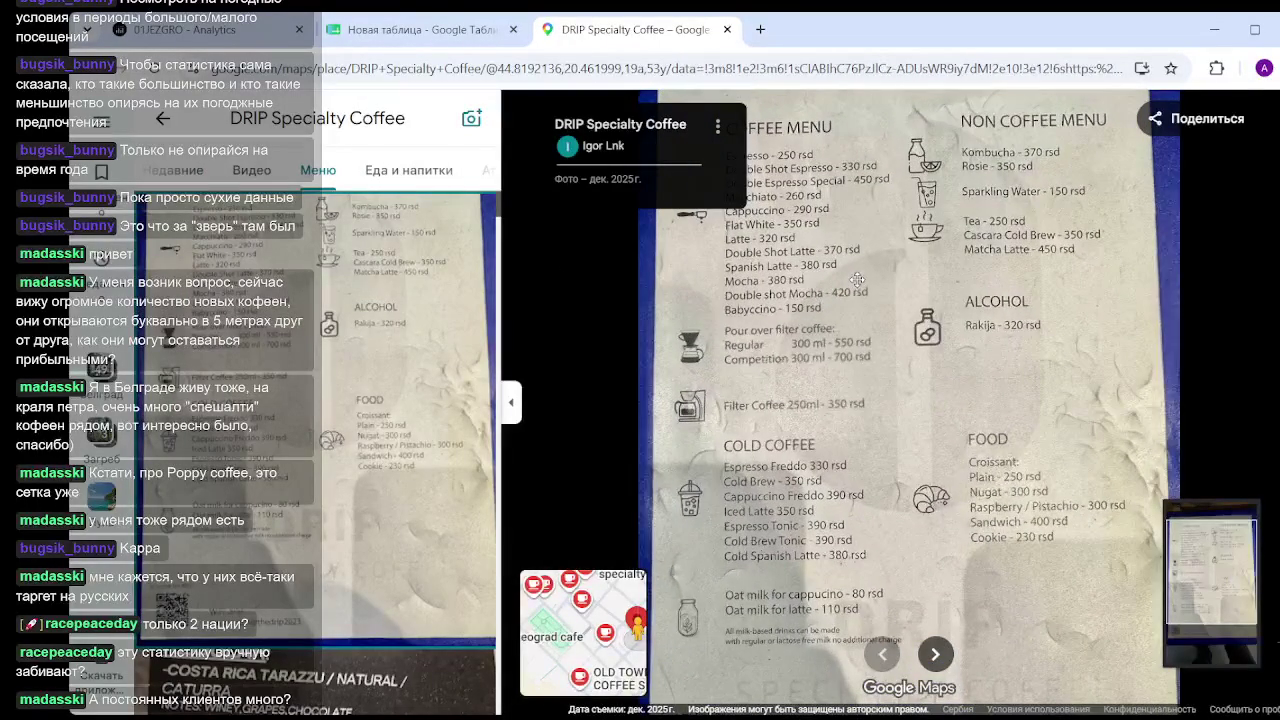
pyautogui.scroll(-3, 857, 277)
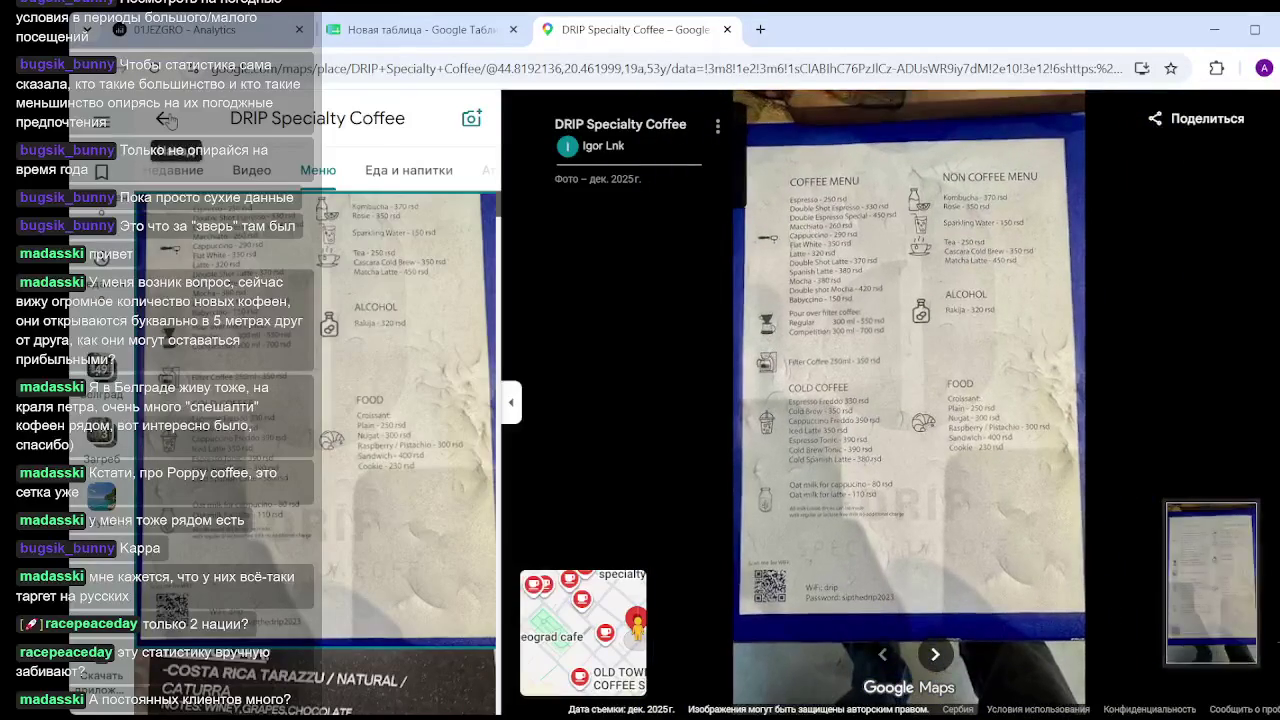
pyautogui.click(165, 118)
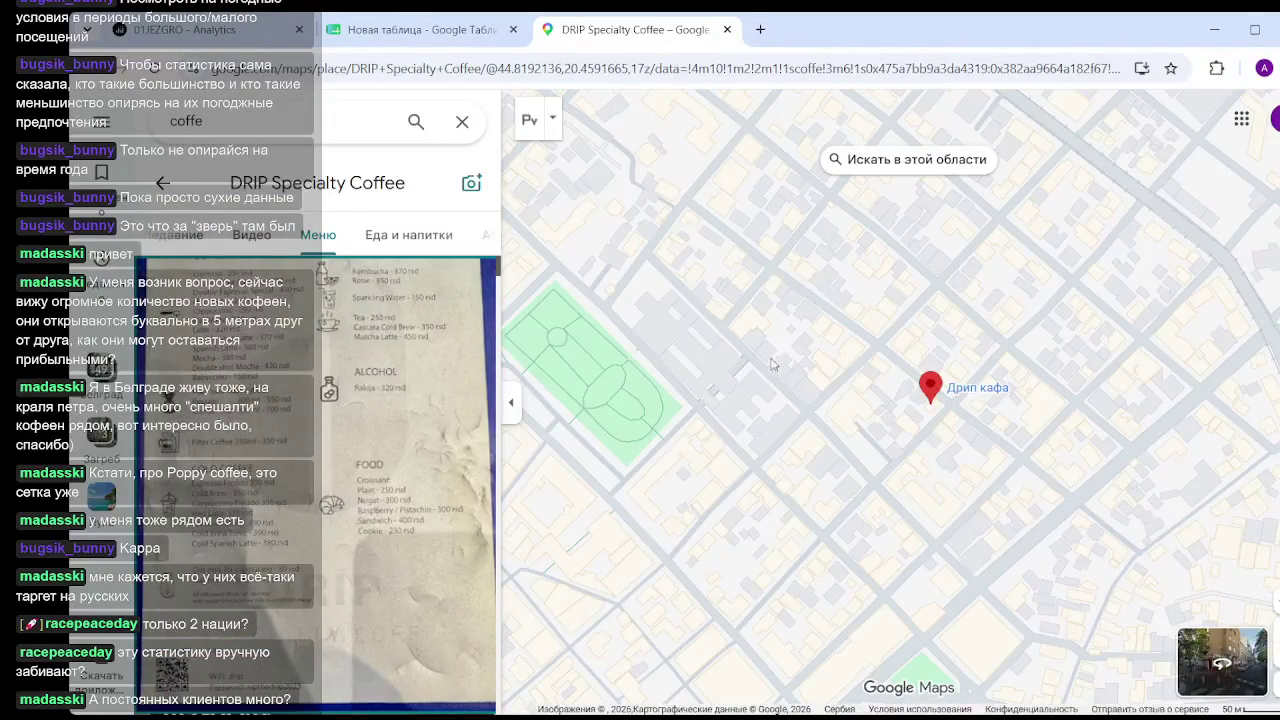
# Close DRIP's card and briefly check Dusha Specialty Coffee's details.
pyautogui.click(857, 169)
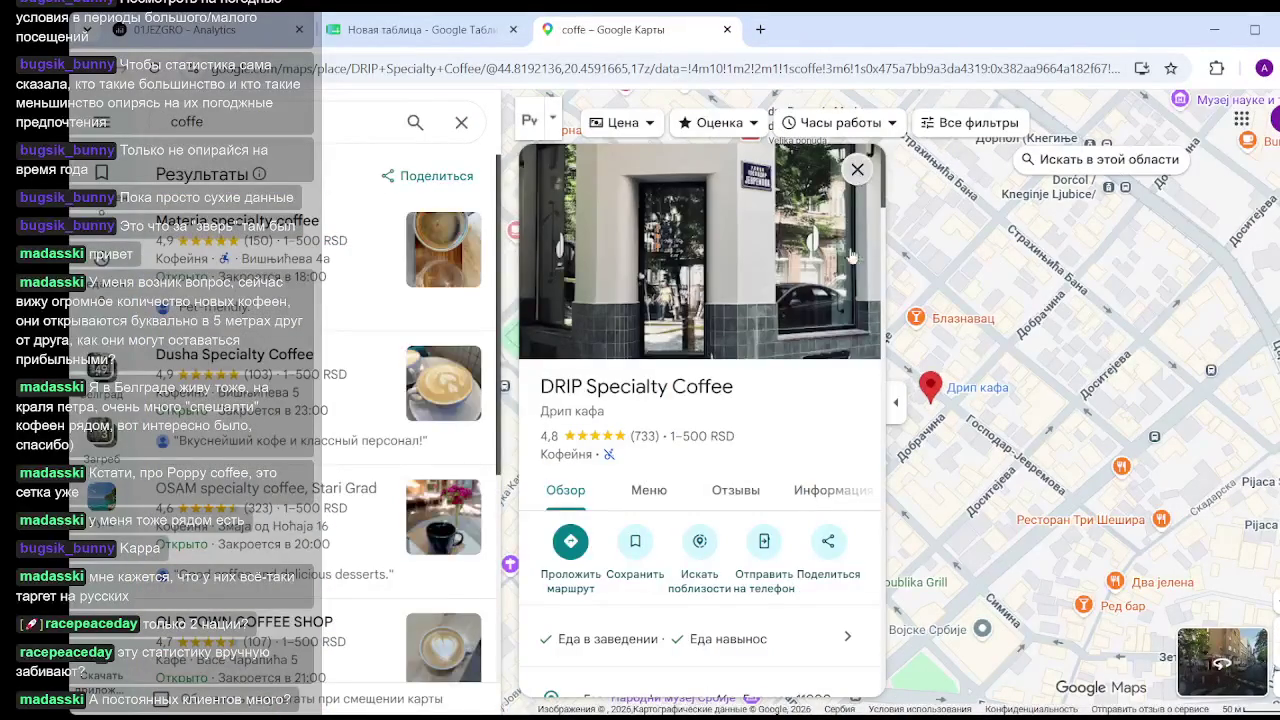
pyautogui.moveTo(697, 230); pyautogui.dragTo(857, 370)
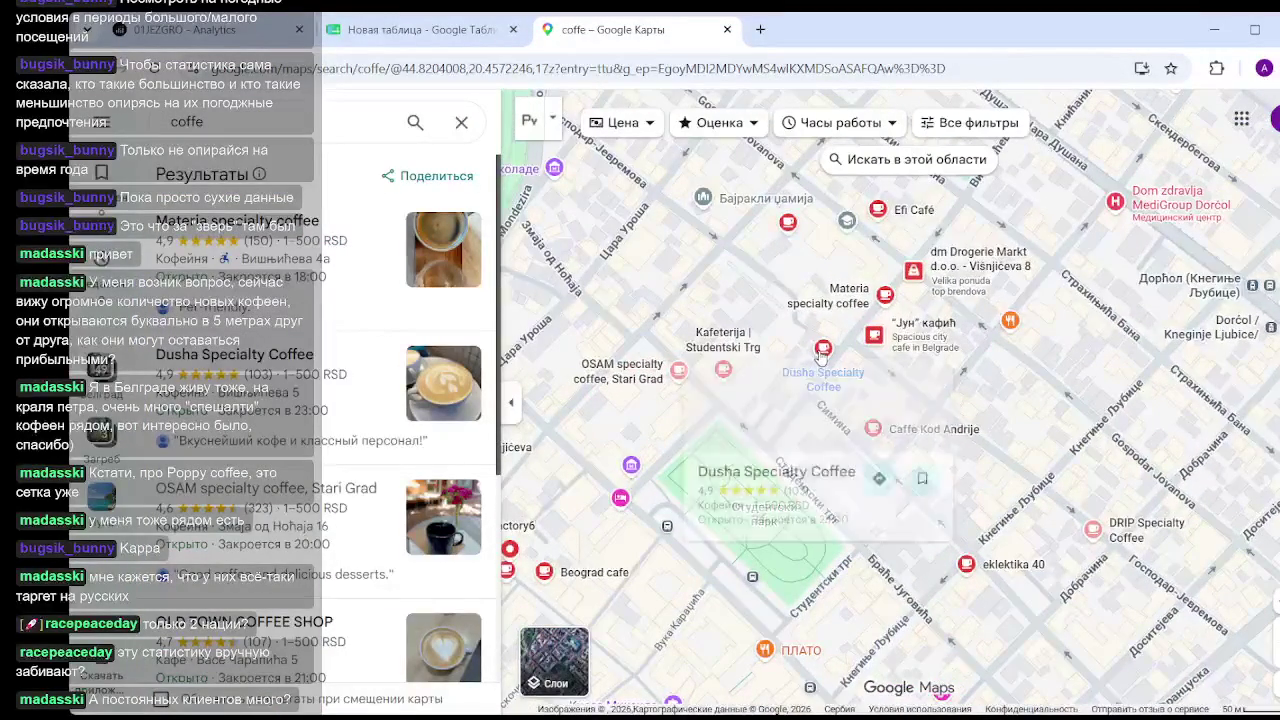
pyautogui.click(822, 352)
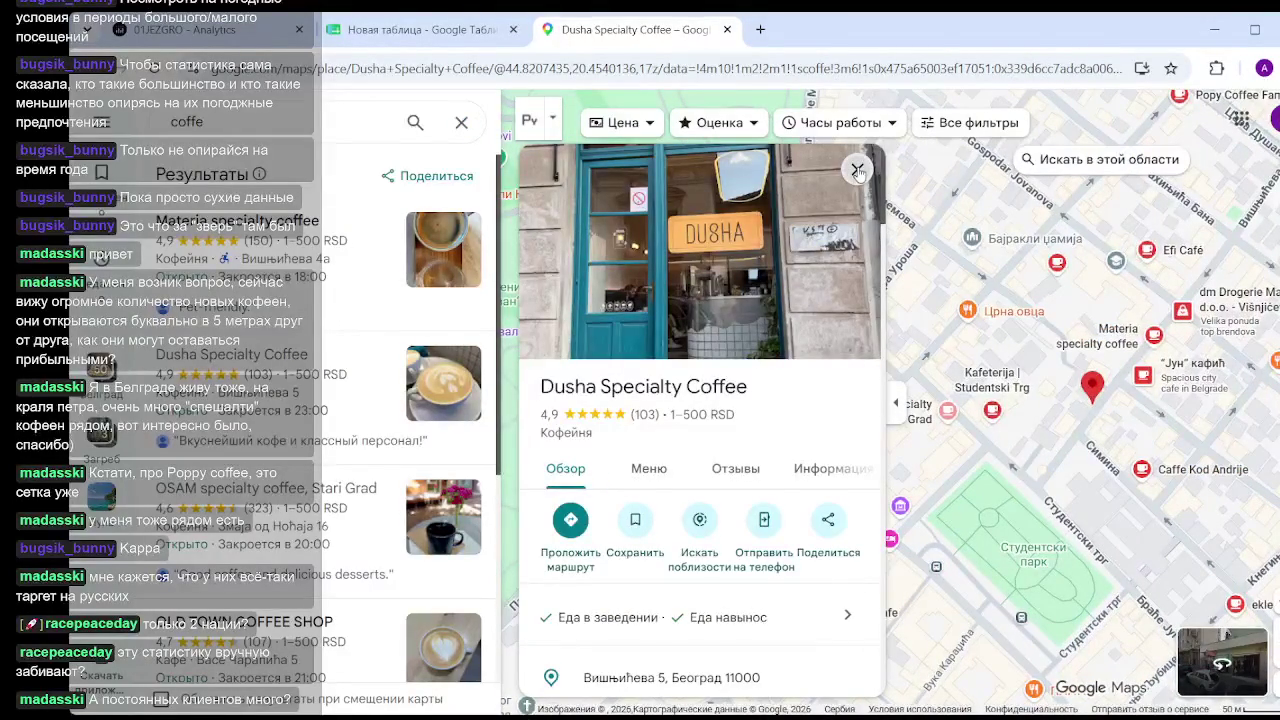
pyautogui.click(858, 172)
# Zoom and pan the map to bring up SLOJ bistro & bakery DORCOL's card.
pyautogui.scroll(2, 1090, 275)
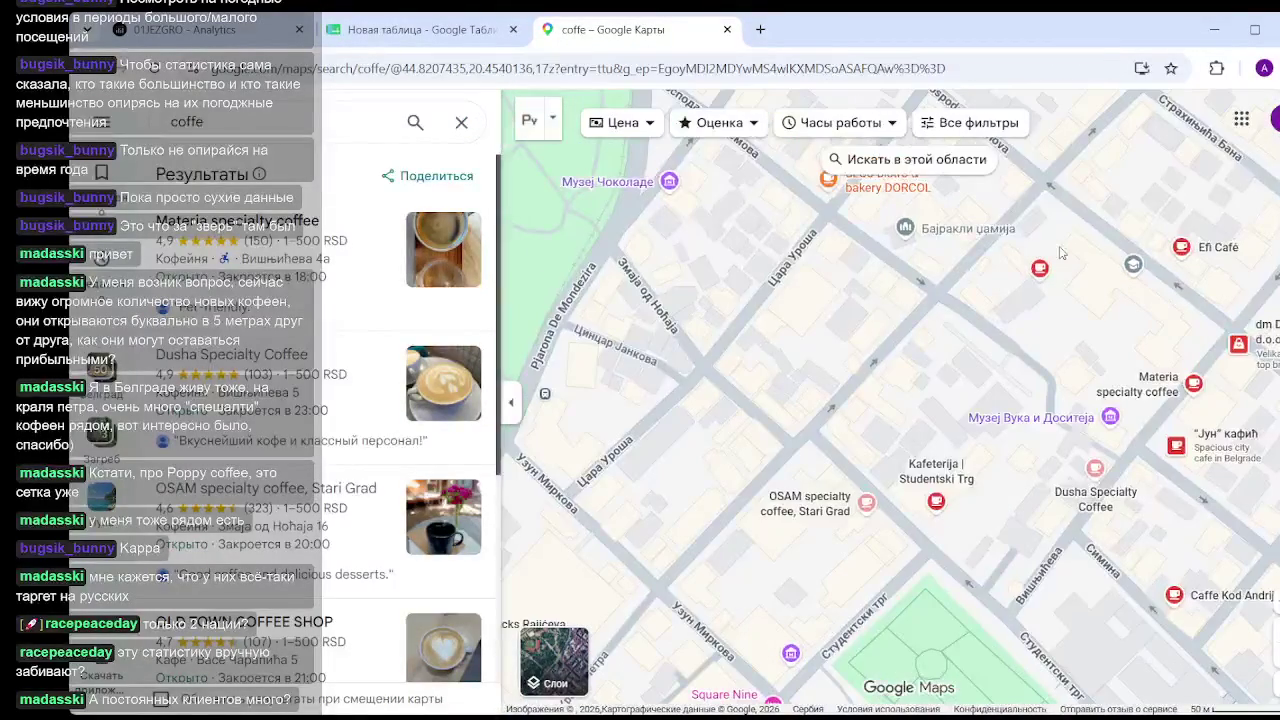
pyautogui.moveTo(1017, 304); pyautogui.dragTo(972, 399)
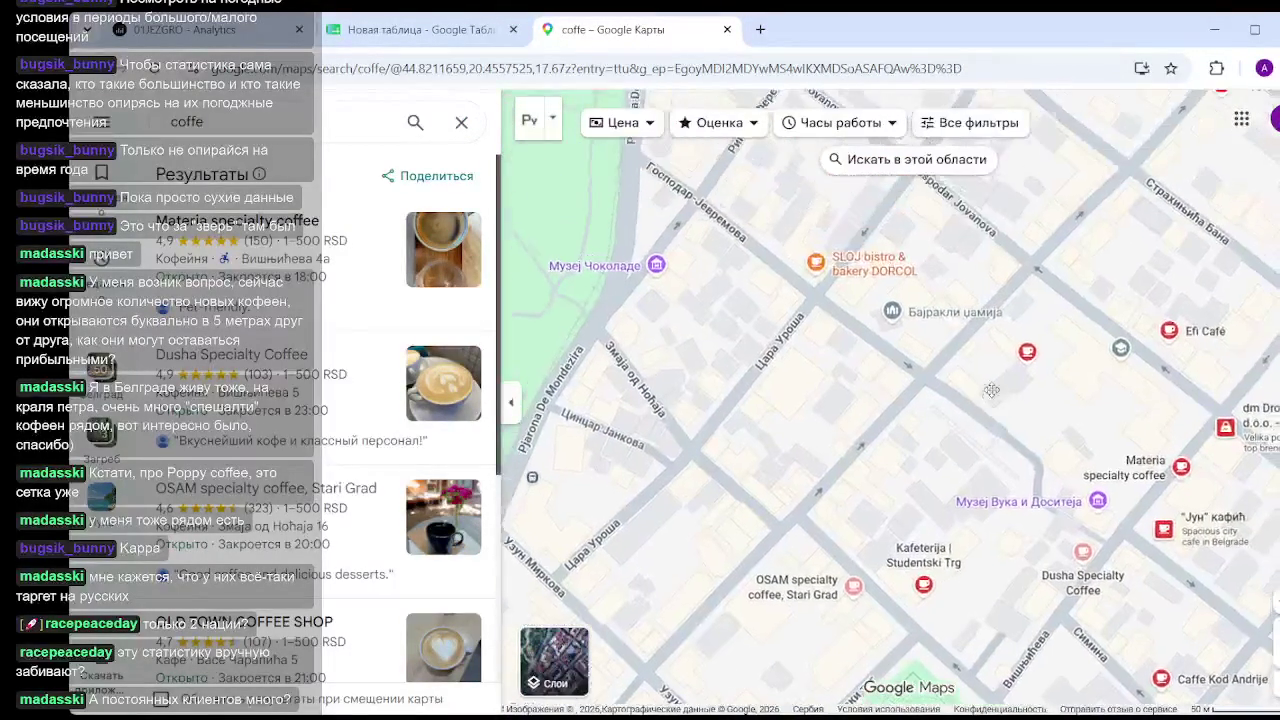
pyautogui.click(800, 277)
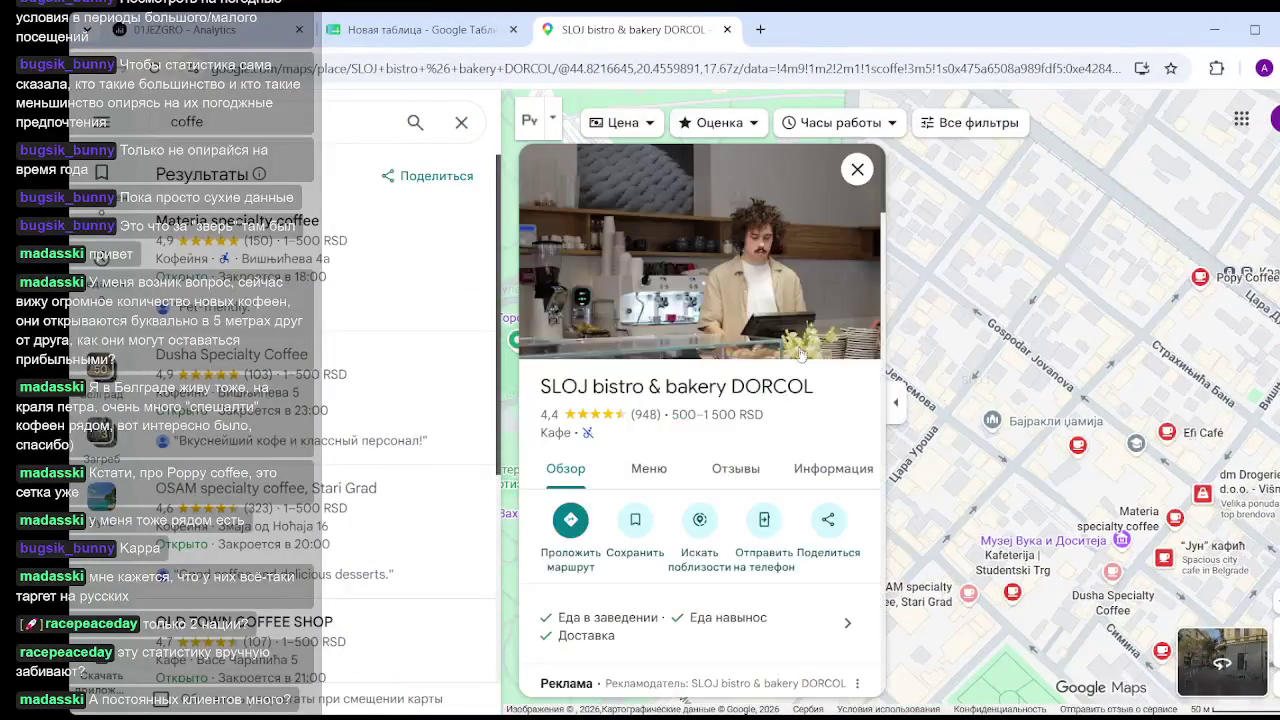
# Zoom into SLOJ bistro's photo on the espresso machine and grinder.
pyautogui.click(684, 270)
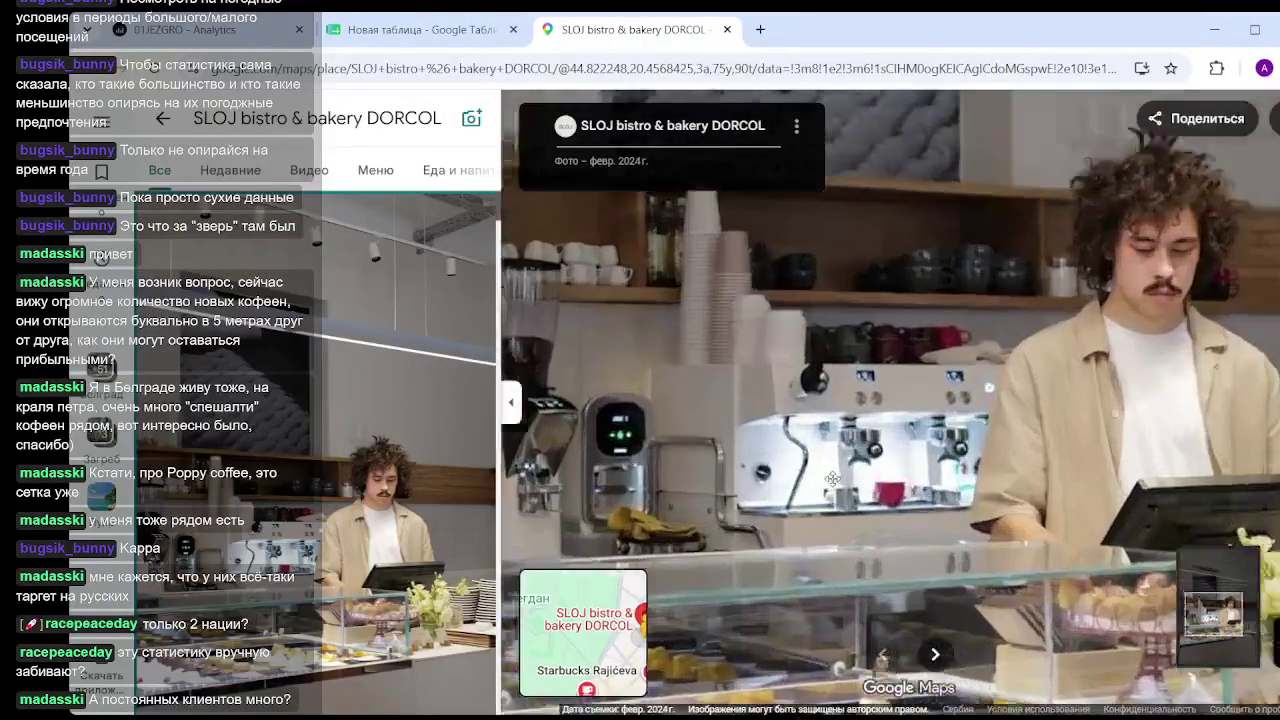
pyautogui.scroll(2, 837, 473)
pyautogui.scroll(2, 837, 473)
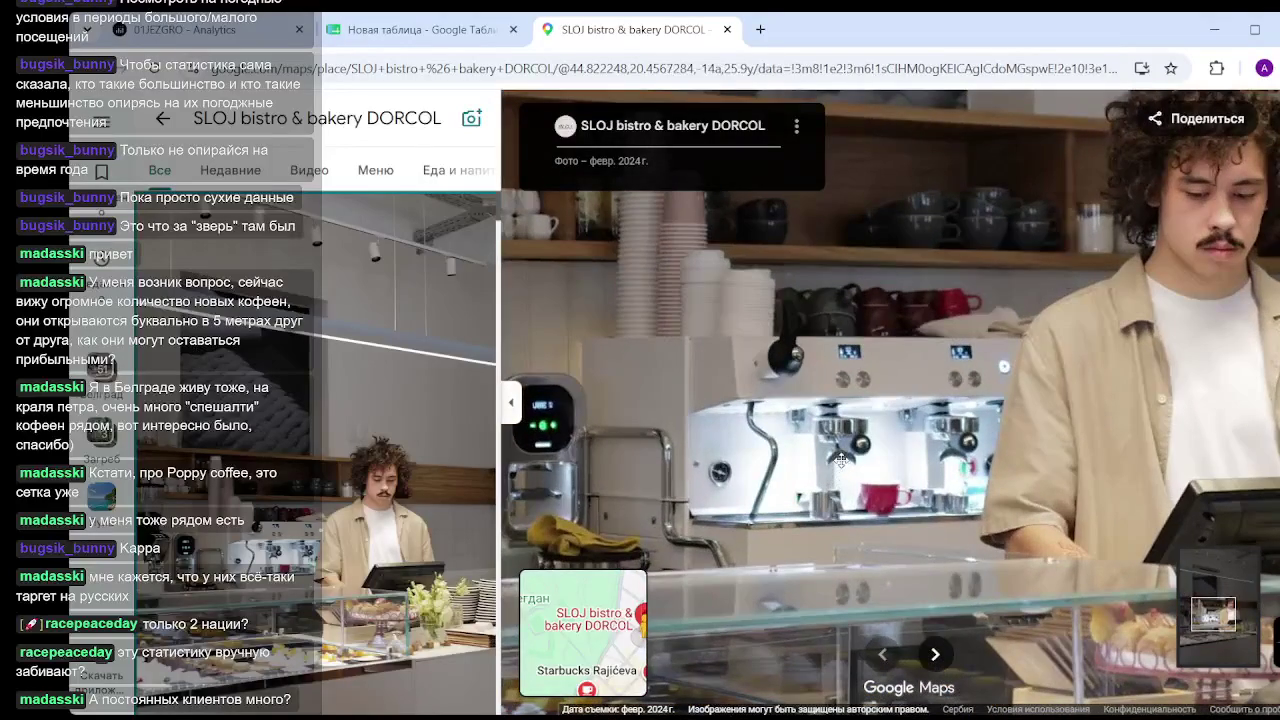
pyautogui.scroll(-3, 837, 411)
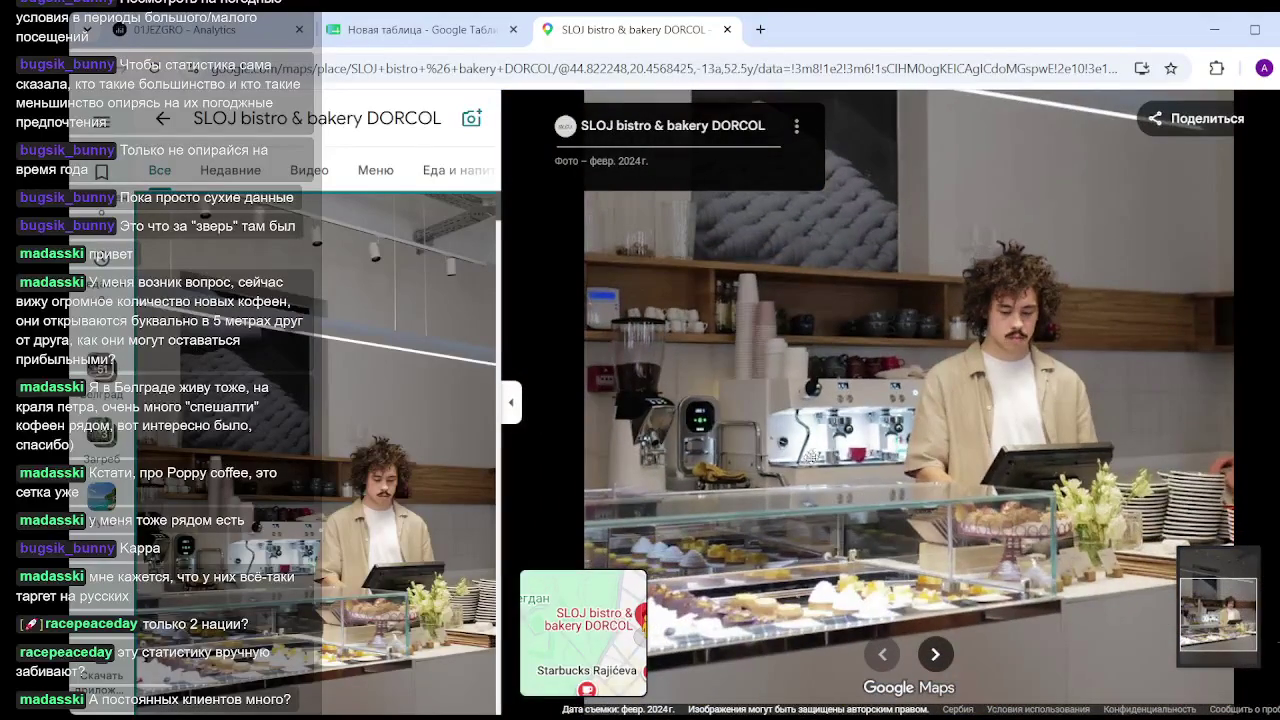
pyautogui.scroll(2, 682, 462)
pyautogui.scroll(2, 686, 410)
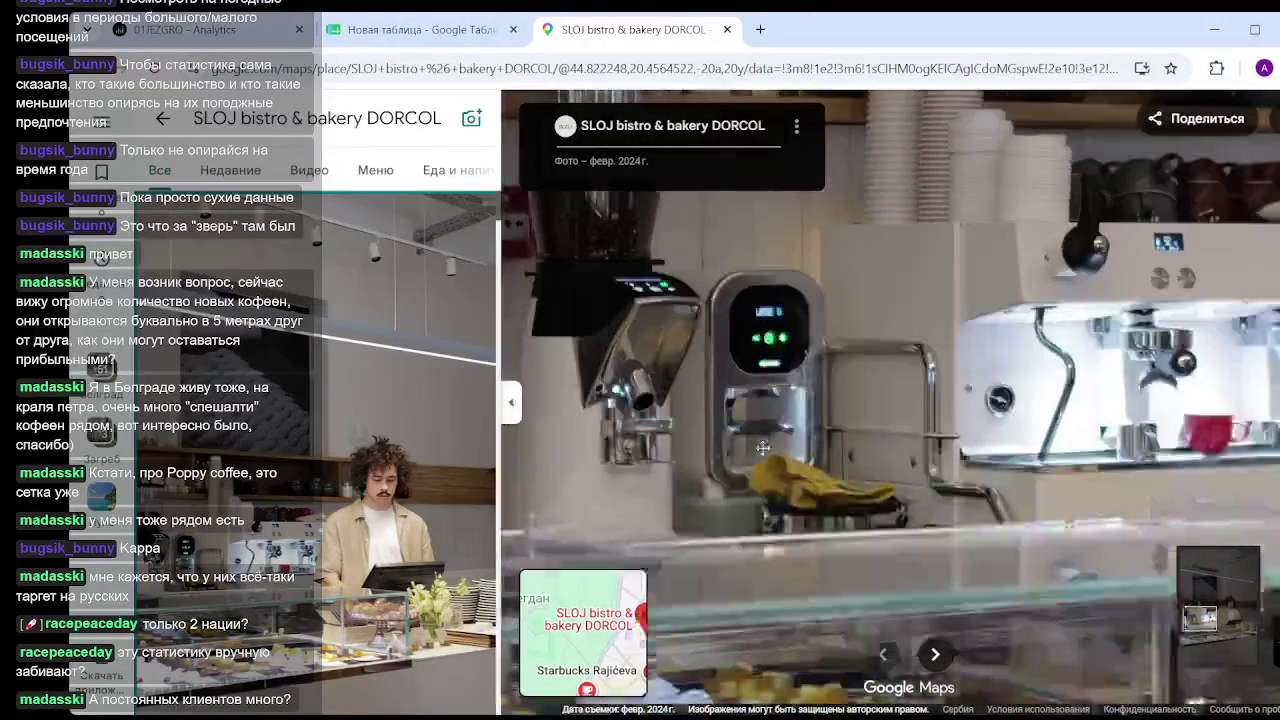
pyautogui.moveTo(713, 456); pyautogui.dragTo(796, 464)
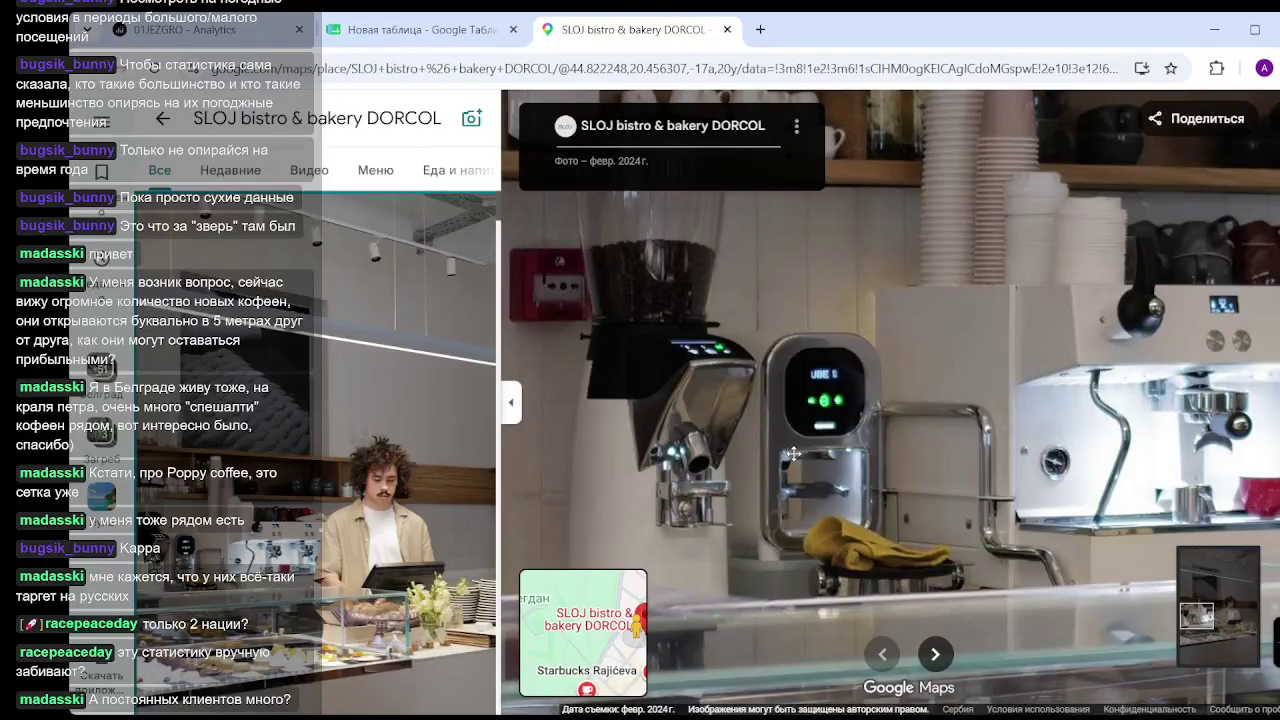
# Zoom the photo back out, then close the viewer and the SLOJ place card.
pyautogui.scroll(-2, 896, 430)
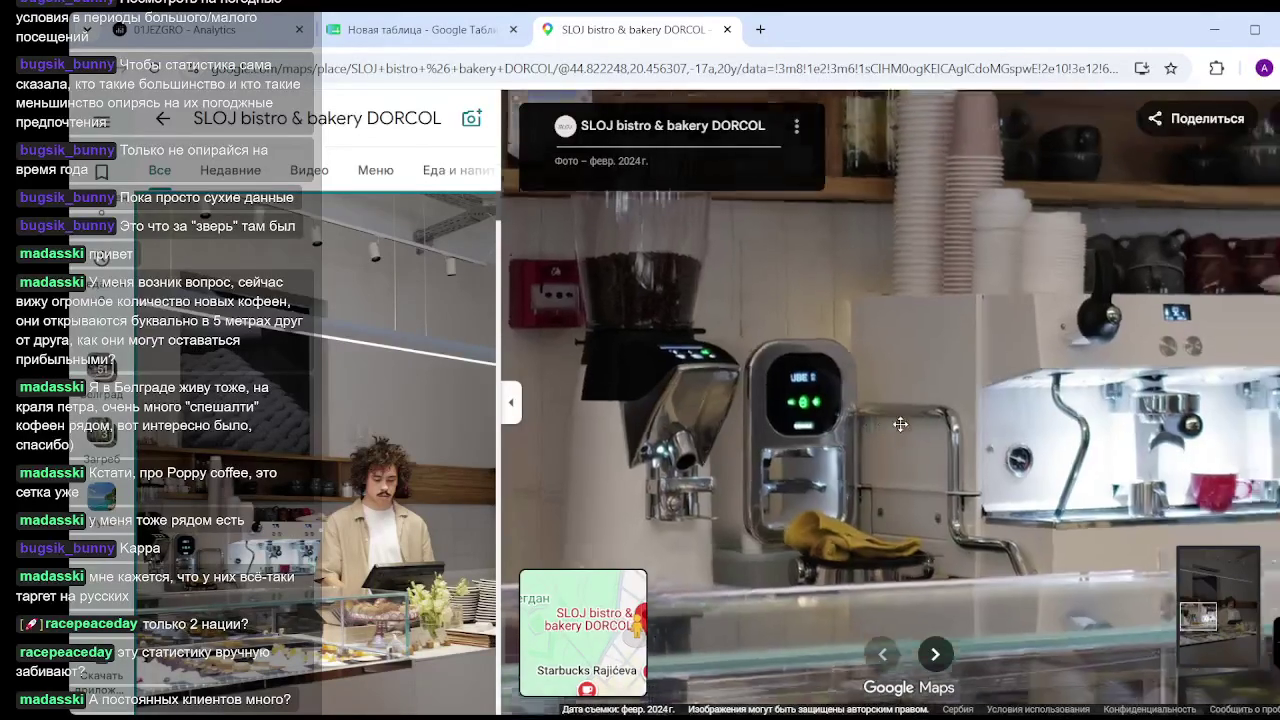
pyautogui.scroll(-1, 765, 440)
pyautogui.scroll(2, 765, 440)
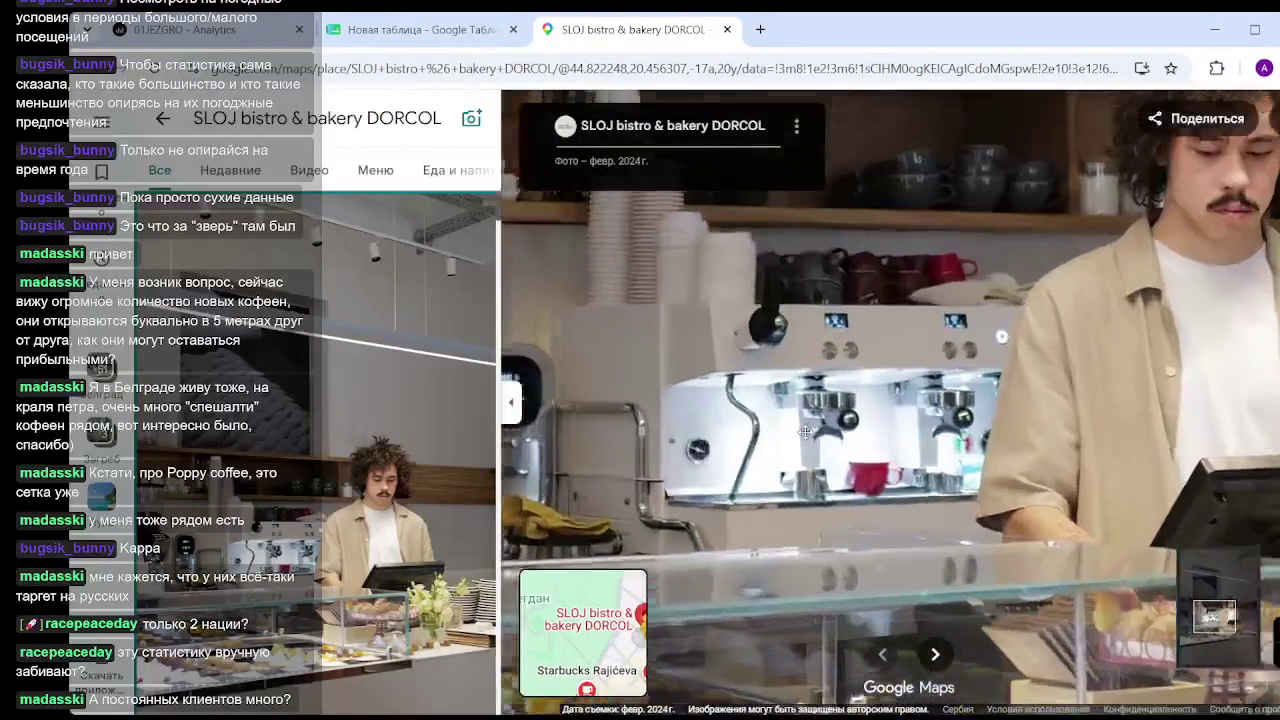
pyautogui.scroll(1, 765, 440)
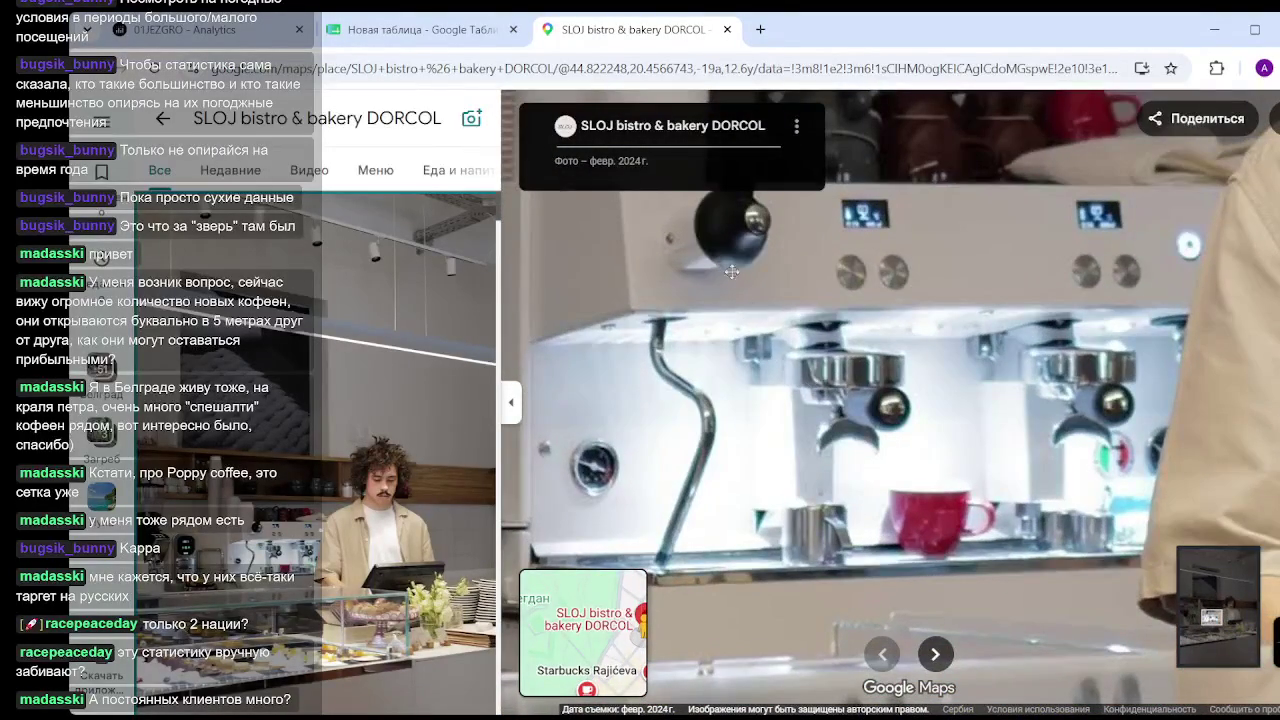
pyautogui.scroll(-2, 911, 459)
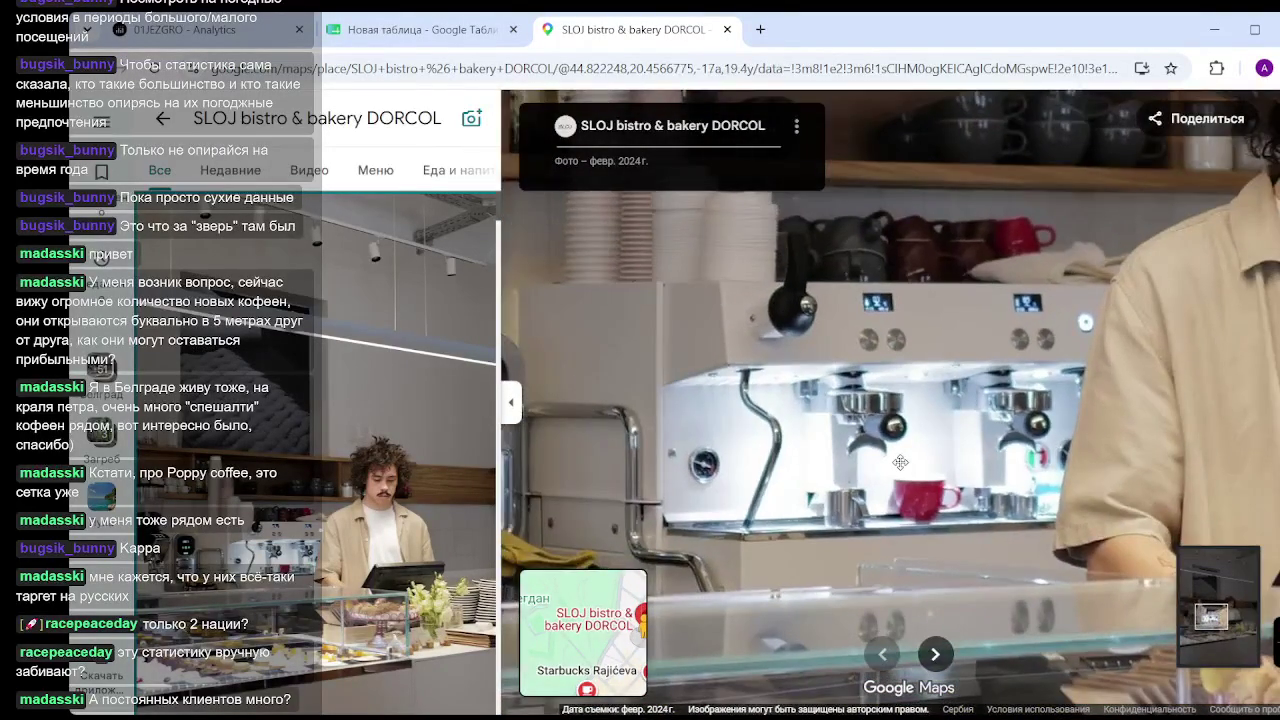
pyautogui.scroll(-1, 889, 464)
pyautogui.scroll(-2, 889, 464)
pyautogui.scroll(-2, 820, 370)
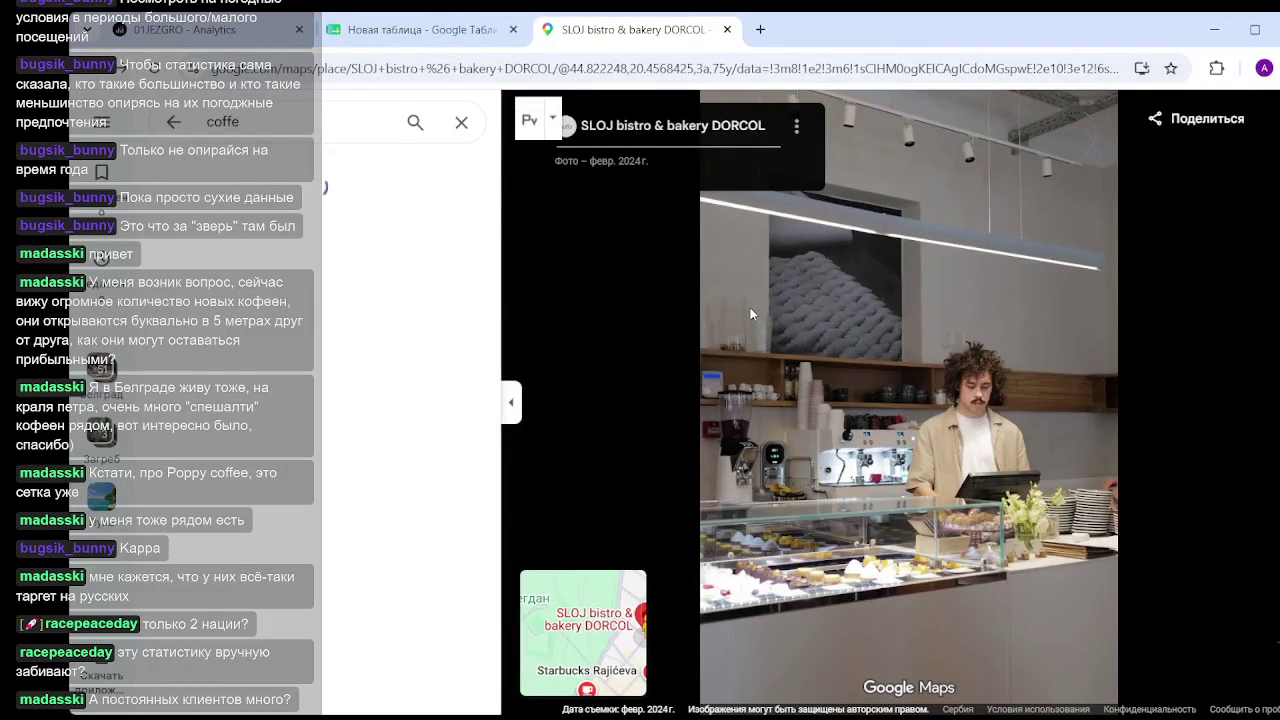
pyautogui.click(163, 119)
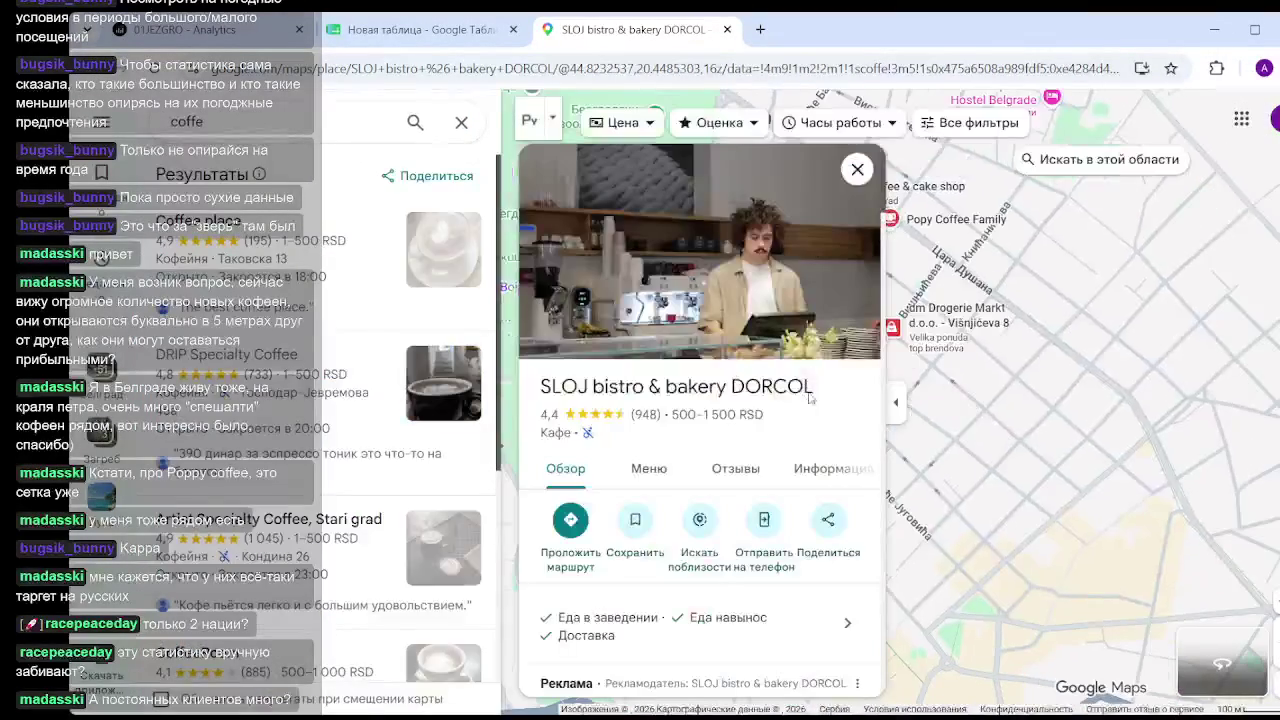
pyautogui.click(857, 169)
pyautogui.scroll(3, 863, 288)
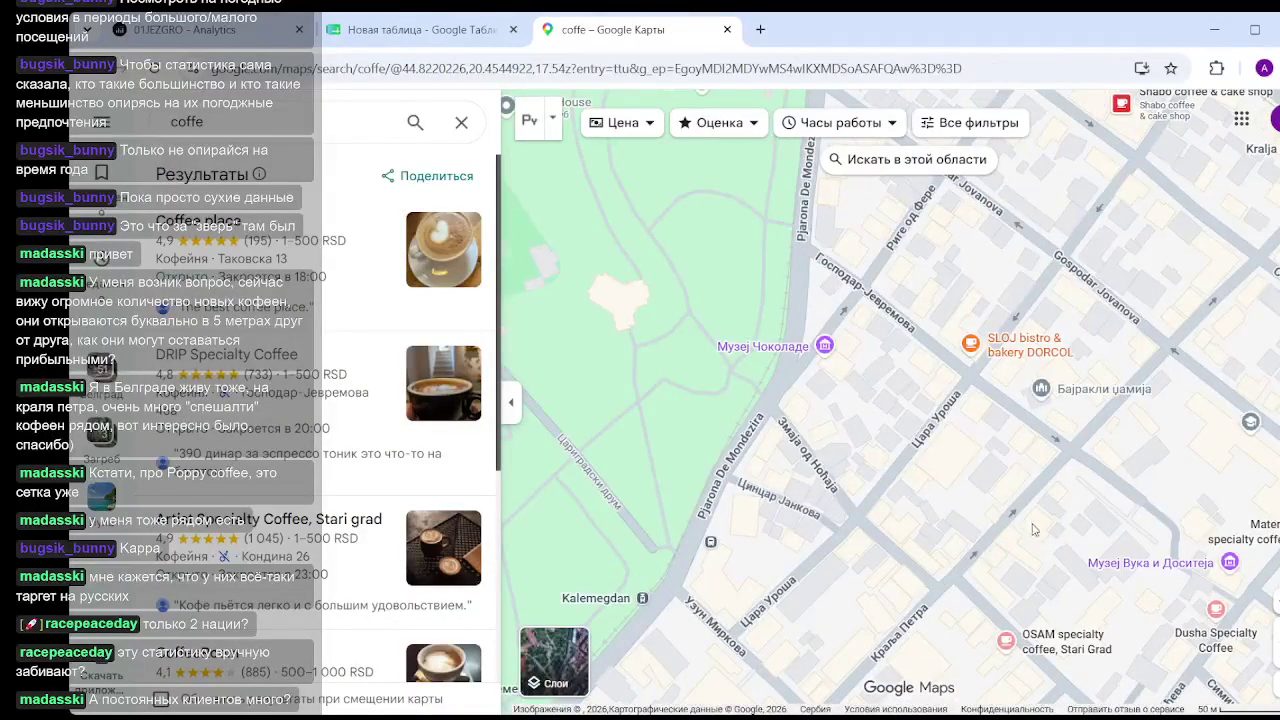
# Pan the map east and bring up Materia specialty coffee's place card.
pyautogui.moveTo(1034, 530); pyautogui.dragTo(845, 308)
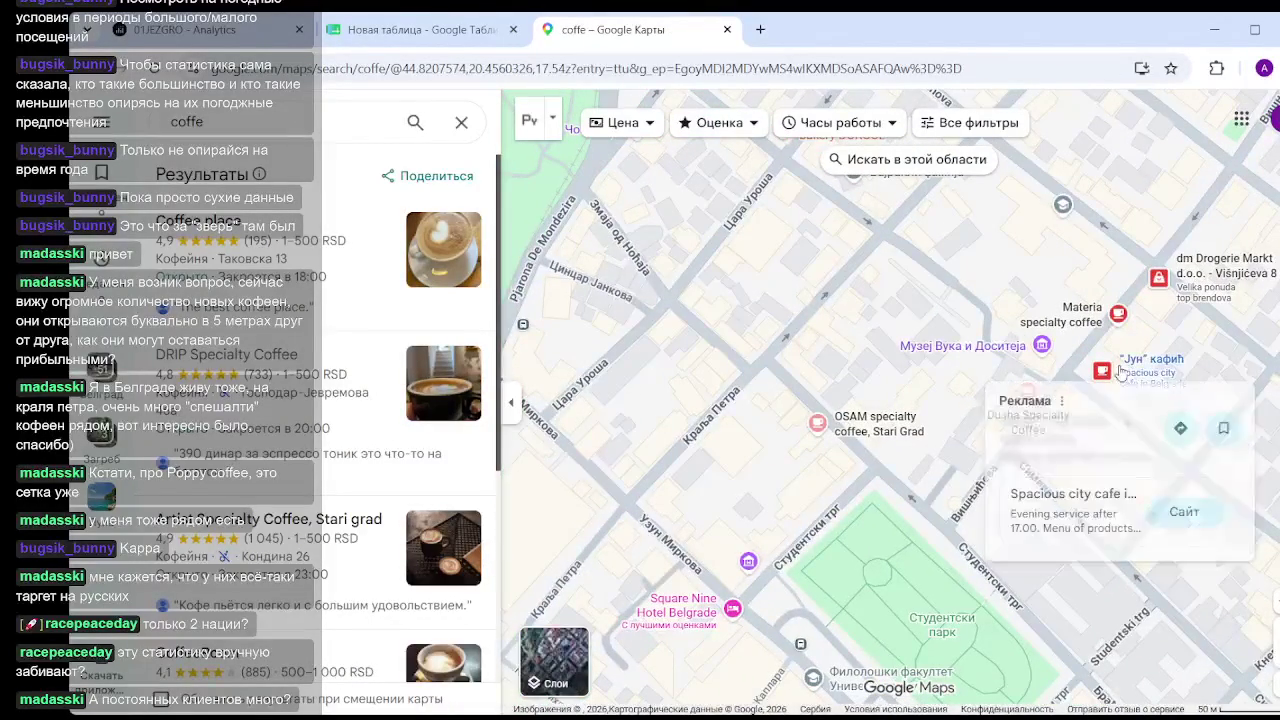
pyautogui.moveTo(962, 453); pyautogui.dragTo(855, 516)
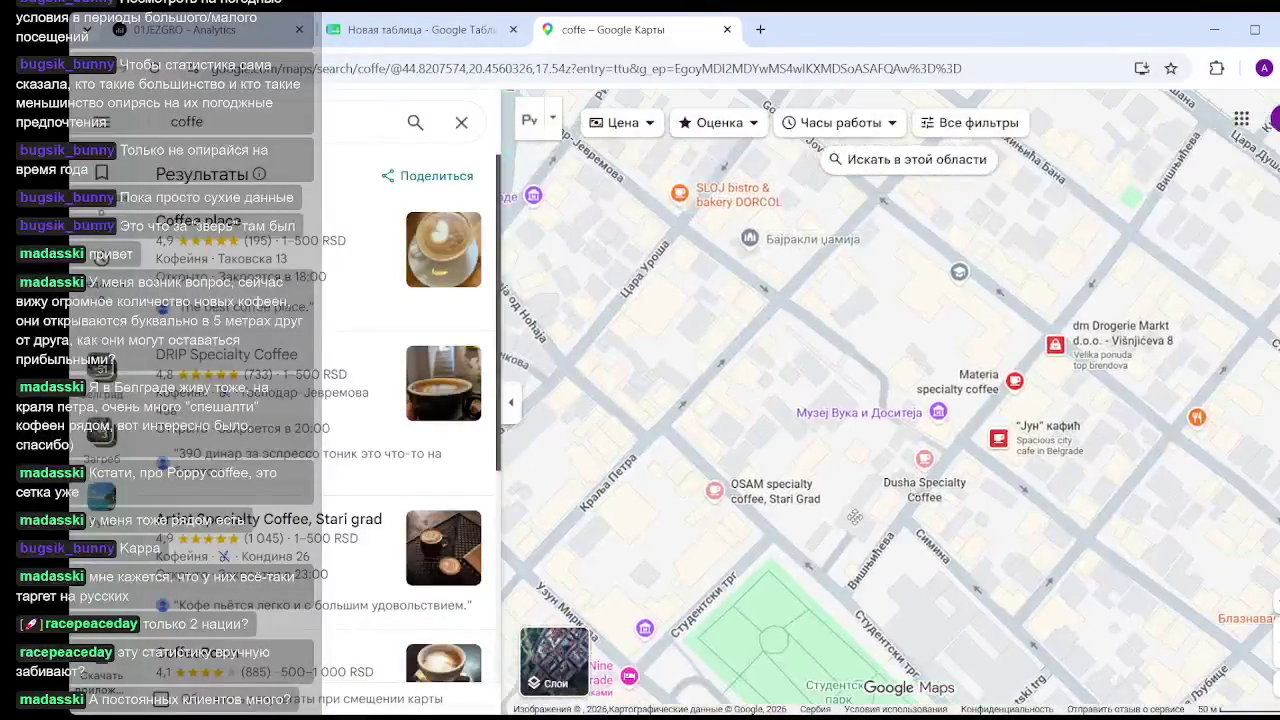
pyautogui.click(1014, 383)
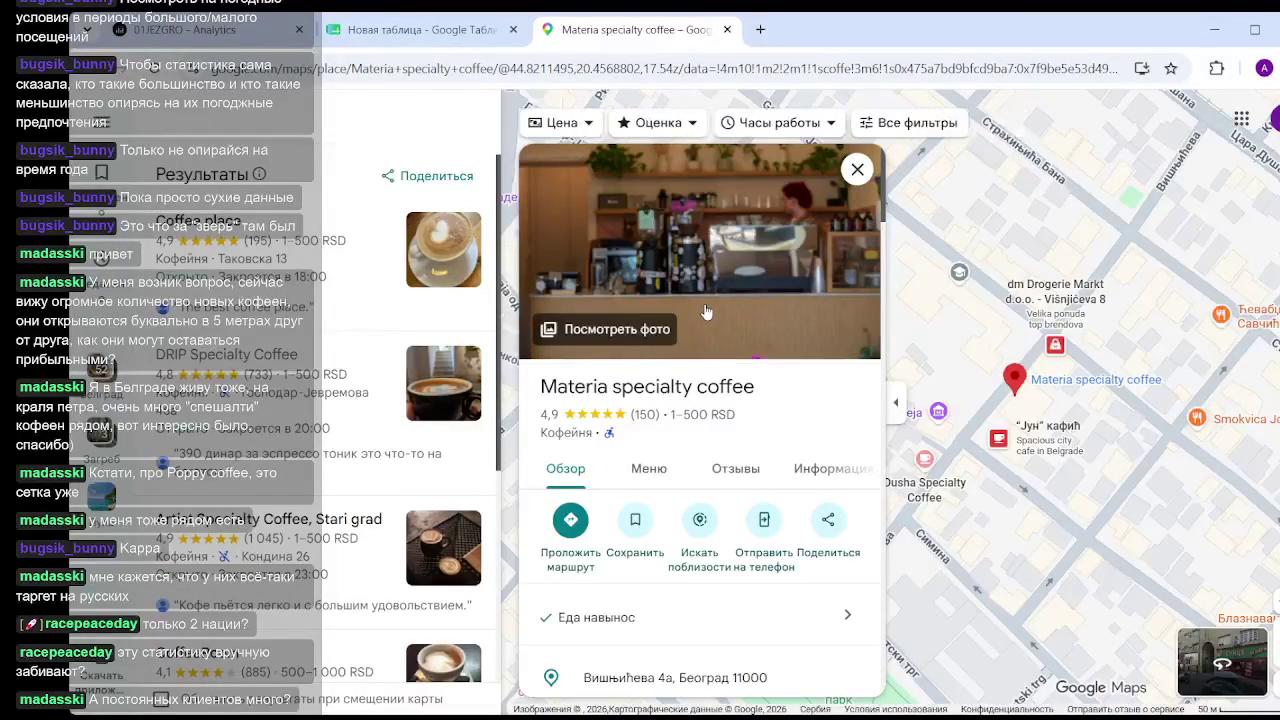
# Scroll through Materia's photo gallery.
pyautogui.click(706, 312)
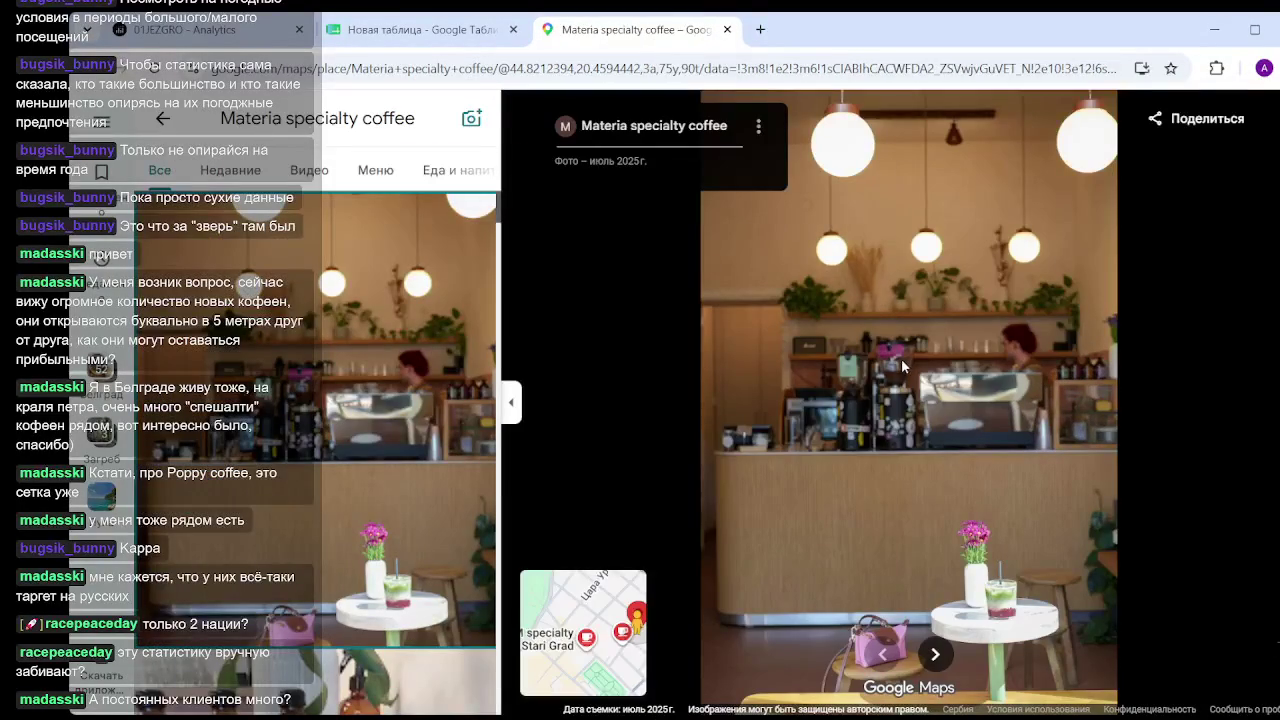
pyautogui.scroll(-2, 425, 378)
pyautogui.scroll(-3, 425, 378)
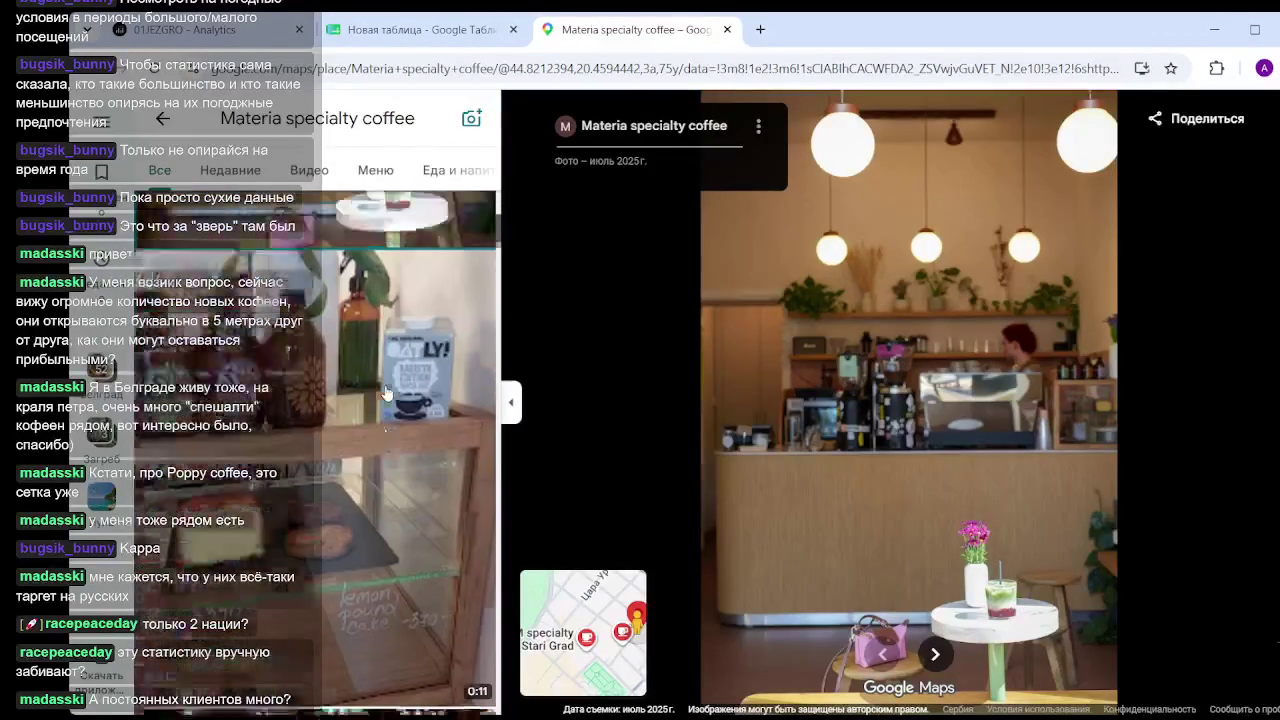
pyautogui.scroll(-2, 383, 363)
pyautogui.scroll(-2, 383, 363)
pyautogui.scroll(-2, 380, 372)
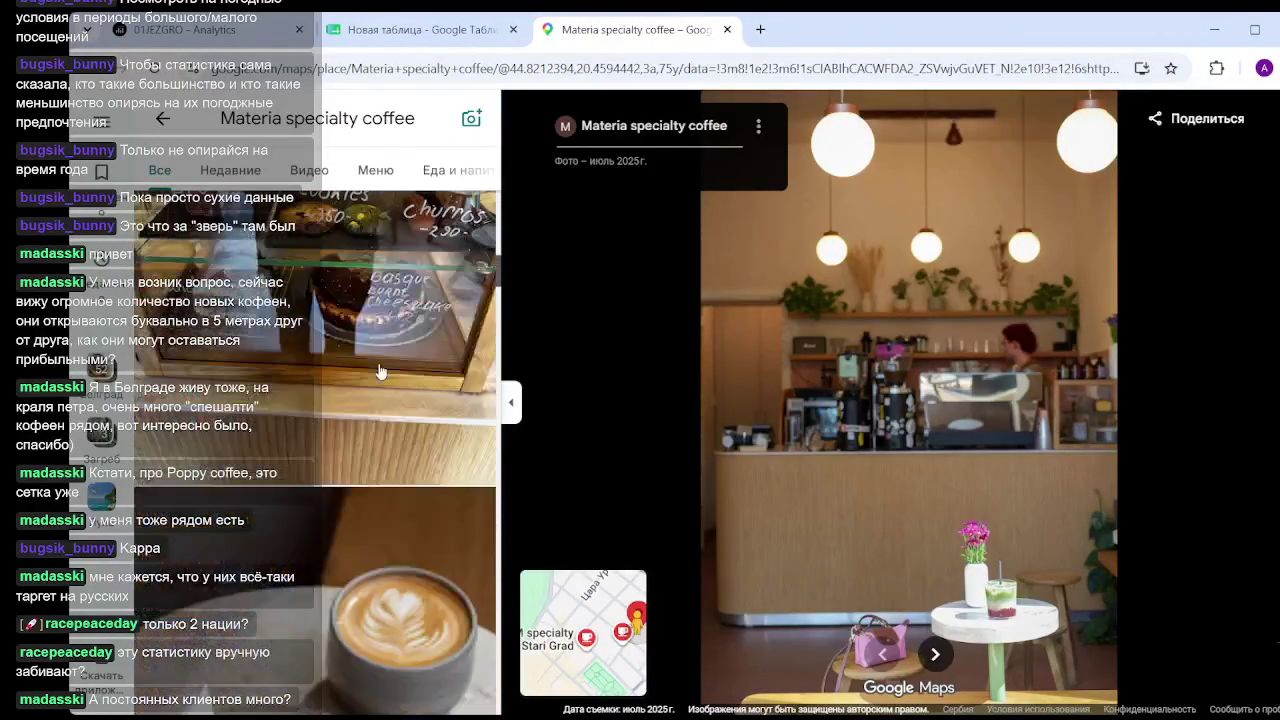
pyautogui.scroll(-4, 370, 365)
pyautogui.scroll(-3, 369, 362)
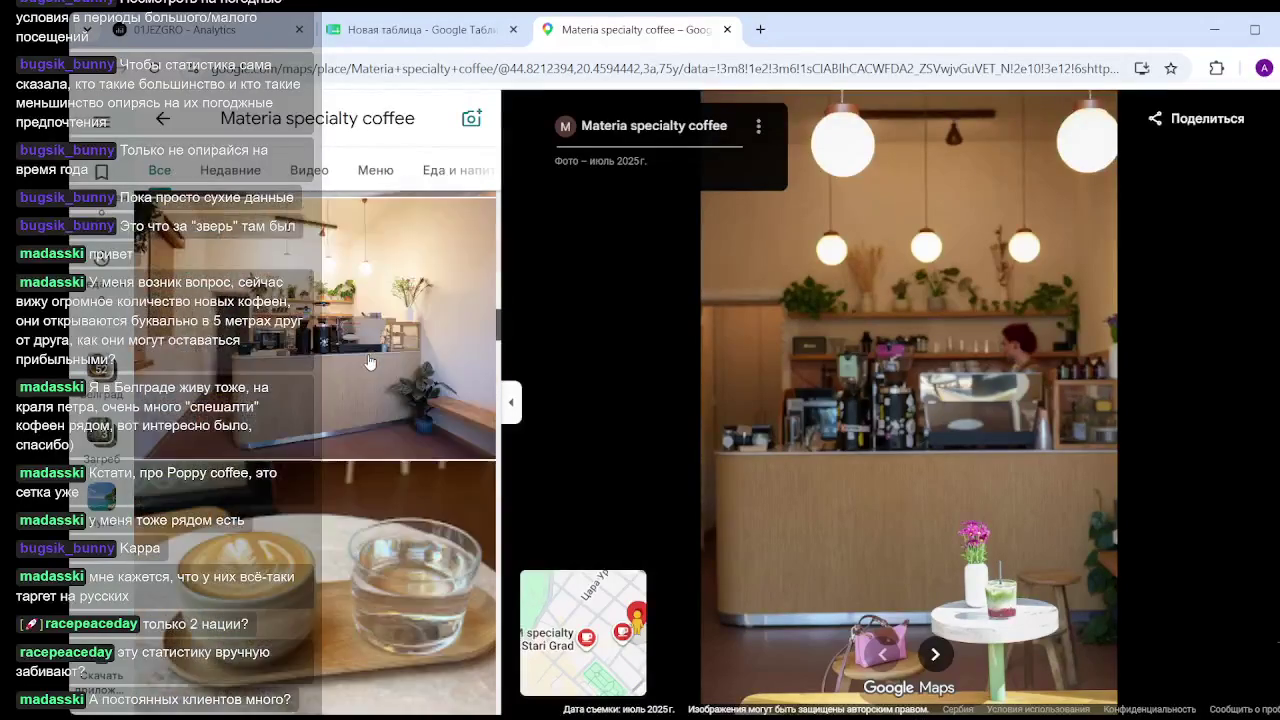
pyautogui.scroll(-3, 369, 362)
pyautogui.scroll(-3, 369, 362)
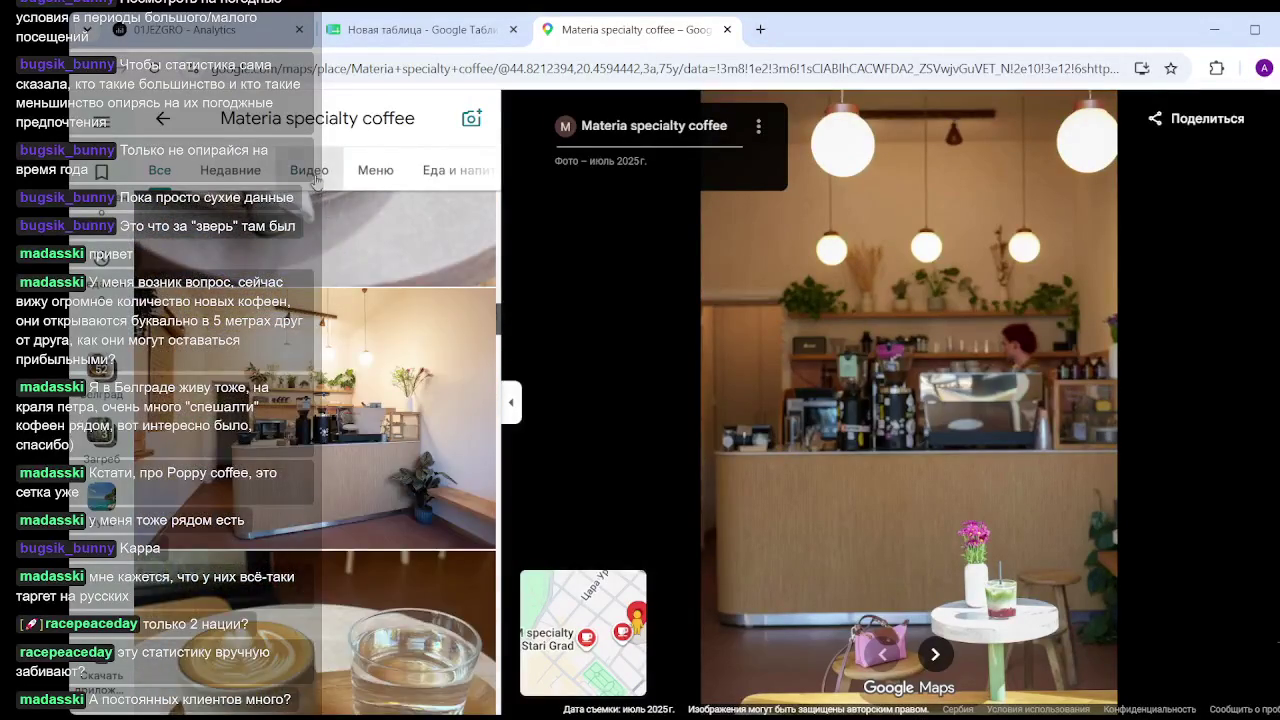
# Browse Materia's Видео videos, then exit the viewer back to its place card.
pyautogui.click(312, 172)
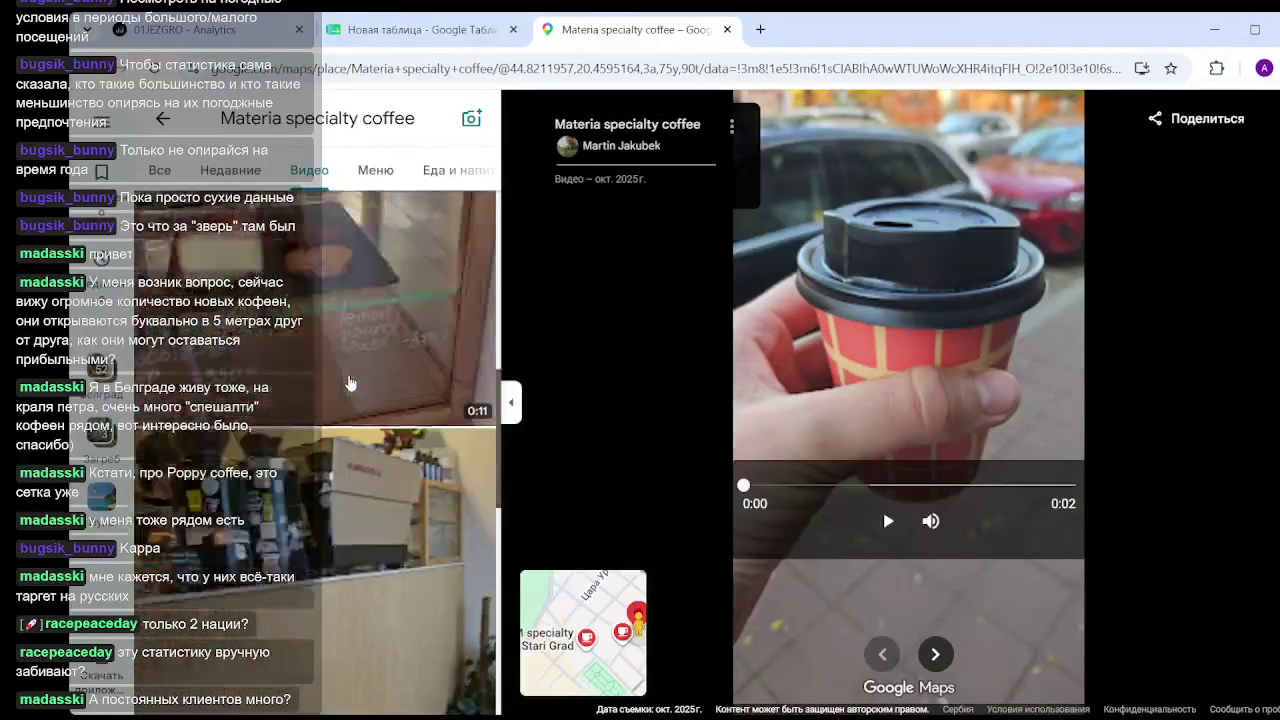
pyautogui.scroll(-3, 350, 383)
pyautogui.scroll(-2, 350, 383)
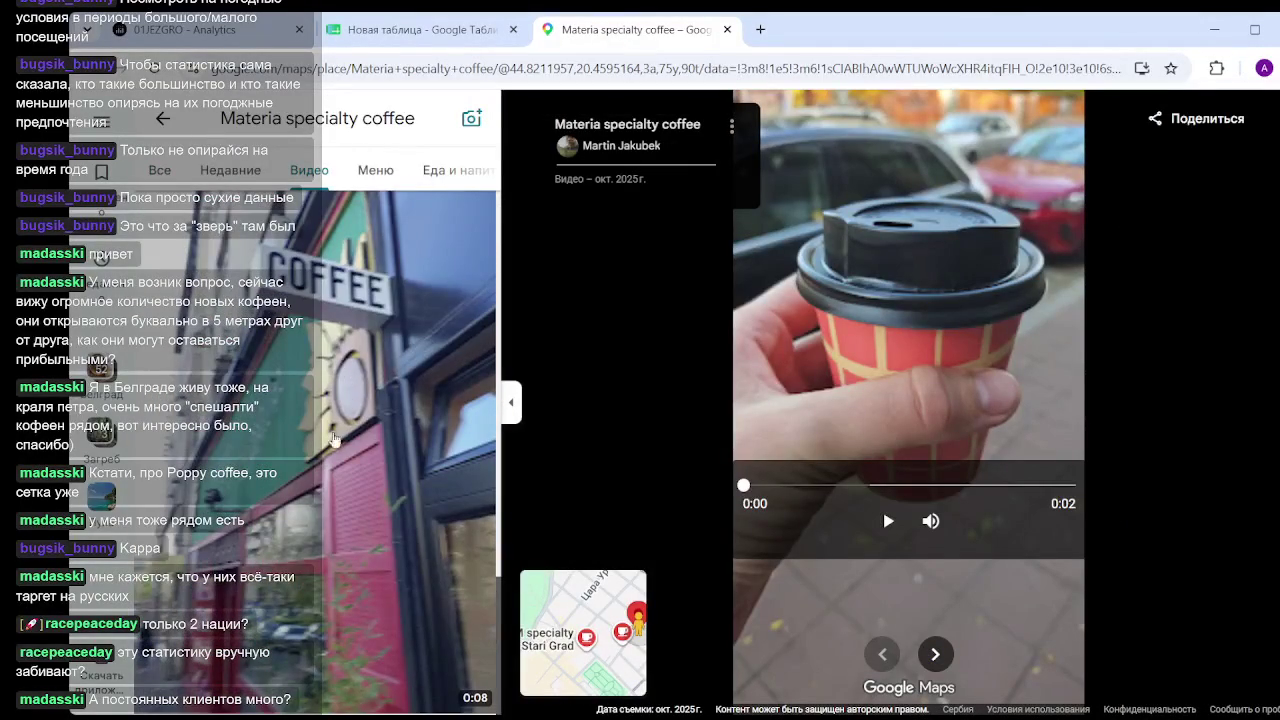
pyautogui.scroll(-3, 317, 452)
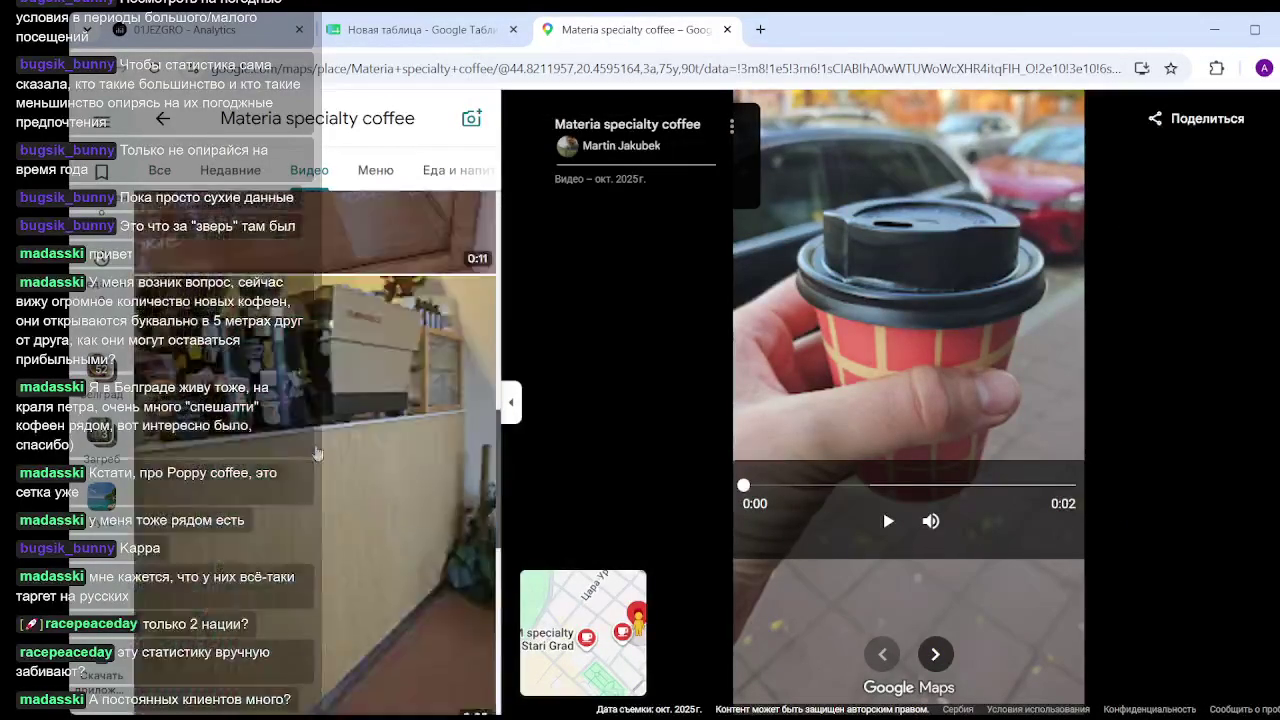
pyautogui.scroll(-3, 317, 452)
pyautogui.scroll(-2, 317, 452)
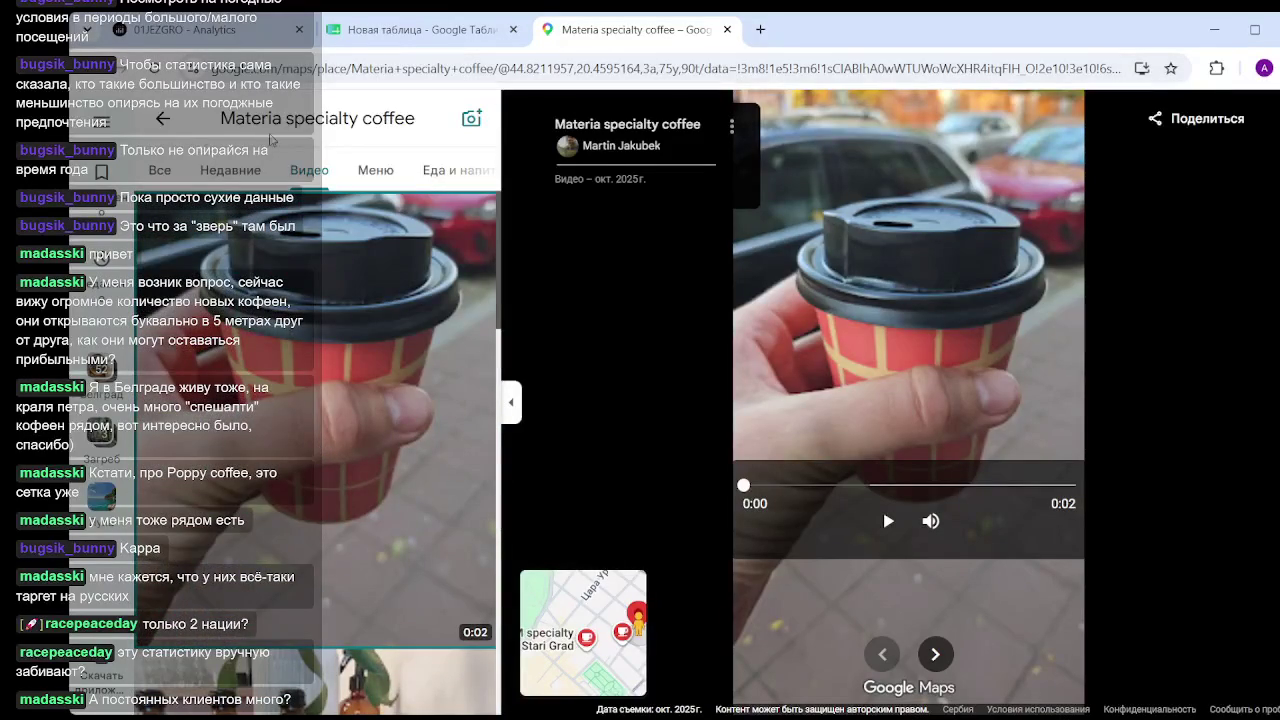
pyautogui.click(163, 119)
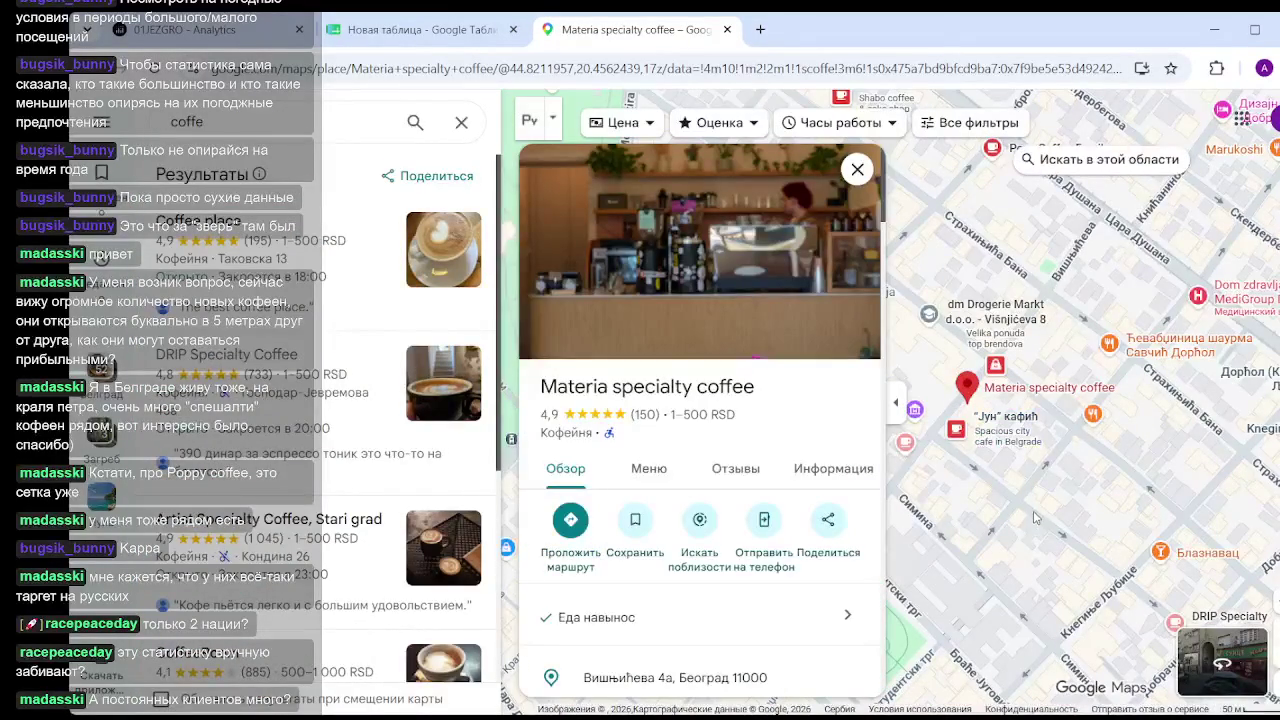
# Close Materia's card and zoom and pan the coffee map to Studentski park.
pyautogui.click(1094, 345)
pyautogui.moveTo(769, 380); pyautogui.dragTo(890, 297)
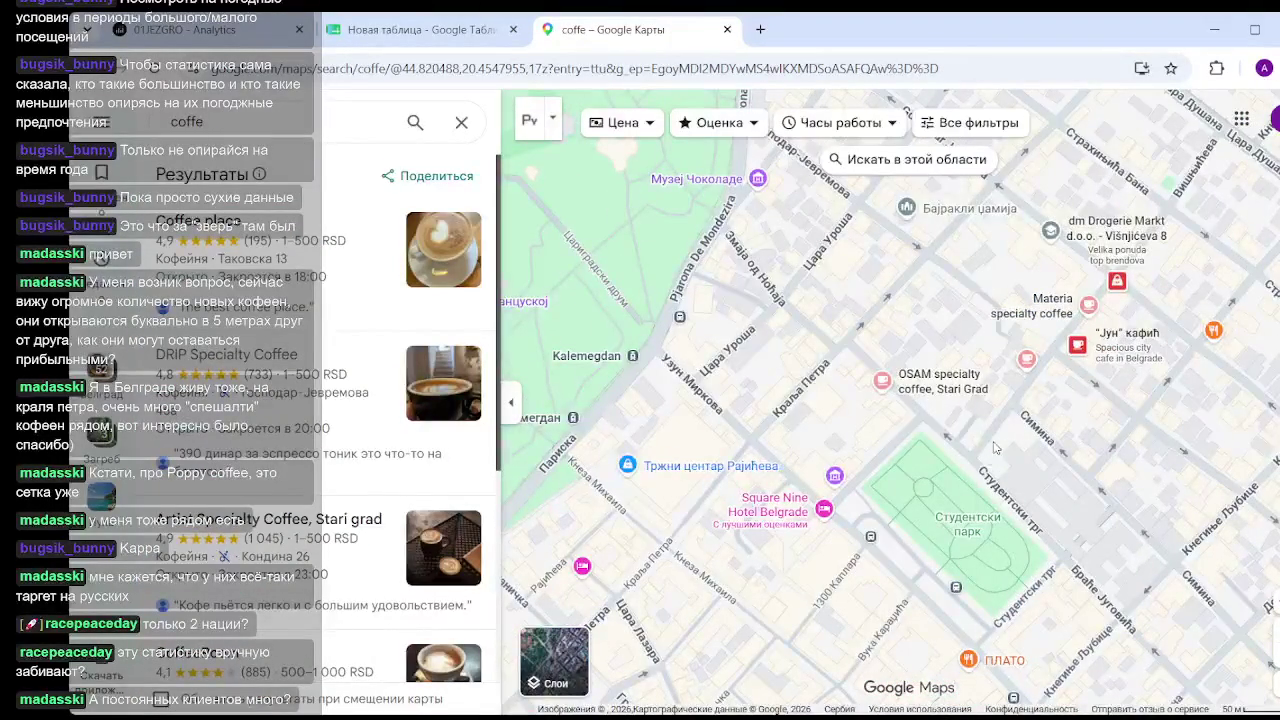
pyautogui.scroll(3, 995, 447)
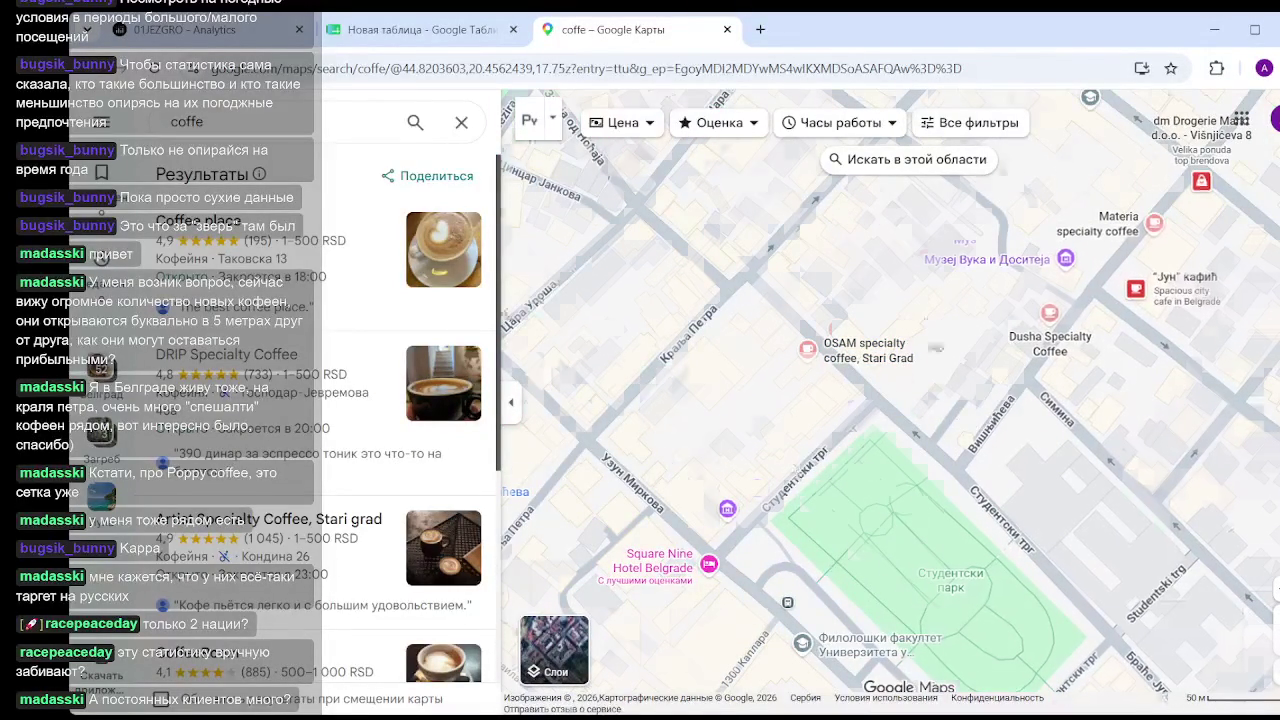
pyautogui.moveTo(875, 442); pyautogui.dragTo(967, 397)
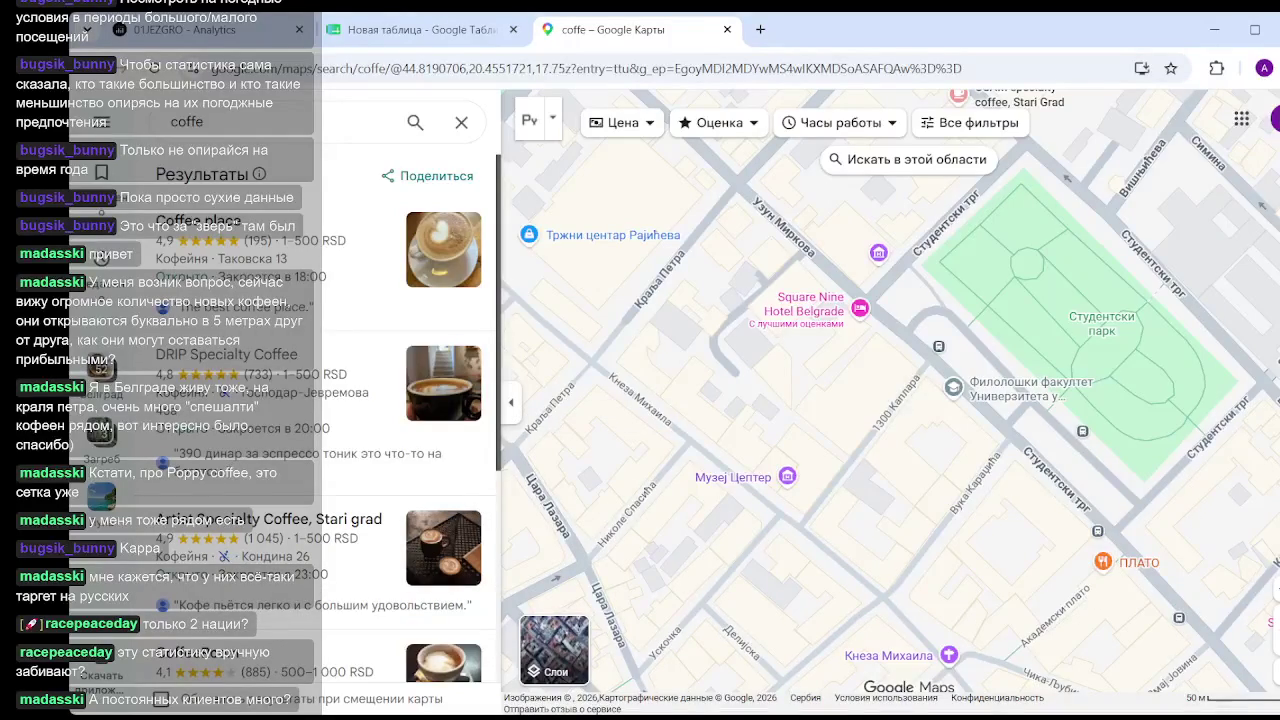
# In a new tab, launch Google Sheets (Таблицы) and open TK2026's Espresso 20 мл card.
pyautogui.click(430, 32)
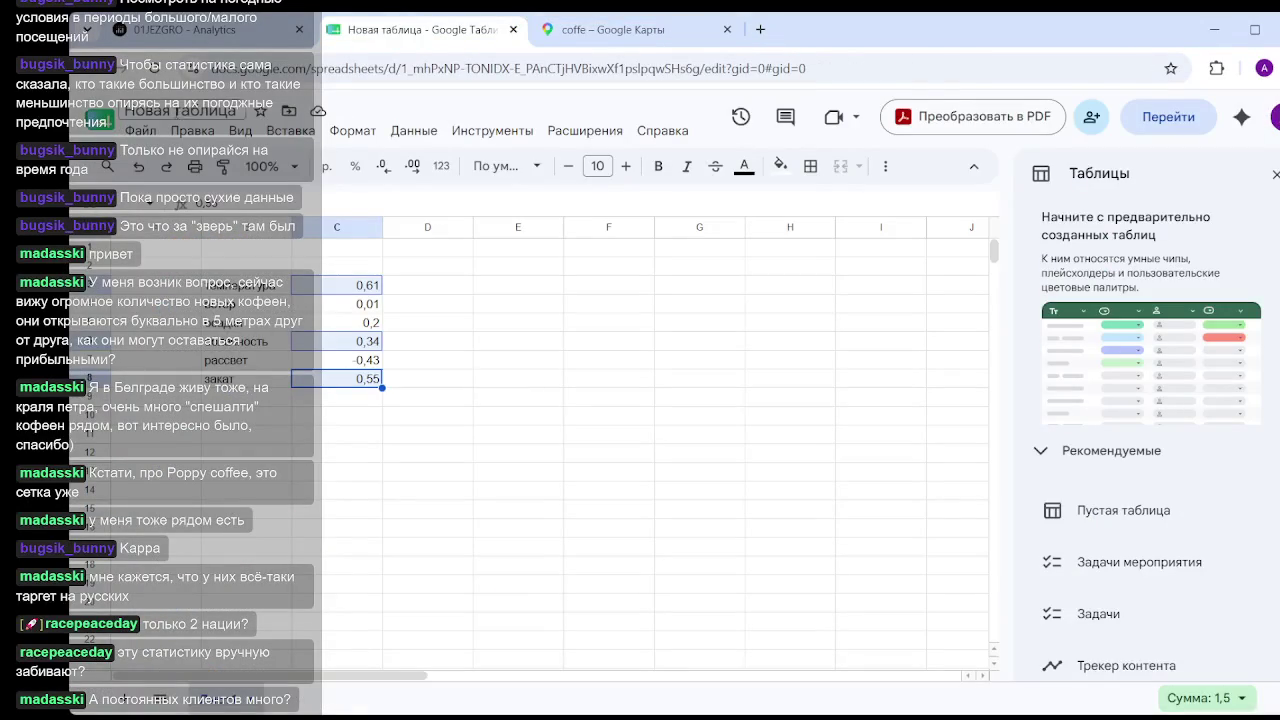
pyautogui.click(760, 30)
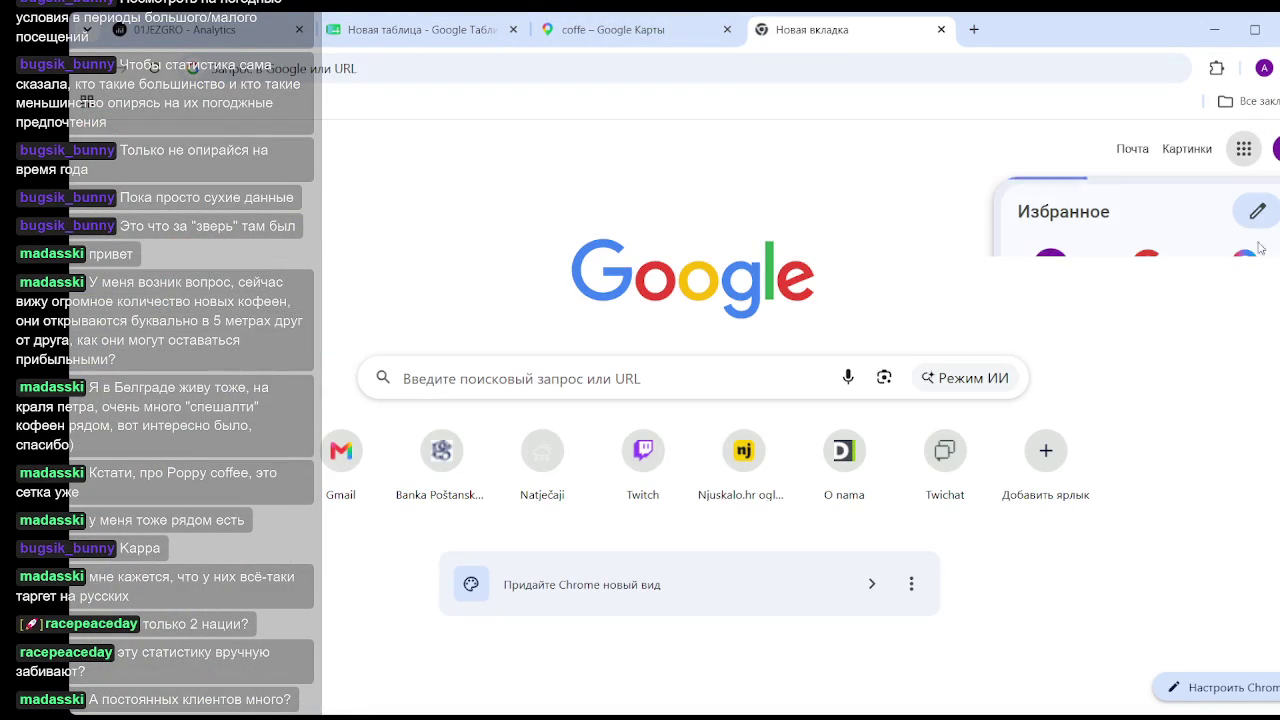
pyautogui.scroll(-2, 1070, 490)
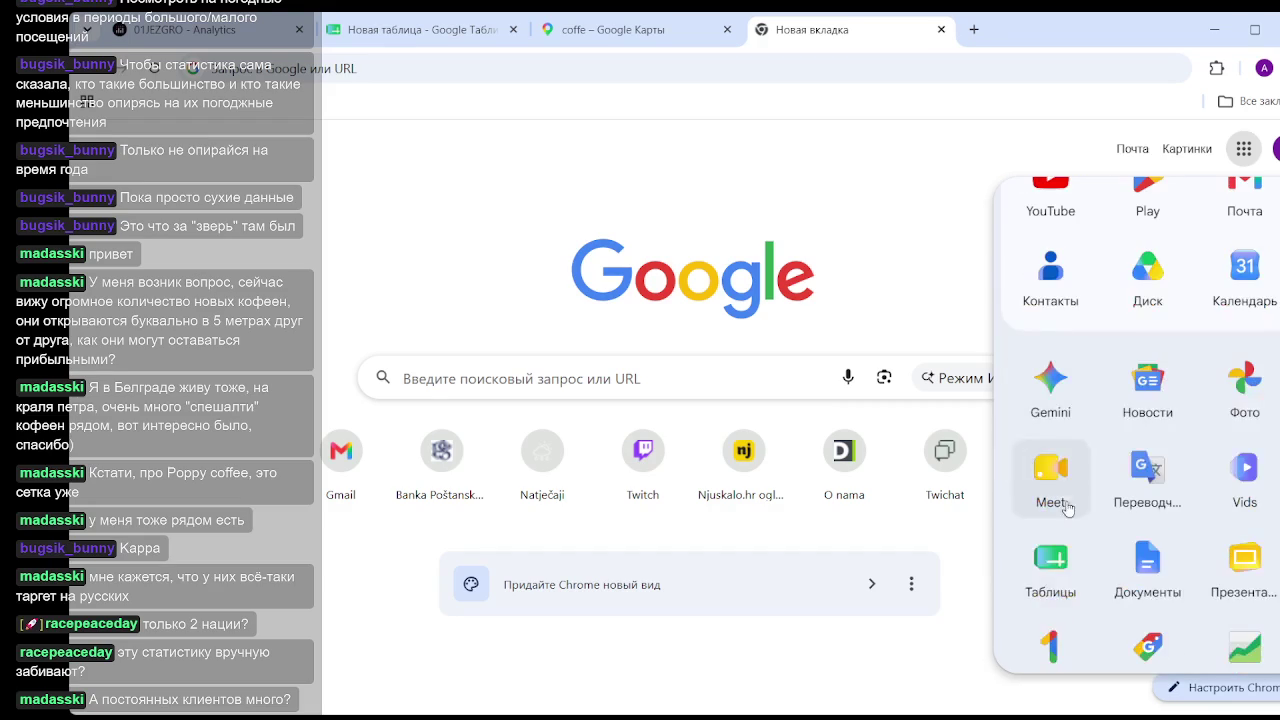
pyautogui.click(1045, 570)
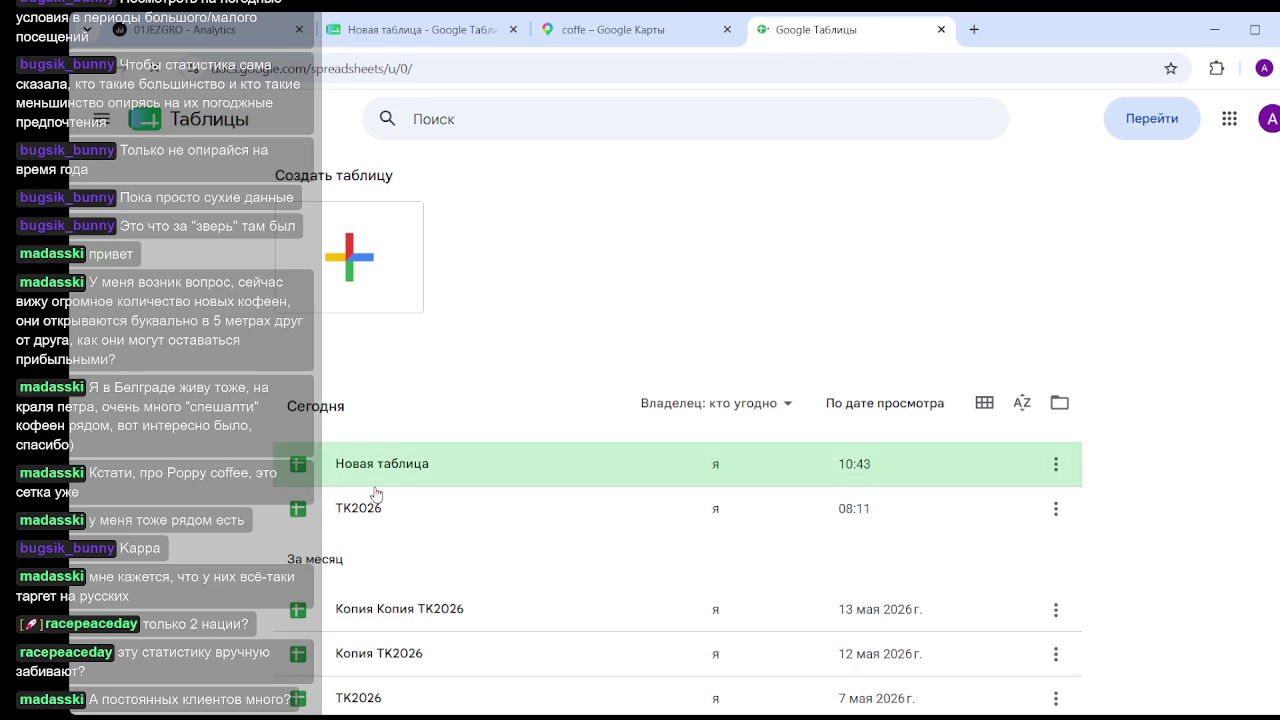
pyautogui.click(702, 410)
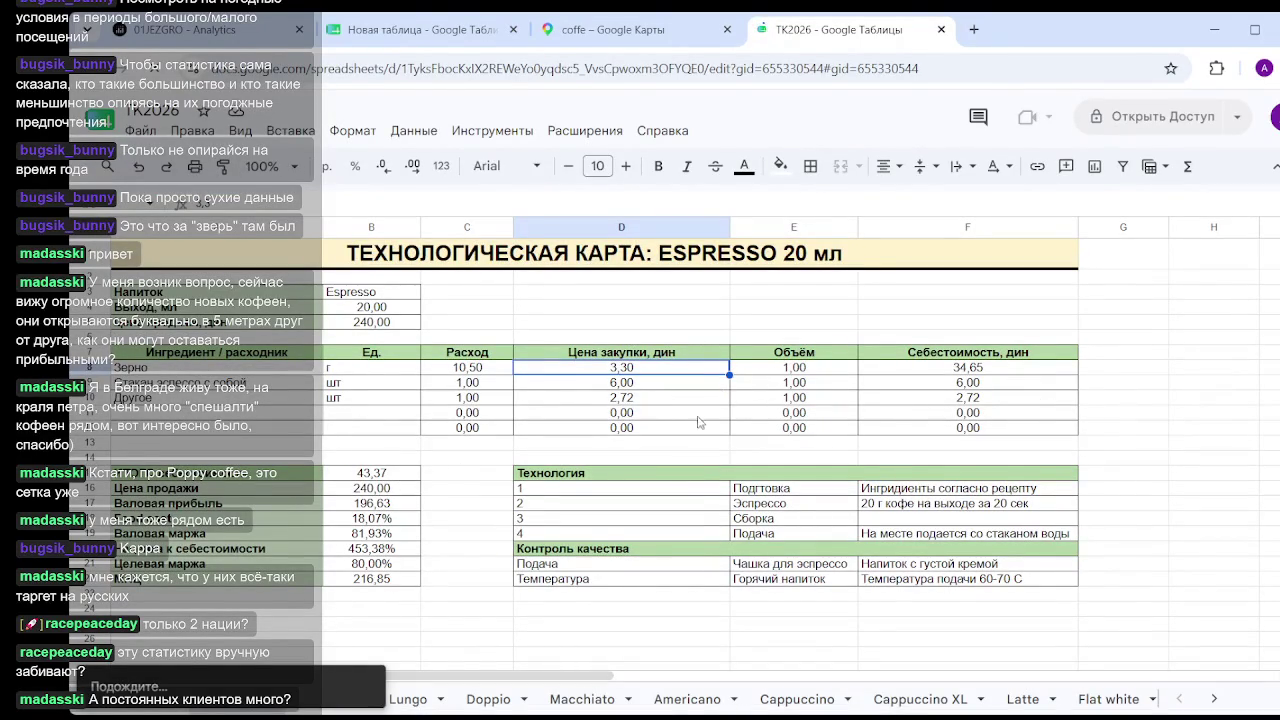
pyautogui.press('Up')
pyautogui.press('Up')
pyautogui.press('Up')
pyautogui.click(658, 370)
pyautogui.write('8')
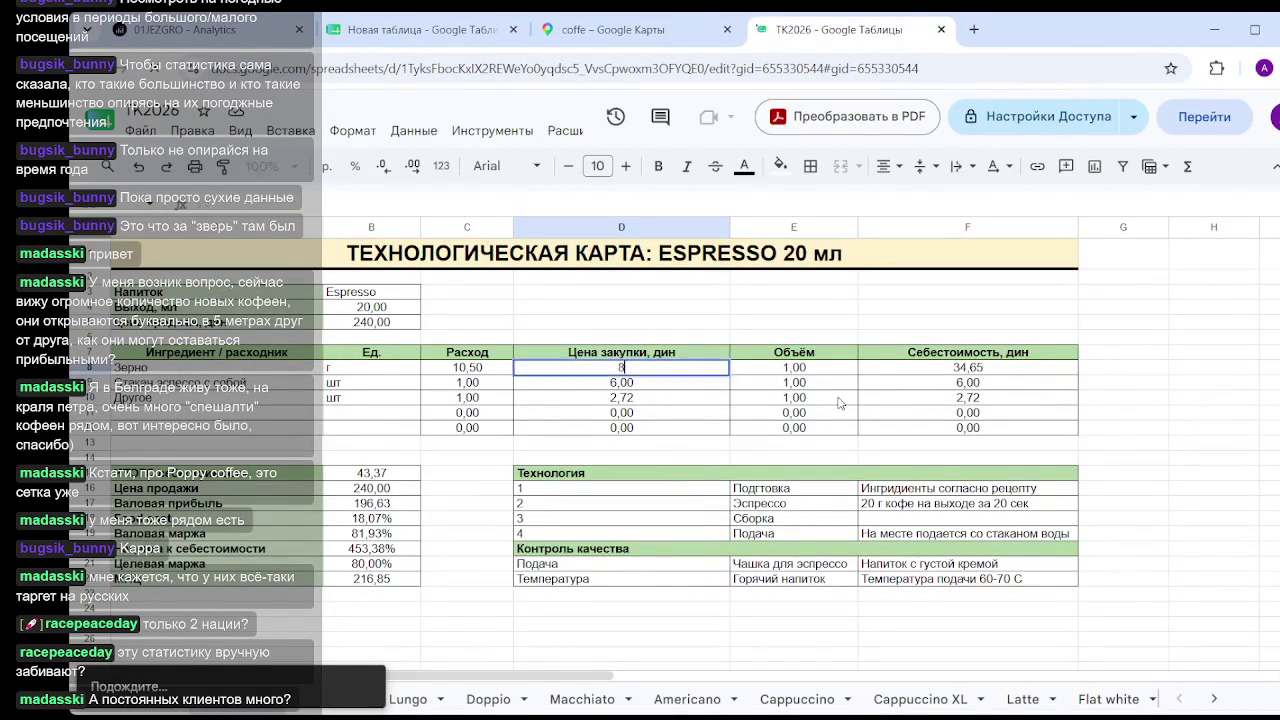
pyautogui.click(770, 312)
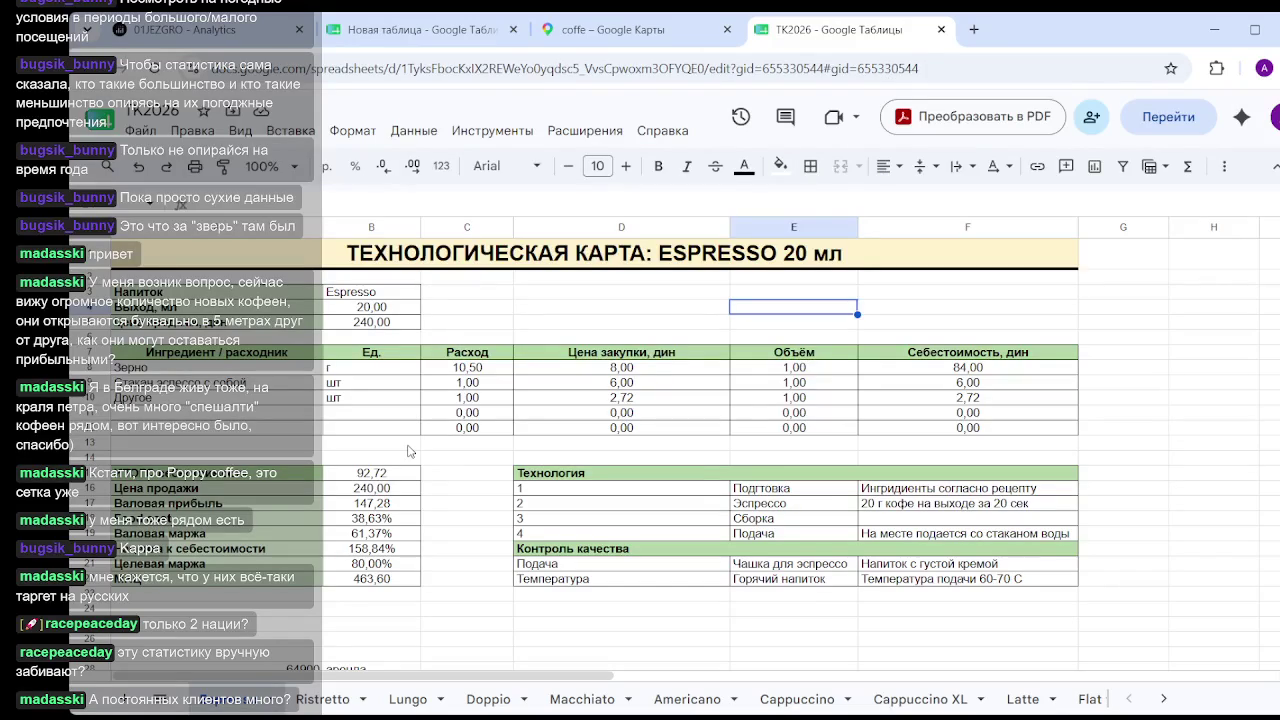
pyautogui.click(388, 580)
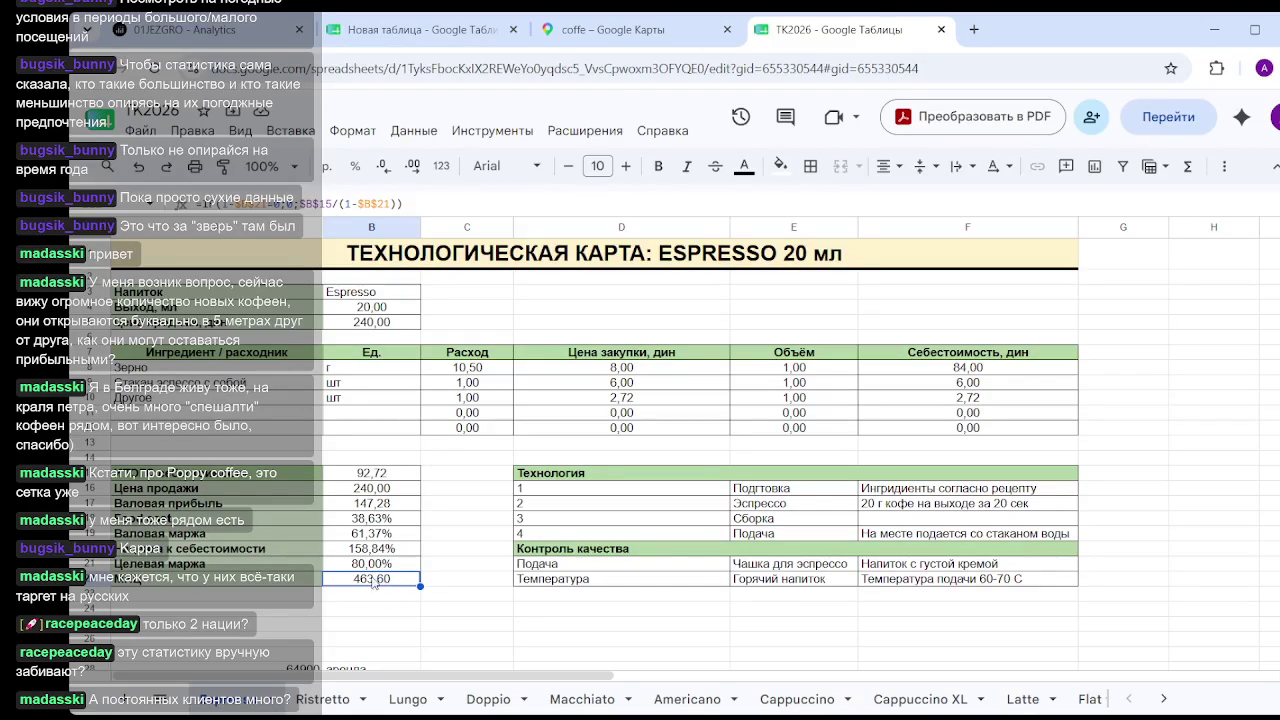
pyautogui.click(622, 370)
pyautogui.write('3,3')
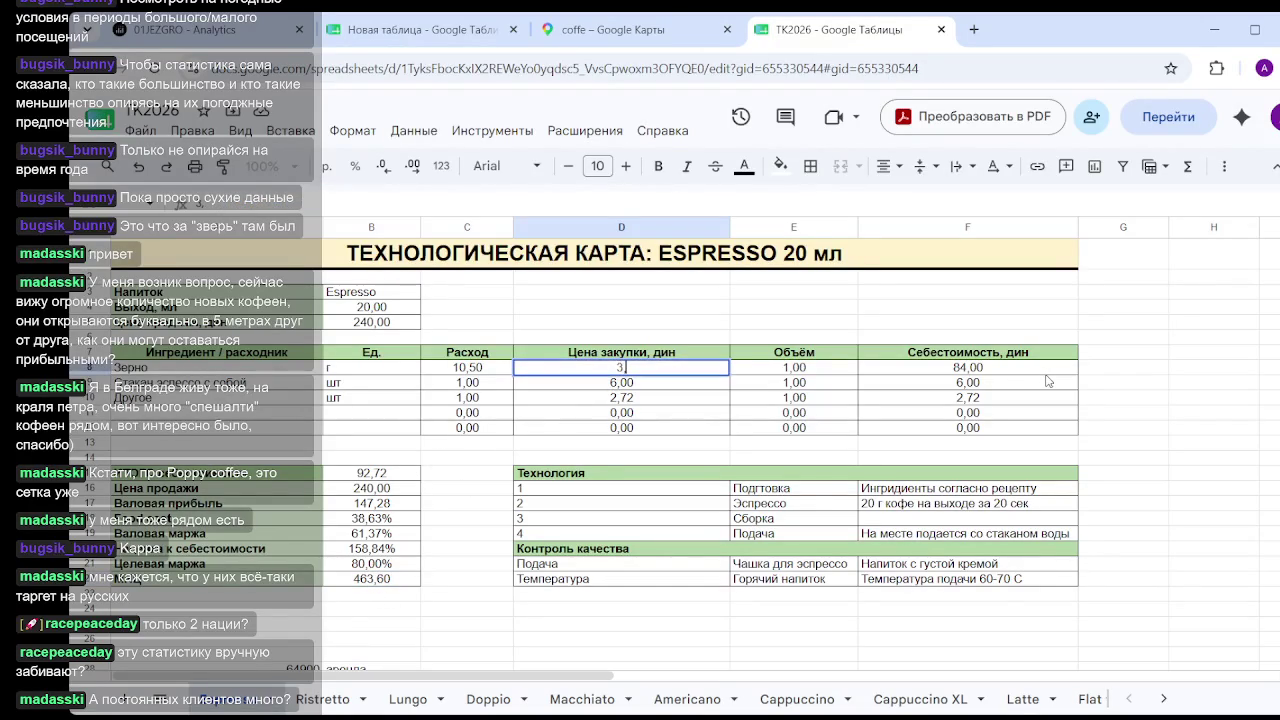
pyautogui.click(510, 467)
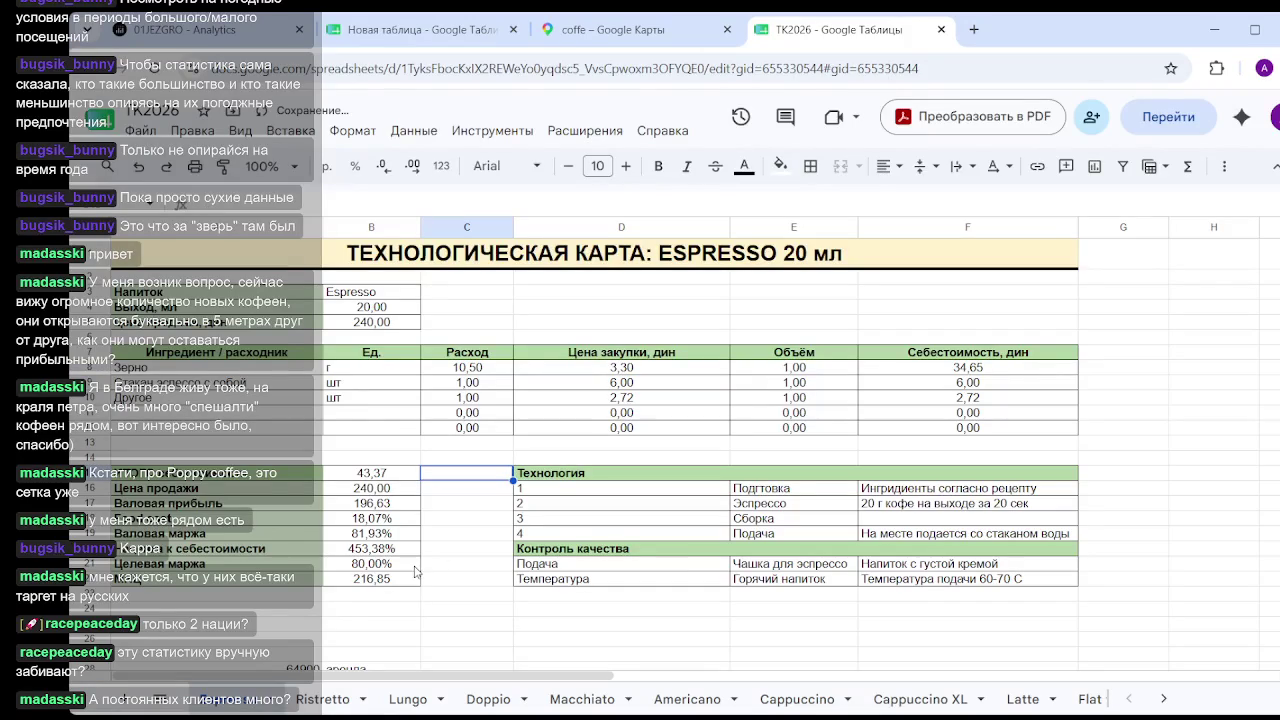
pyautogui.click(668, 370)
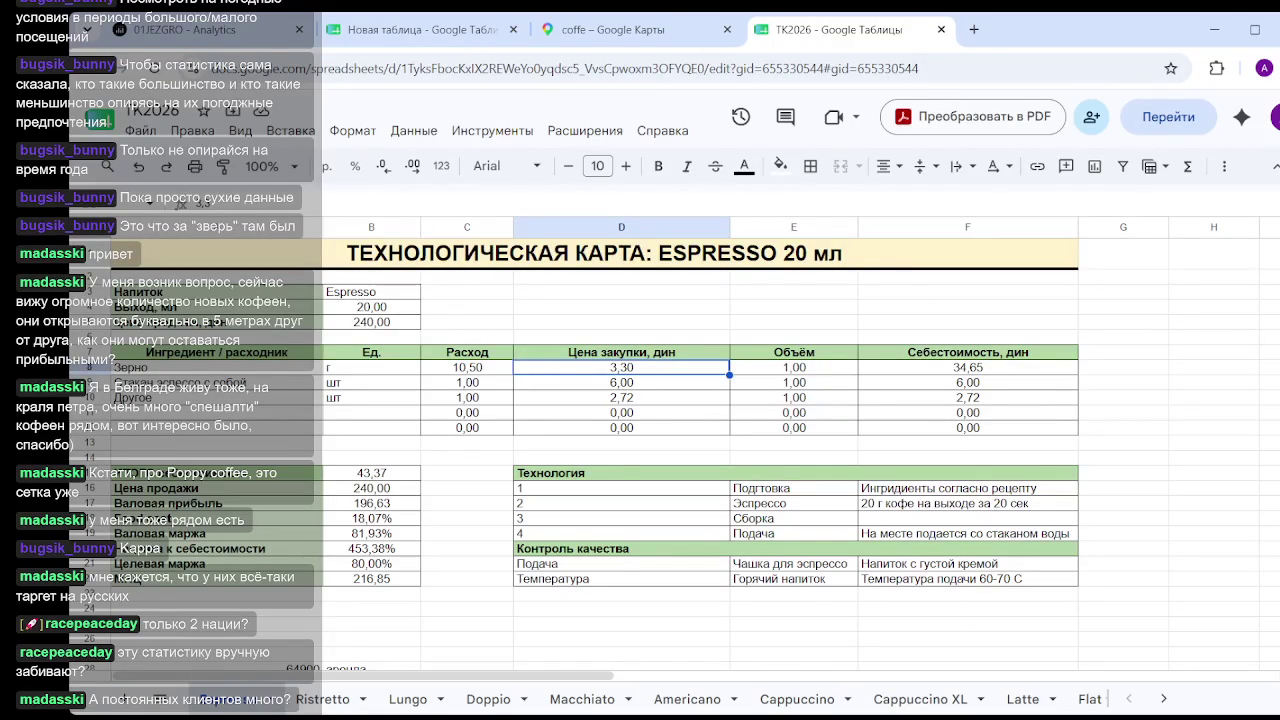
pyautogui.click(1240, 322)
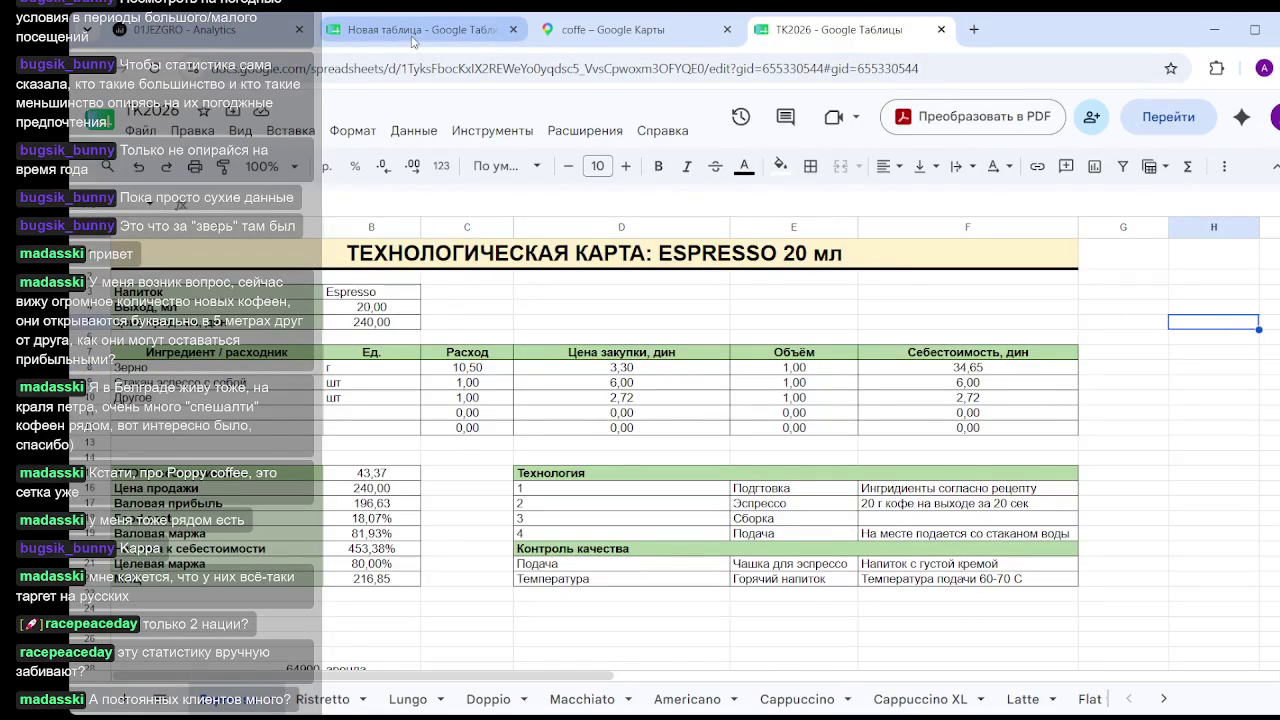
# Back in Google Maps, view Kofilin's details and photo on Carice Milice 9, then close its card.
pyautogui.click(612, 29)
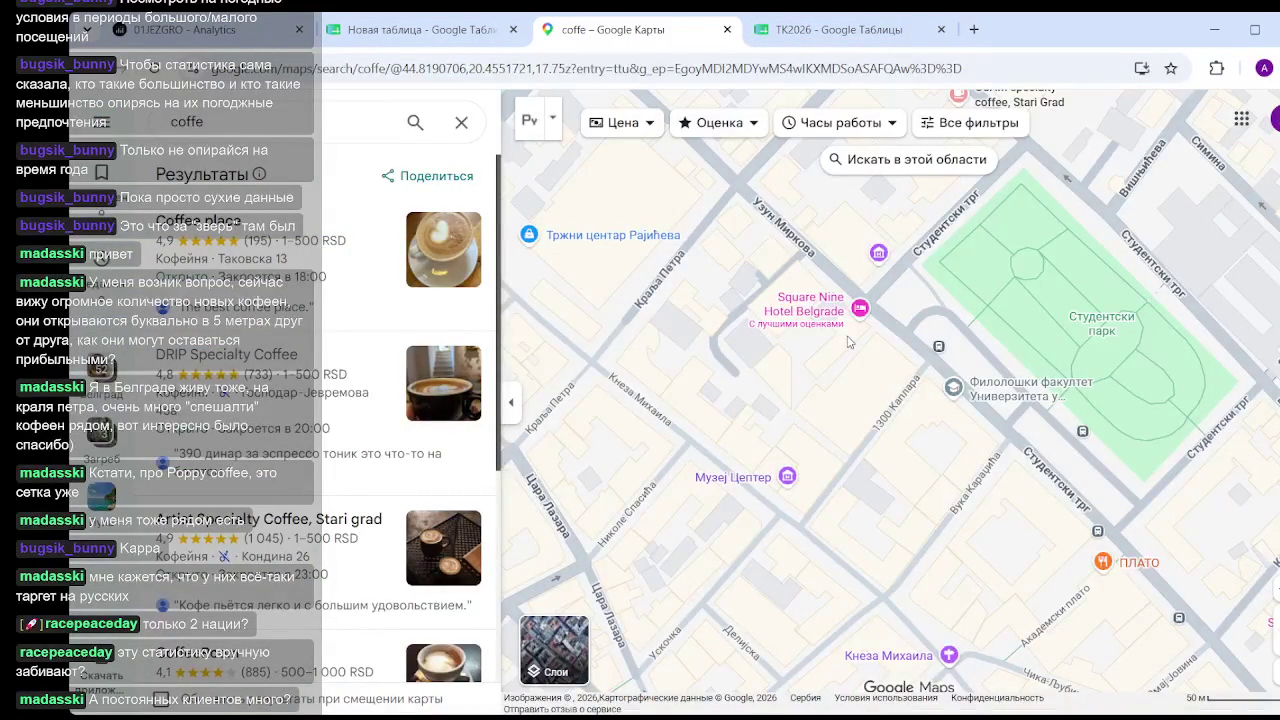
pyautogui.scroll(-3, 827, 418)
pyautogui.scroll(-2, 860, 425)
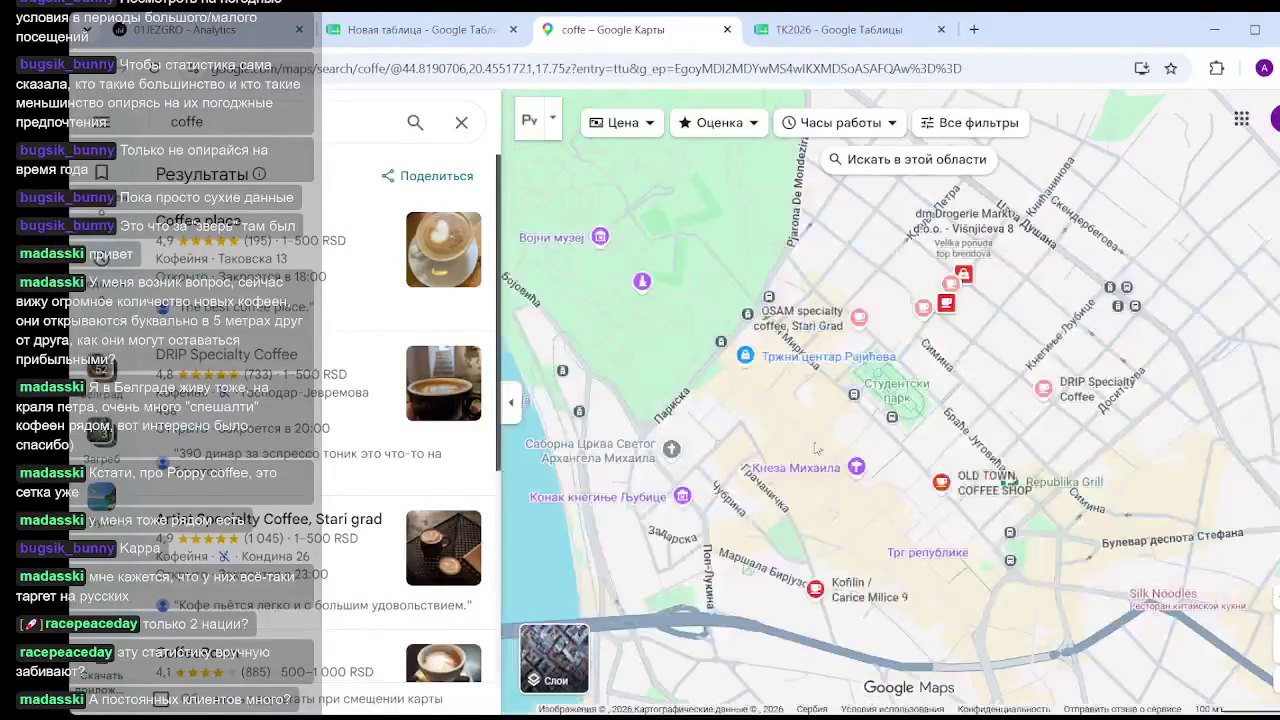
pyautogui.moveTo(888, 432); pyautogui.dragTo(830, 201)
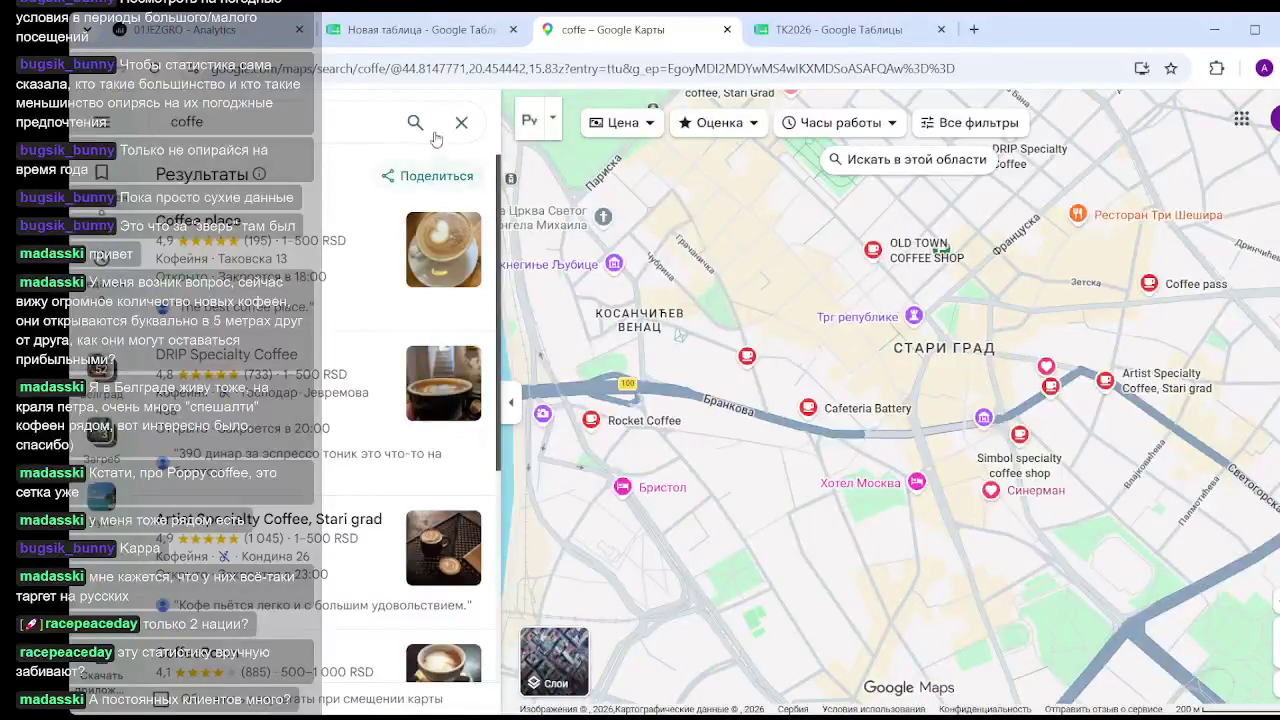
pyautogui.scroll(3, 755, 380)
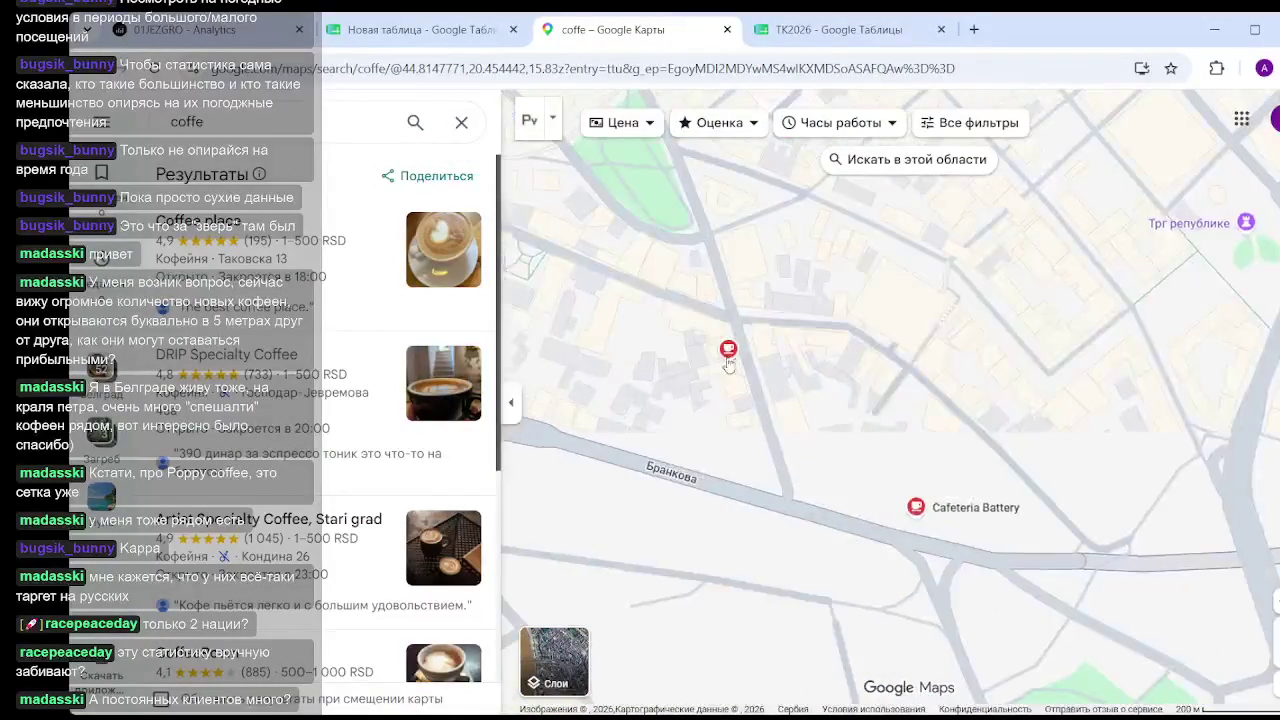
pyautogui.scroll(2, 727, 363)
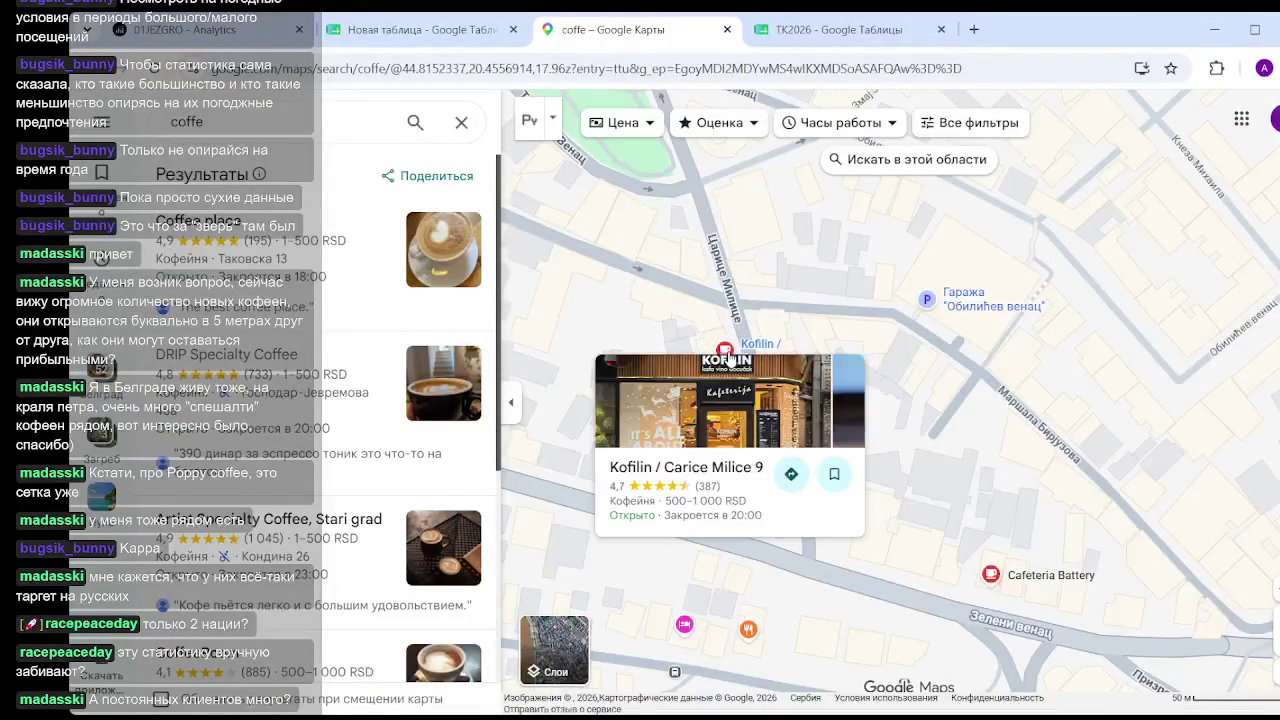
pyautogui.click(726, 355)
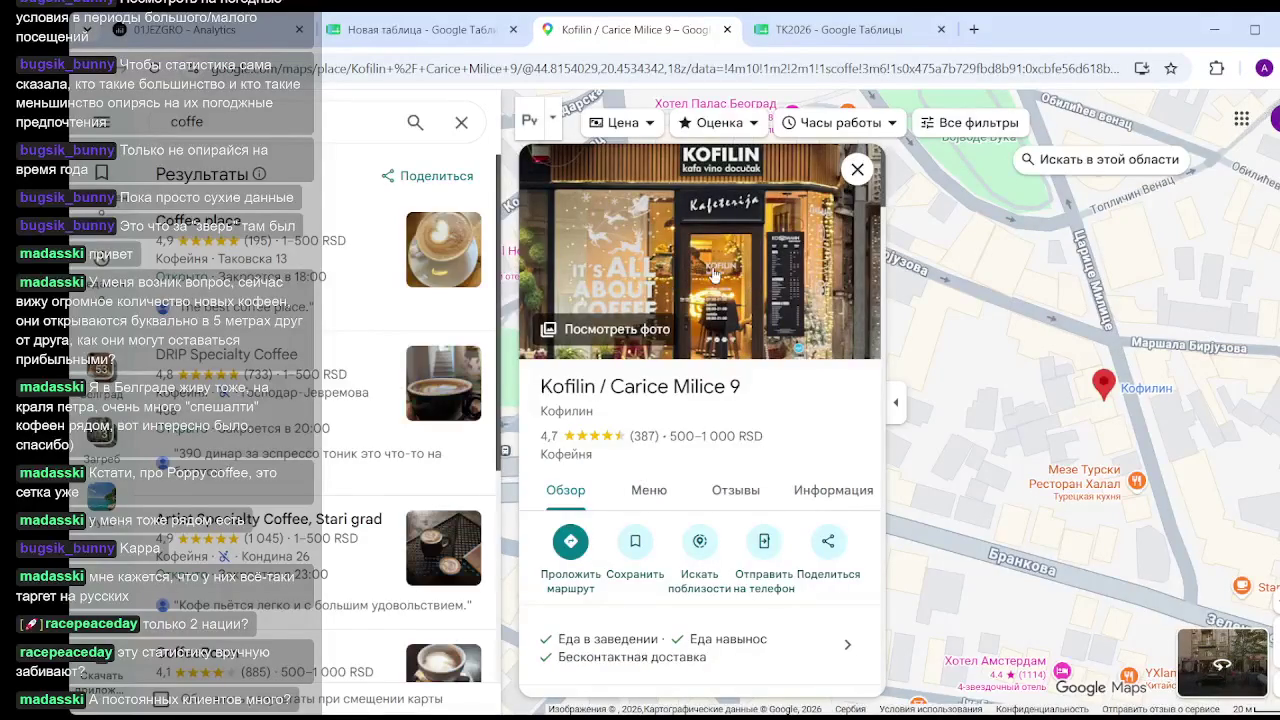
pyautogui.click(753, 185)
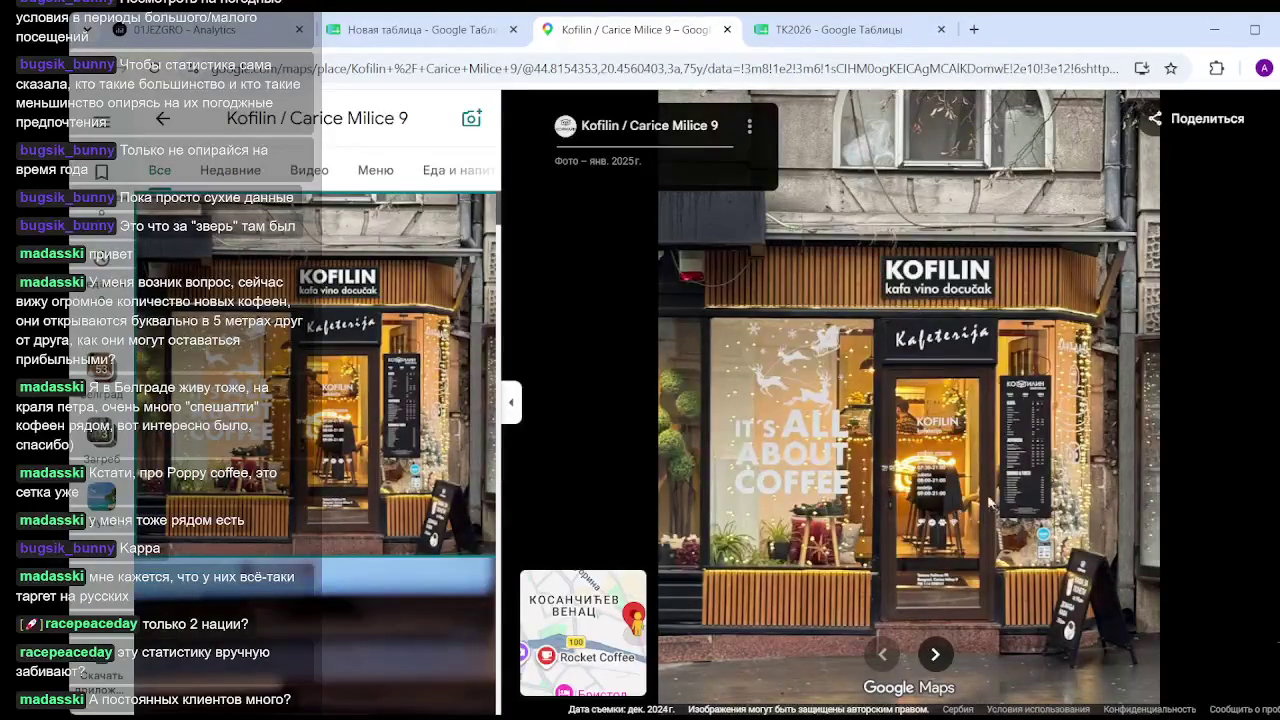
pyautogui.click(1272, 118)
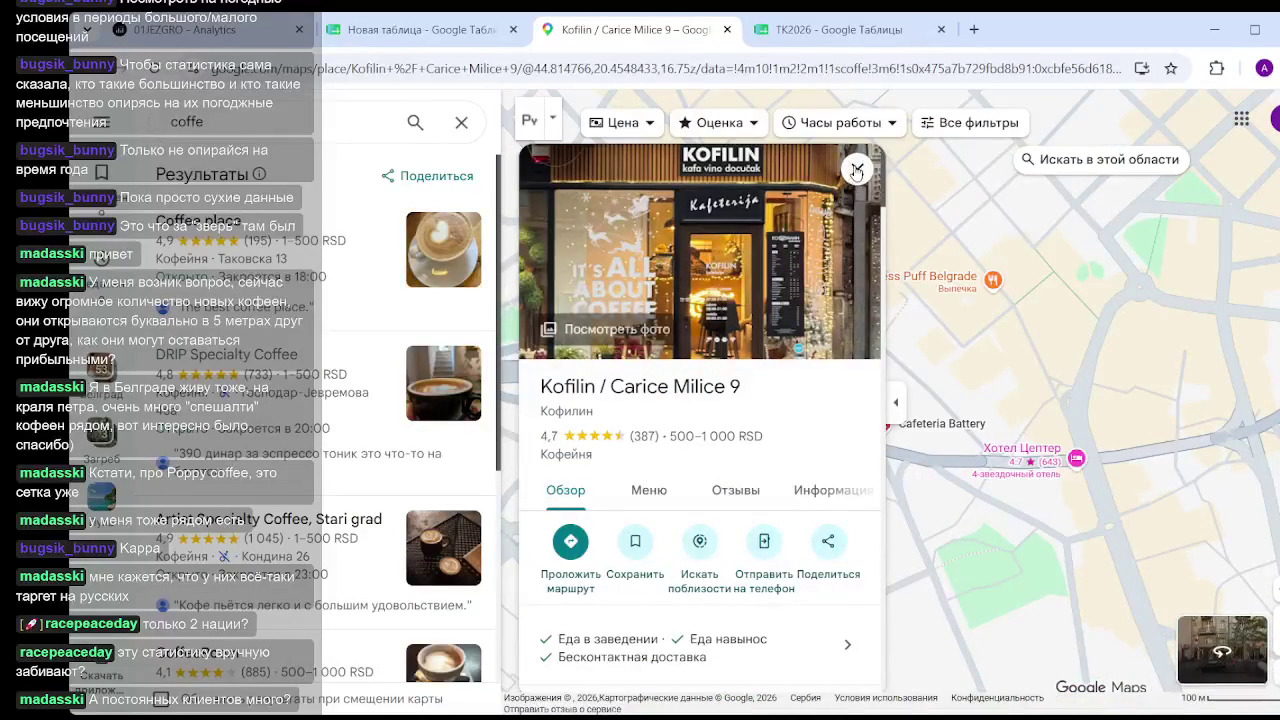
pyautogui.click(857, 169)
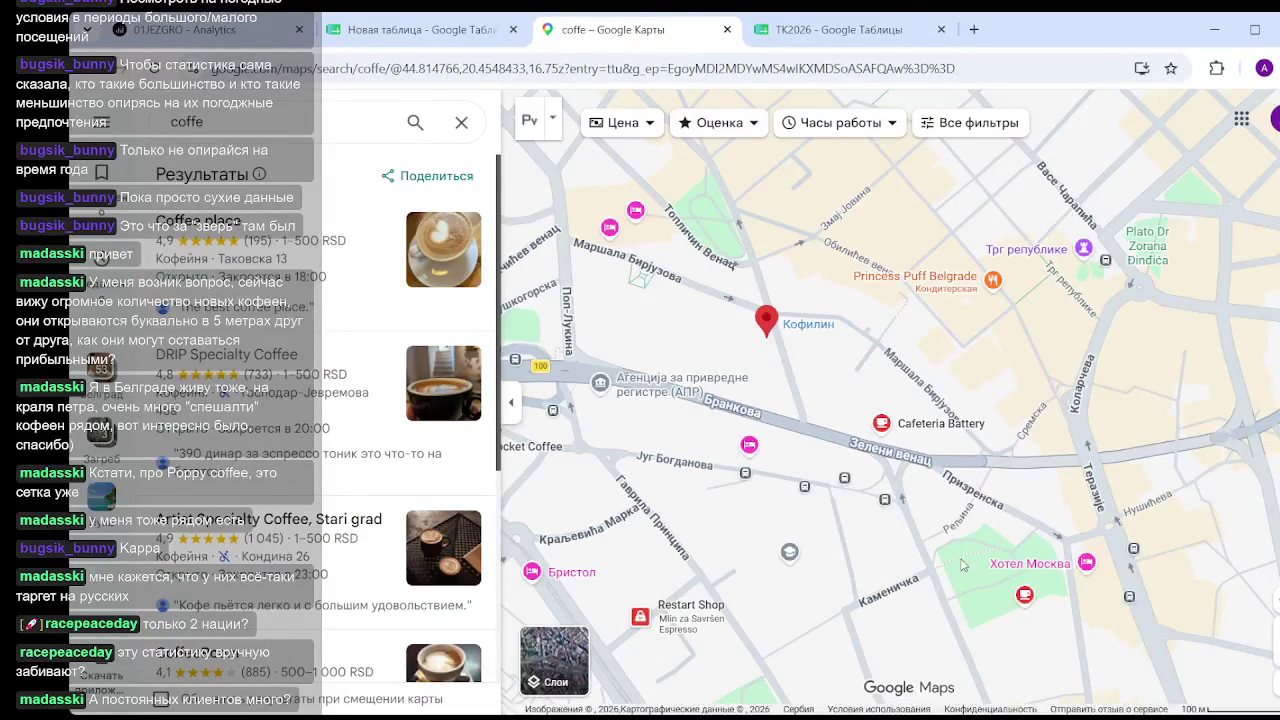
# Clear the coffee search and bring up Mono Coffee's place card (4,9, 100 reviews).
pyautogui.click(461, 121)
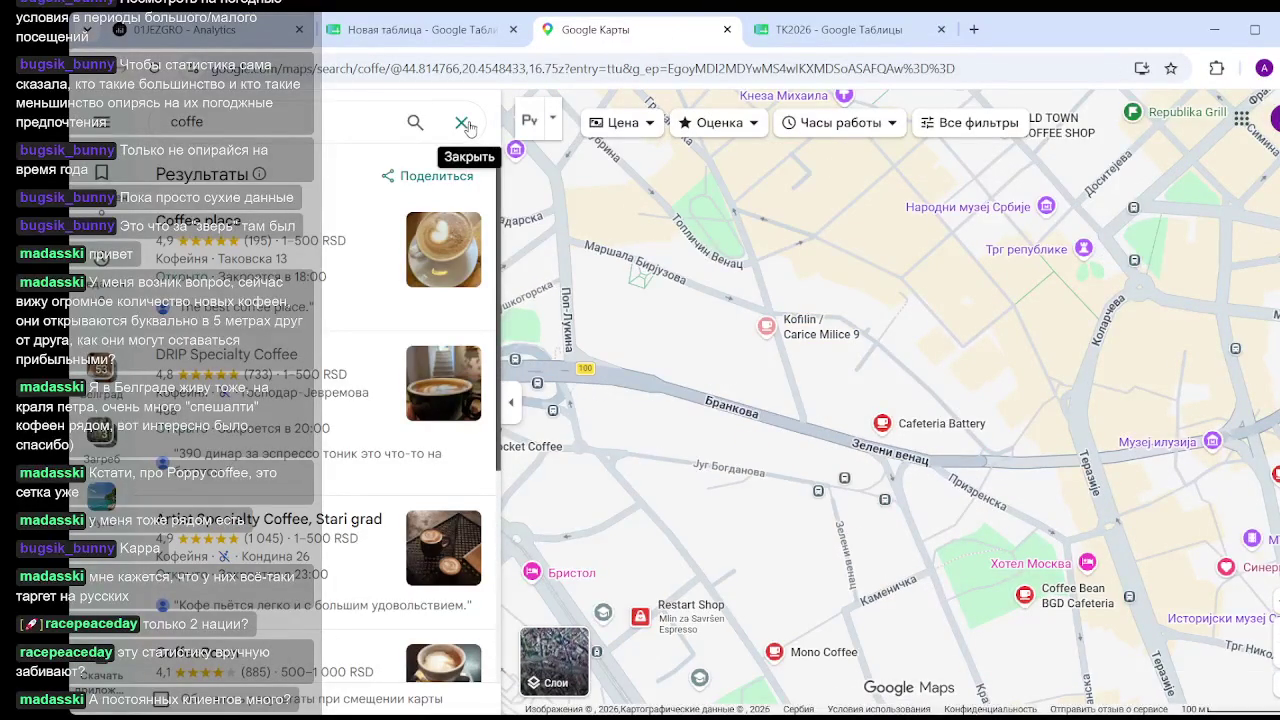
pyautogui.moveTo(993, 588); pyautogui.dragTo(838, 337)
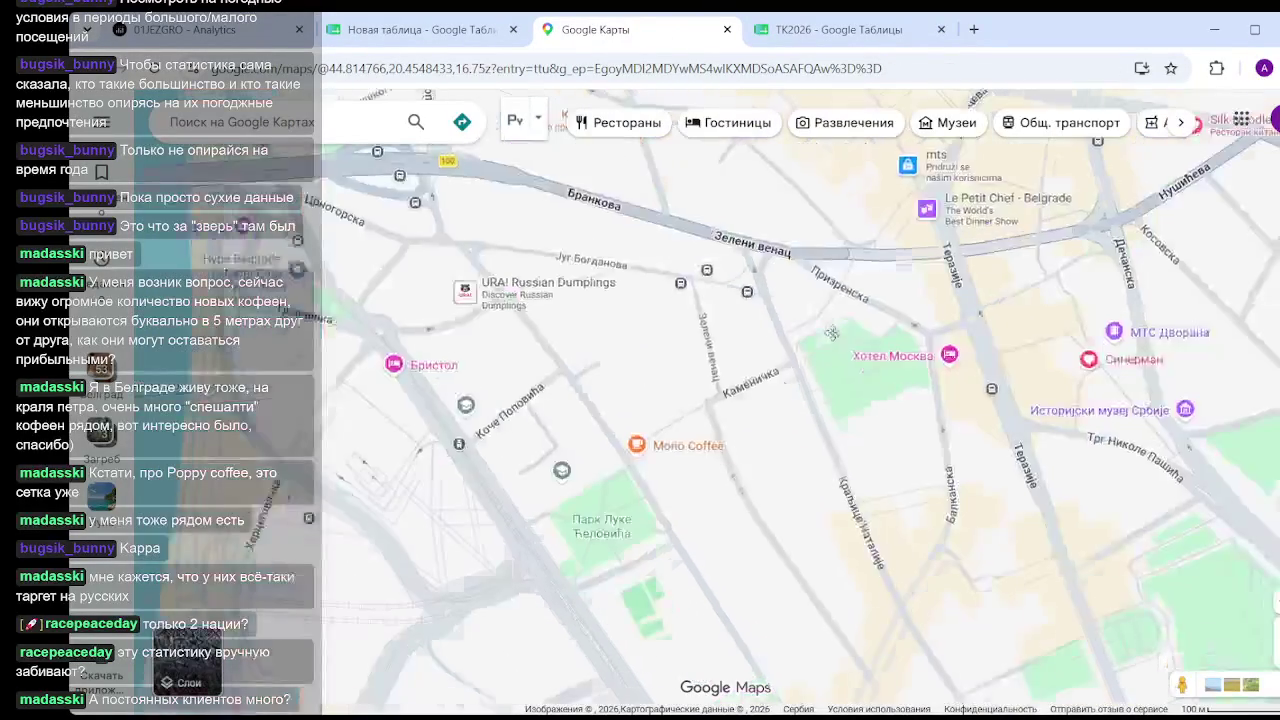
pyautogui.click(620, 403)
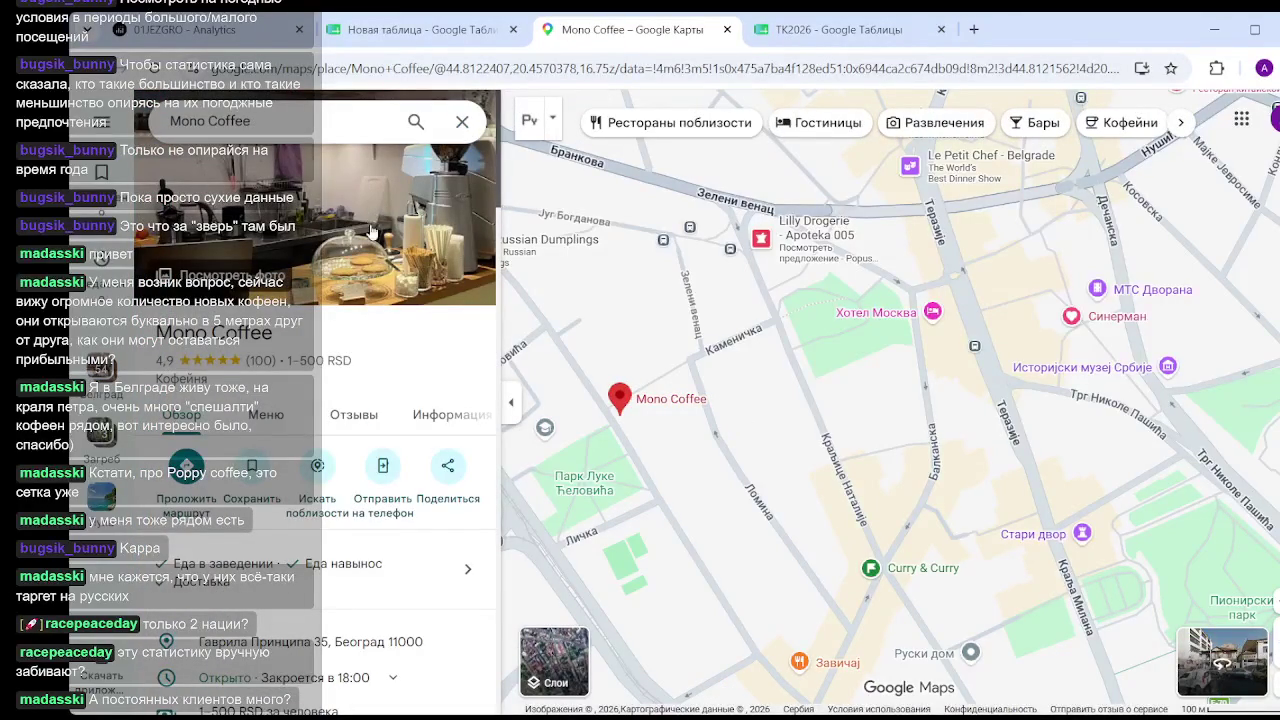
# Zoom around Mono Coffee's menu photo, then exit the viewer with Esc.
pyautogui.scroll(-3, 391, 427)
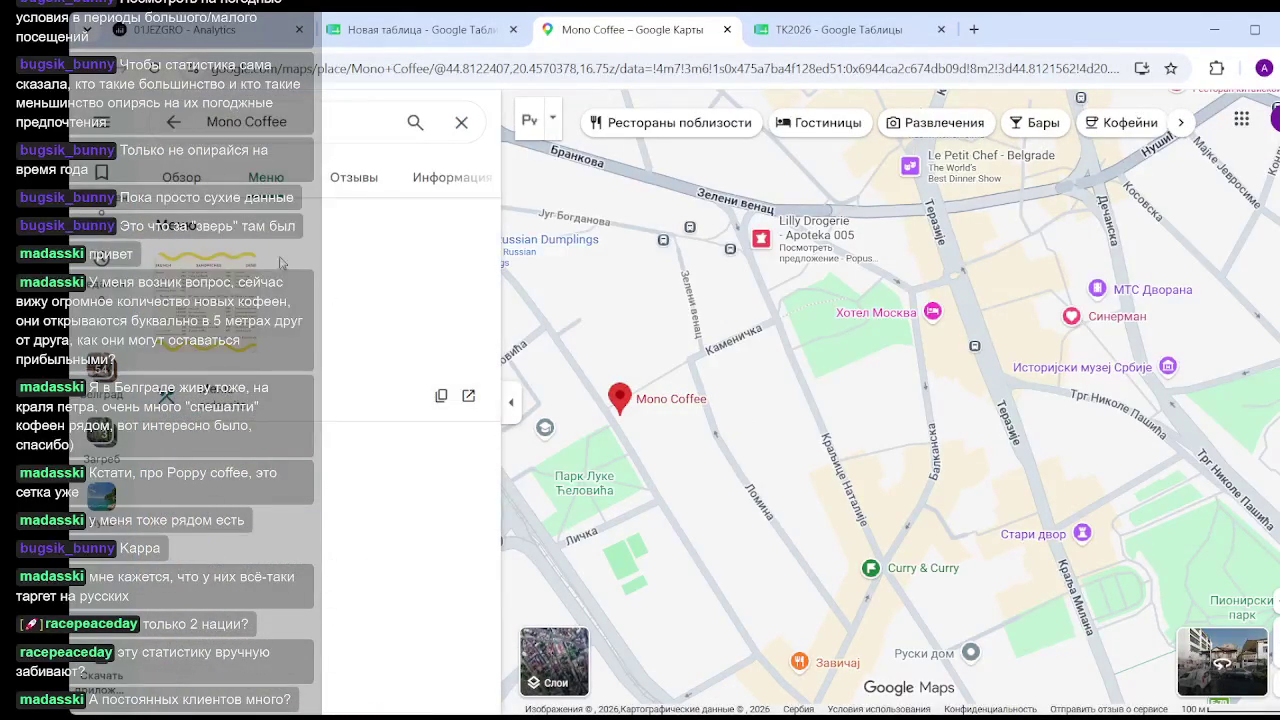
pyautogui.click(200, 298)
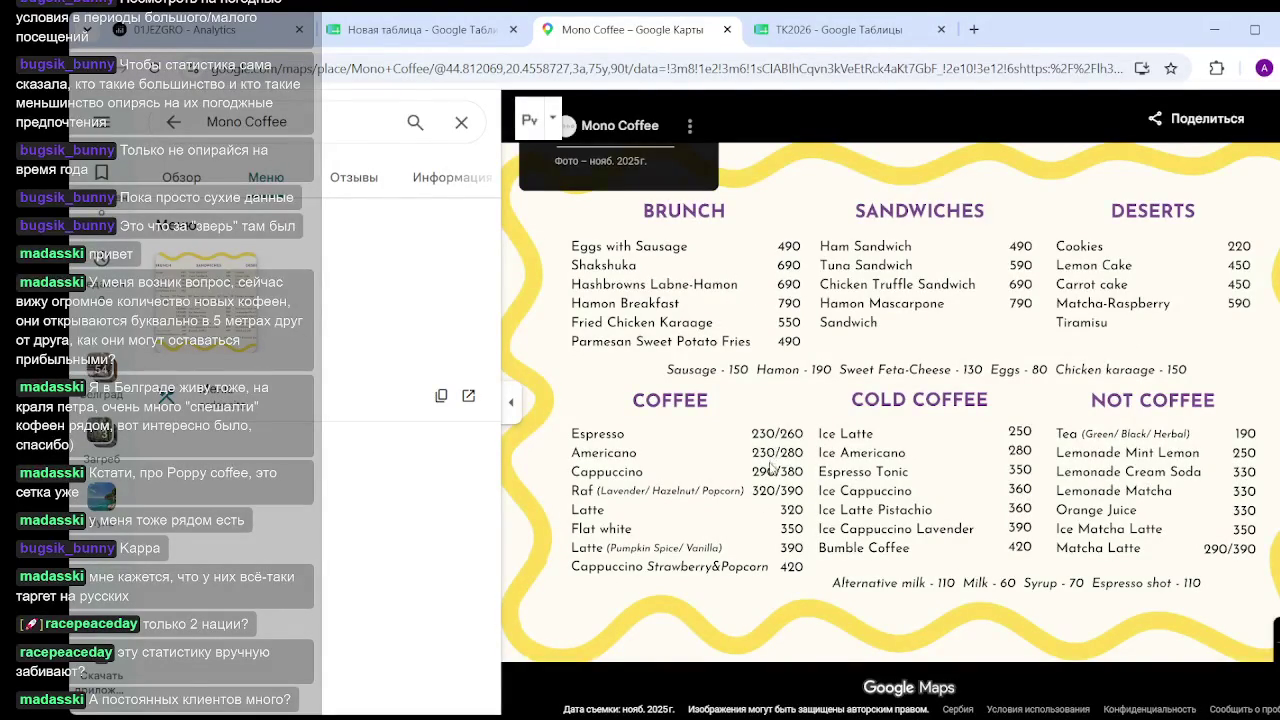
pyautogui.scroll(2, 777, 451)
pyautogui.scroll(-2, 769, 459)
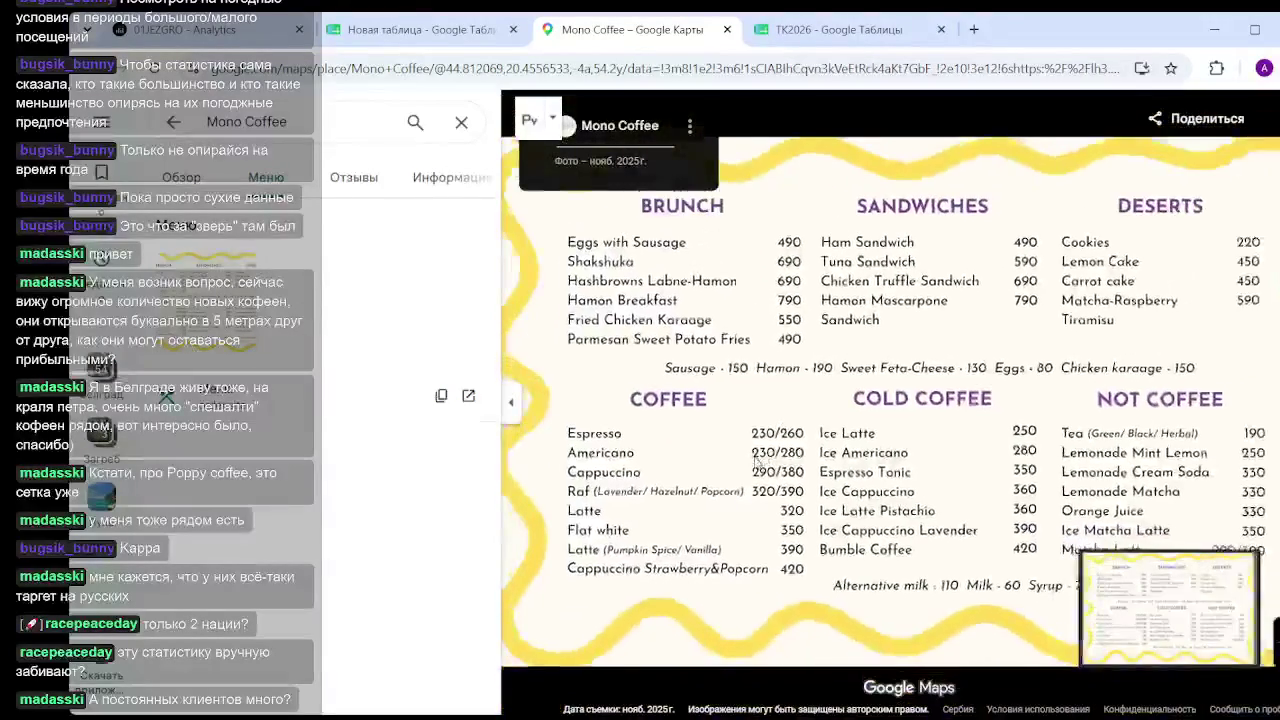
pyautogui.press('Escape')
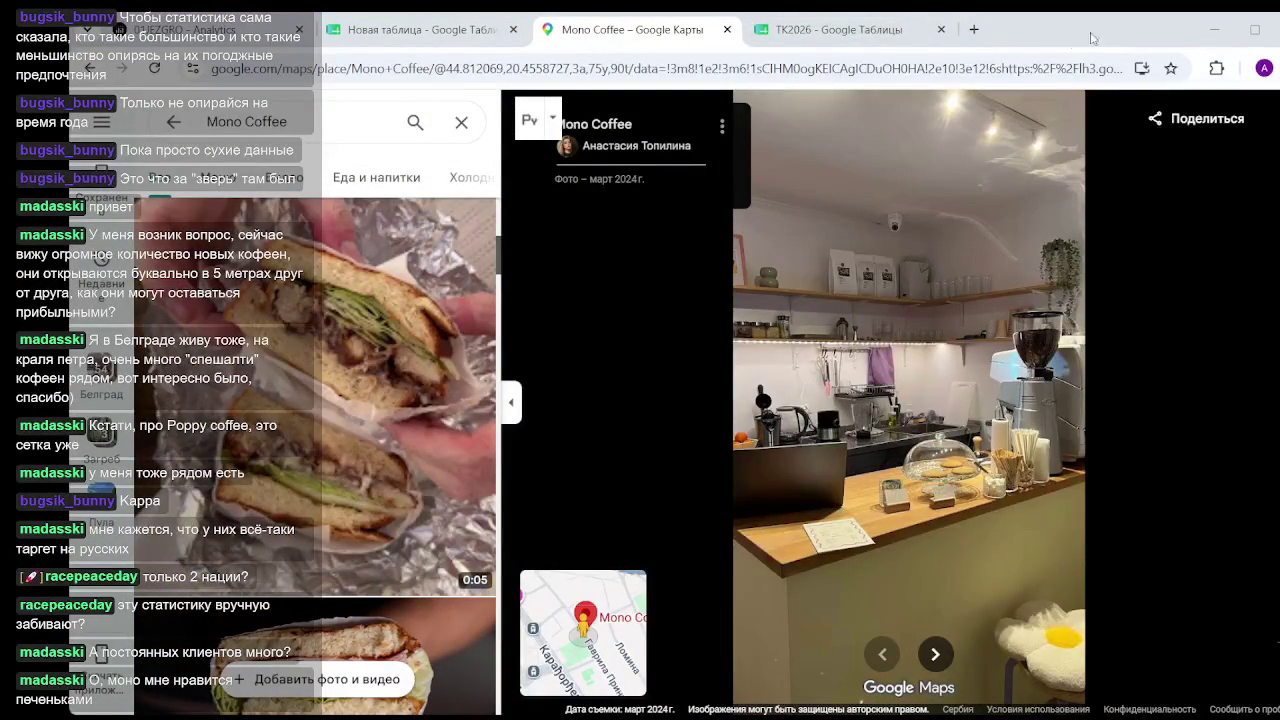
# Scroll Mono Coffee's food and drink gallery and enlarge the photo of two women at the counter.
pyautogui.scroll(-5, 294, 483)
pyautogui.scroll(-3, 294, 483)
pyautogui.scroll(-3, 336, 475)
pyautogui.scroll(-3, 336, 475)
pyautogui.scroll(-3, 336, 475)
pyautogui.scroll(-3, 336, 475)
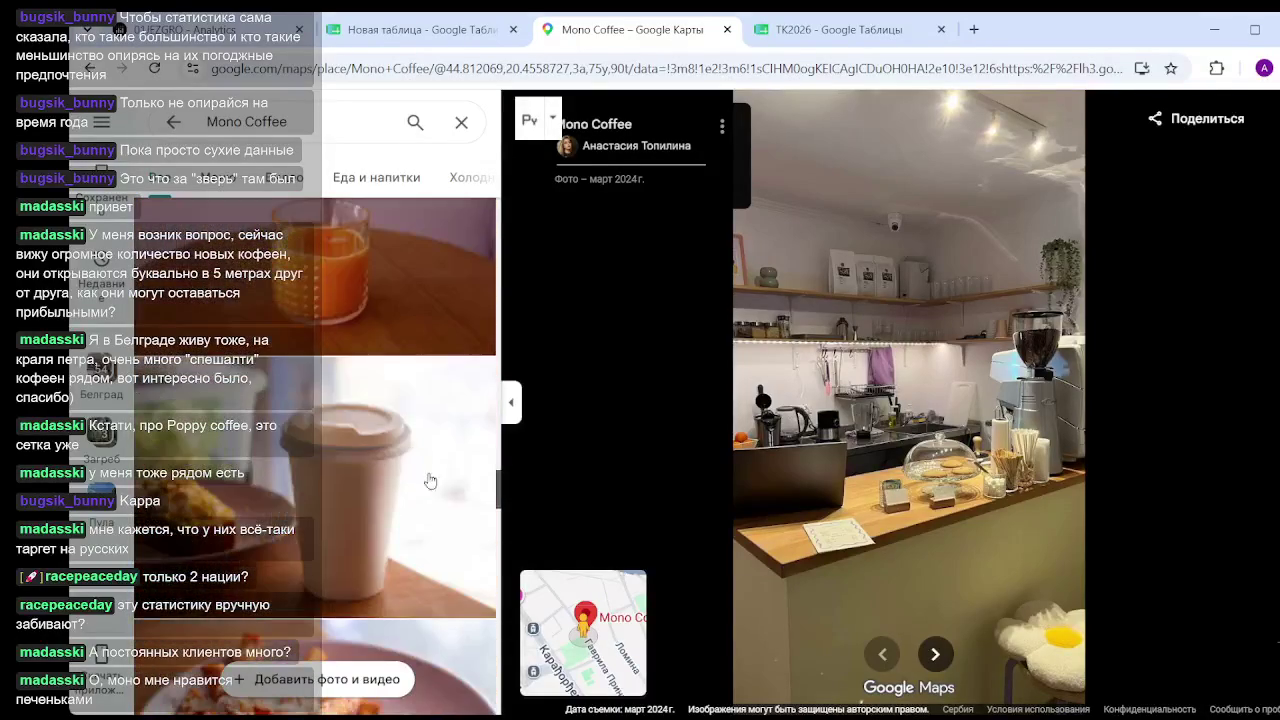
pyautogui.scroll(-3, 490, 550)
pyautogui.scroll(-3, 480, 619)
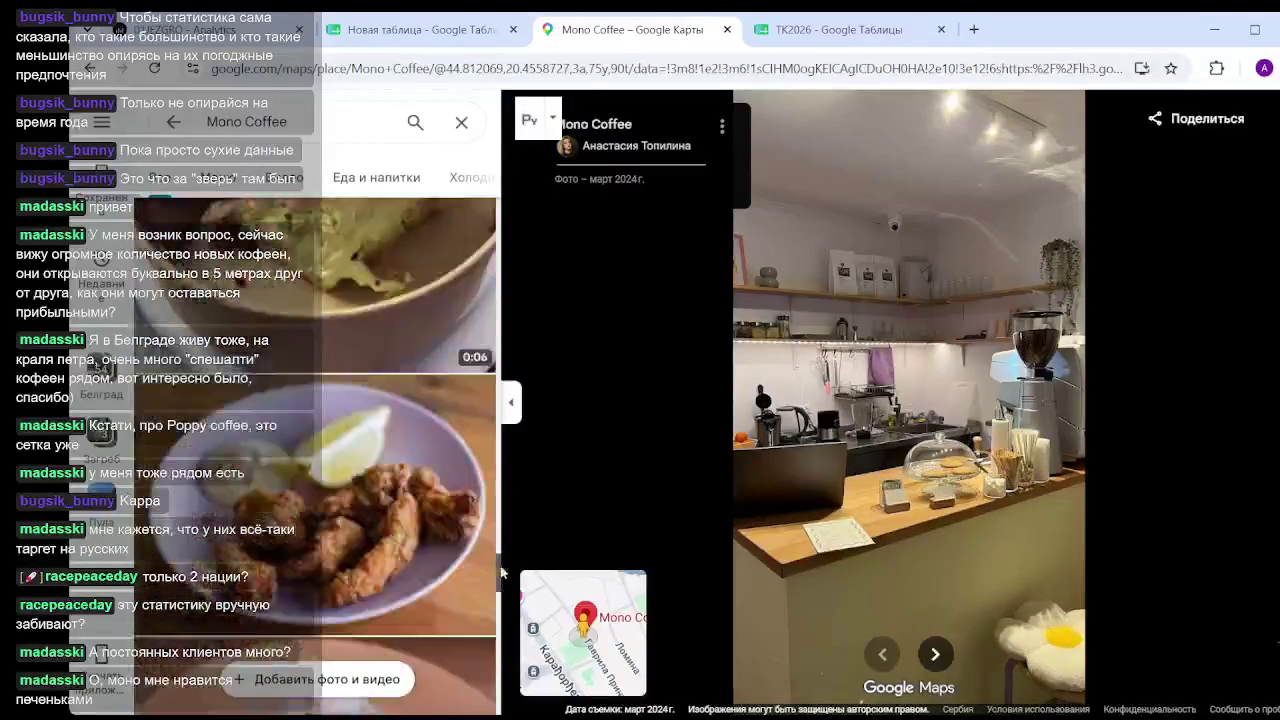
pyautogui.scroll(-3, 480, 619)
pyautogui.scroll(-3, 480, 619)
pyautogui.scroll(-3, 480, 619)
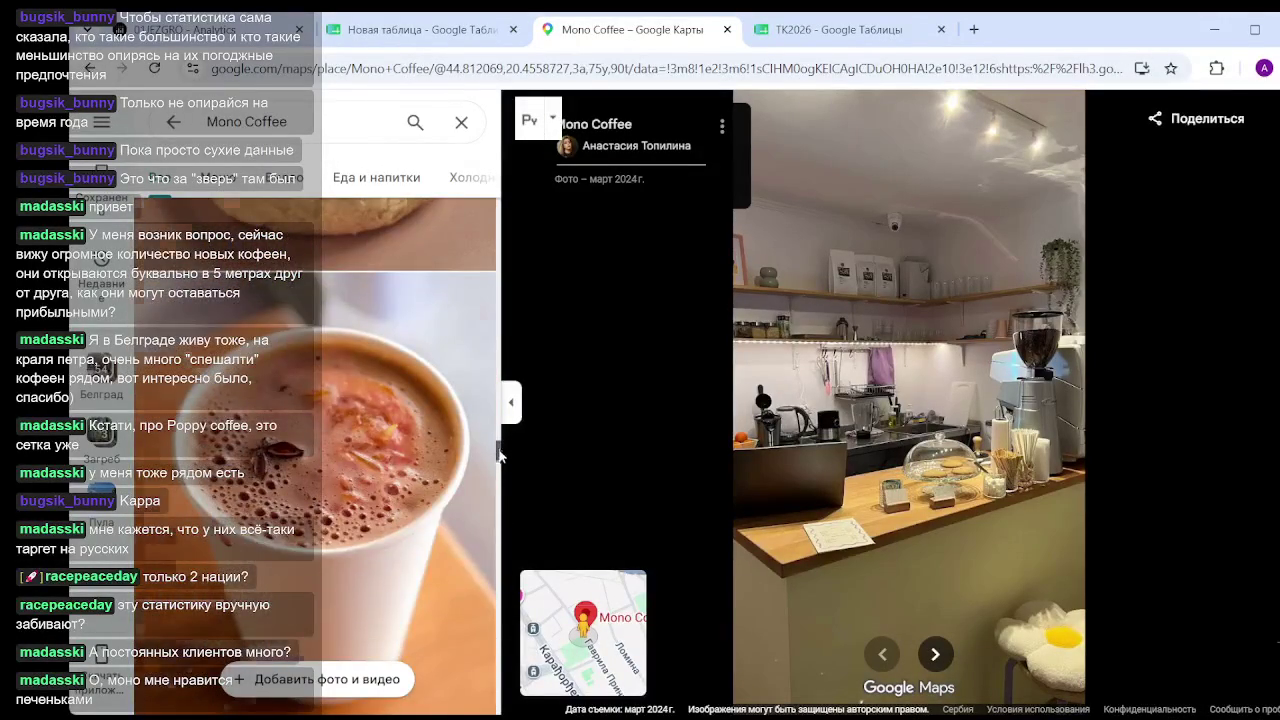
pyautogui.scroll(-3, 503, 492)
pyautogui.scroll(-3, 503, 492)
pyautogui.scroll(-3, 503, 492)
pyautogui.scroll(-3, 503, 492)
pyautogui.scroll(-3, 496, 568)
pyautogui.scroll(-3, 496, 568)
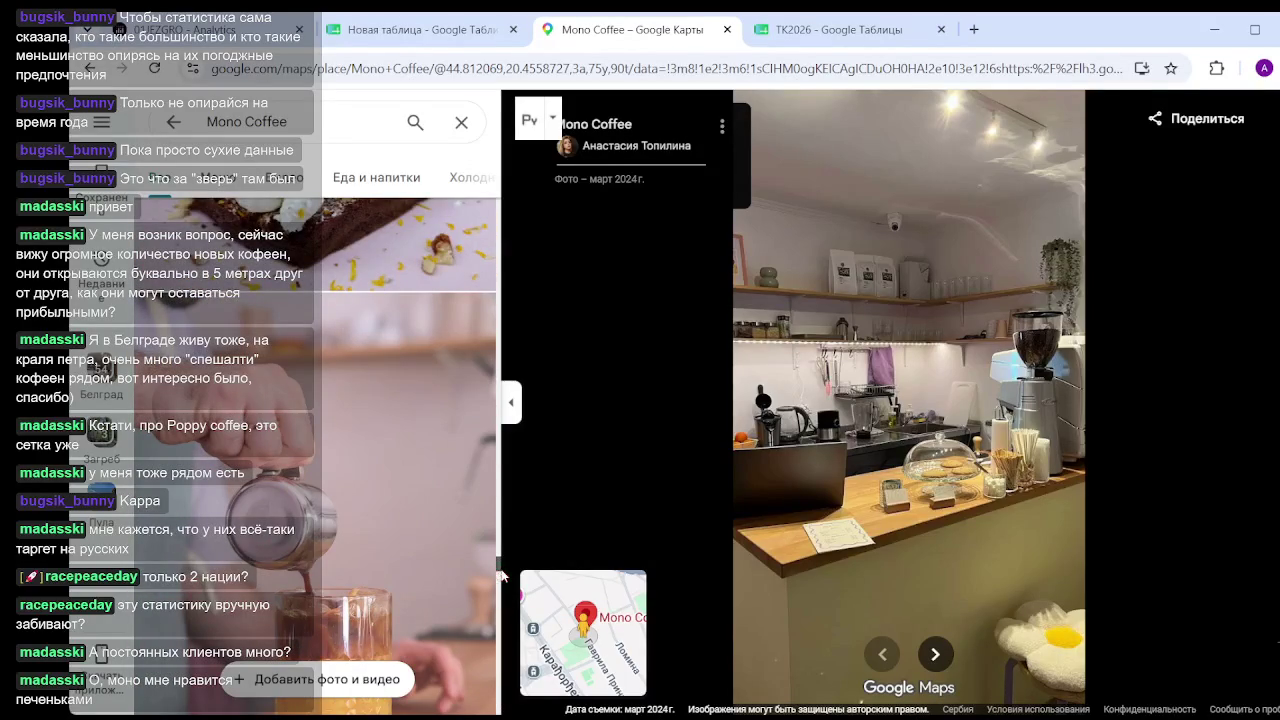
pyautogui.scroll(-3, 500, 580)
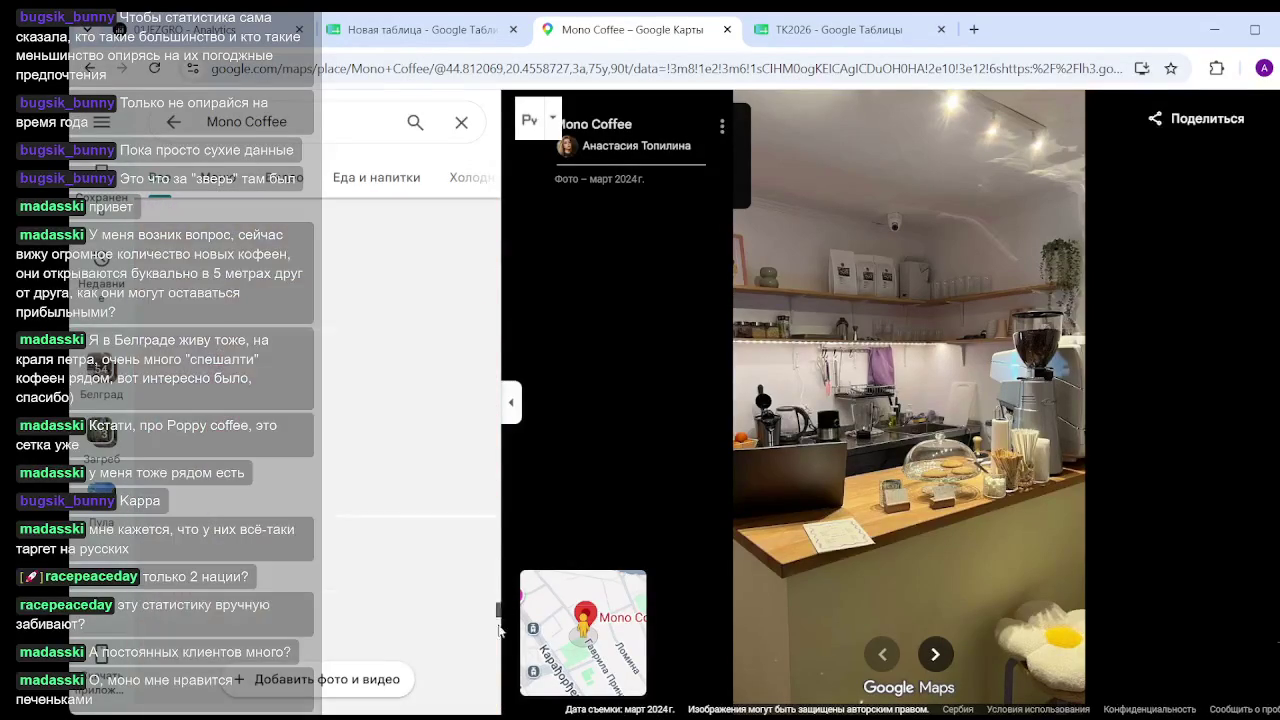
pyautogui.scroll(-3, 505, 598)
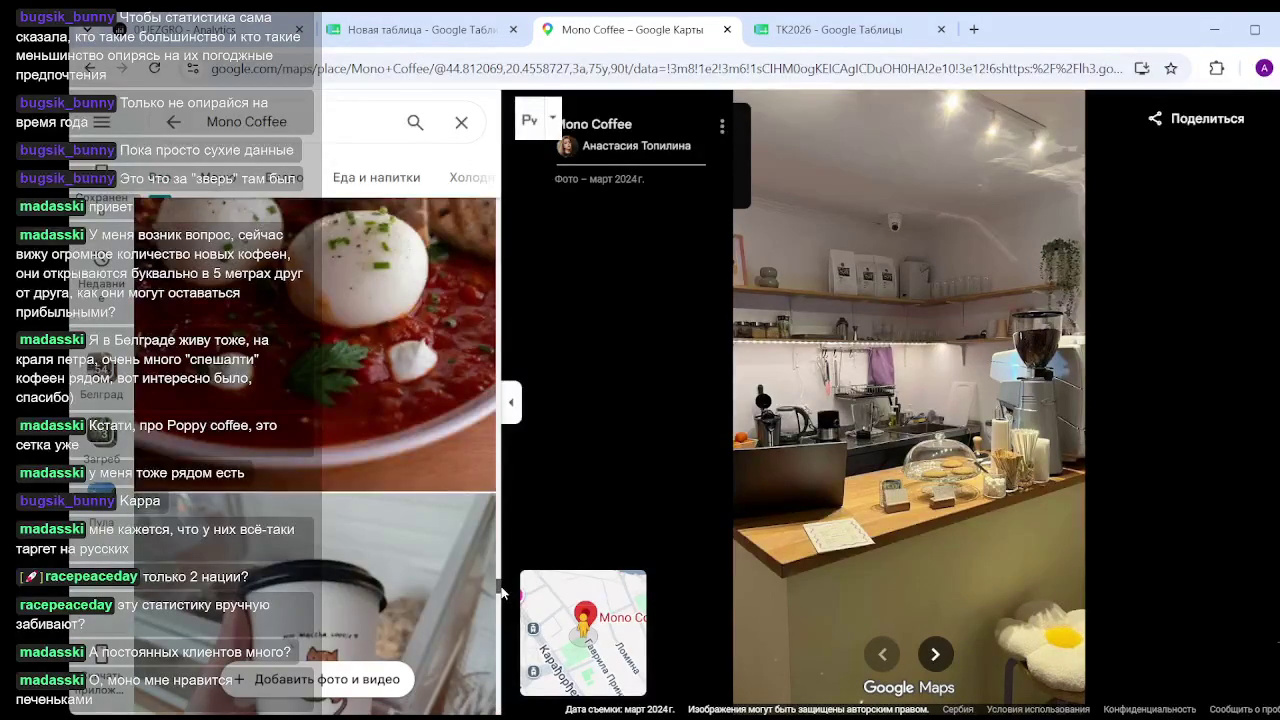
pyautogui.scroll(-5, 500, 590)
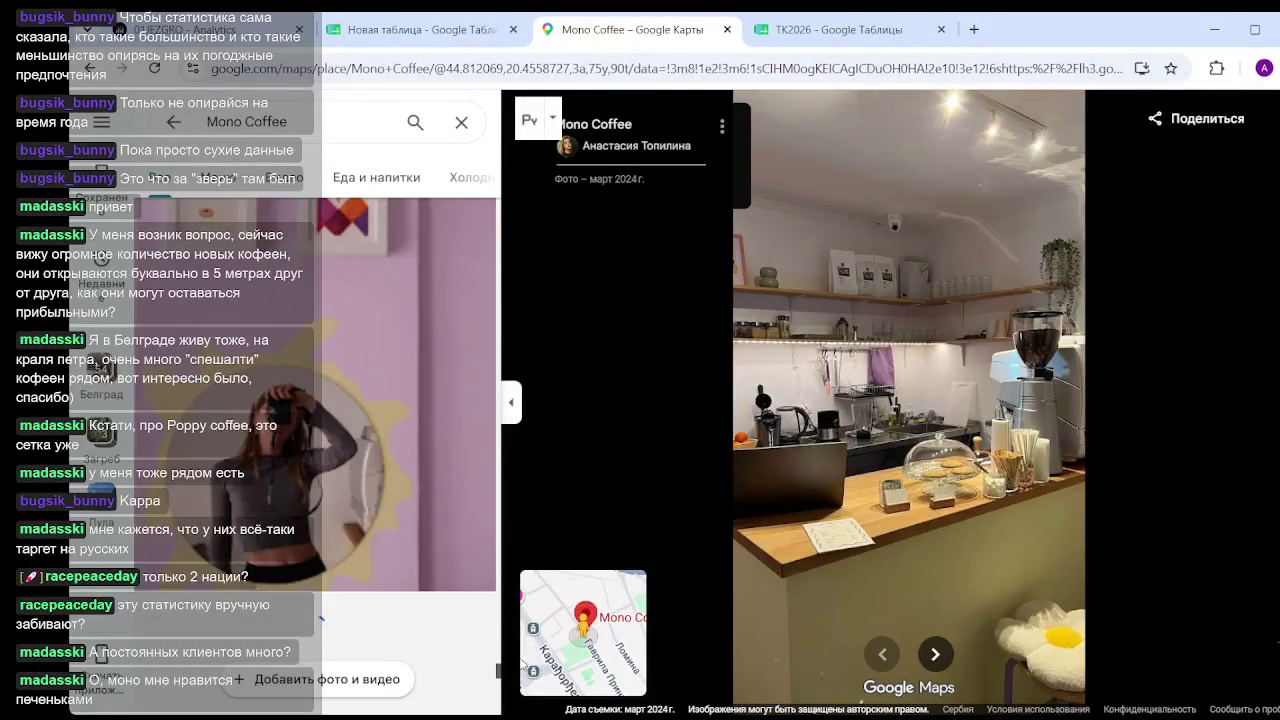
pyautogui.scroll(-5, 503, 703)
pyautogui.scroll(5, 442, 607)
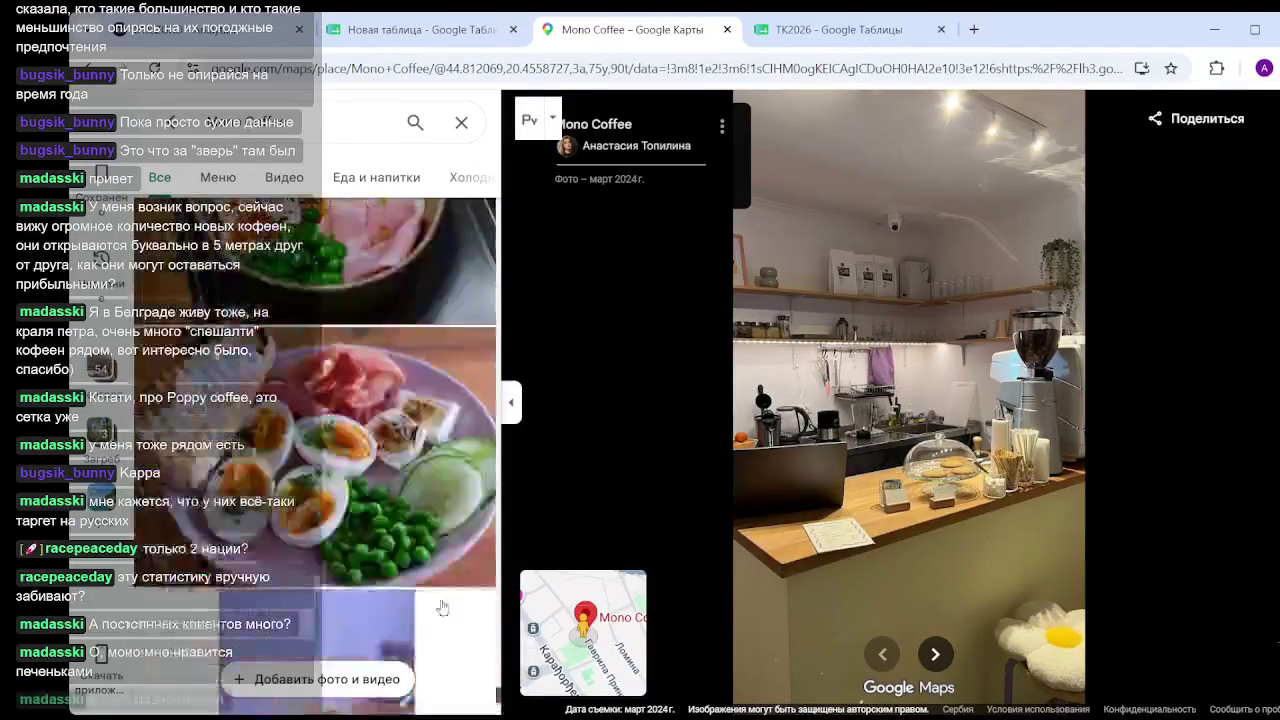
pyautogui.scroll(-3, 442, 607)
pyautogui.scroll(-3, 430, 600)
pyautogui.scroll(-3, 415, 590)
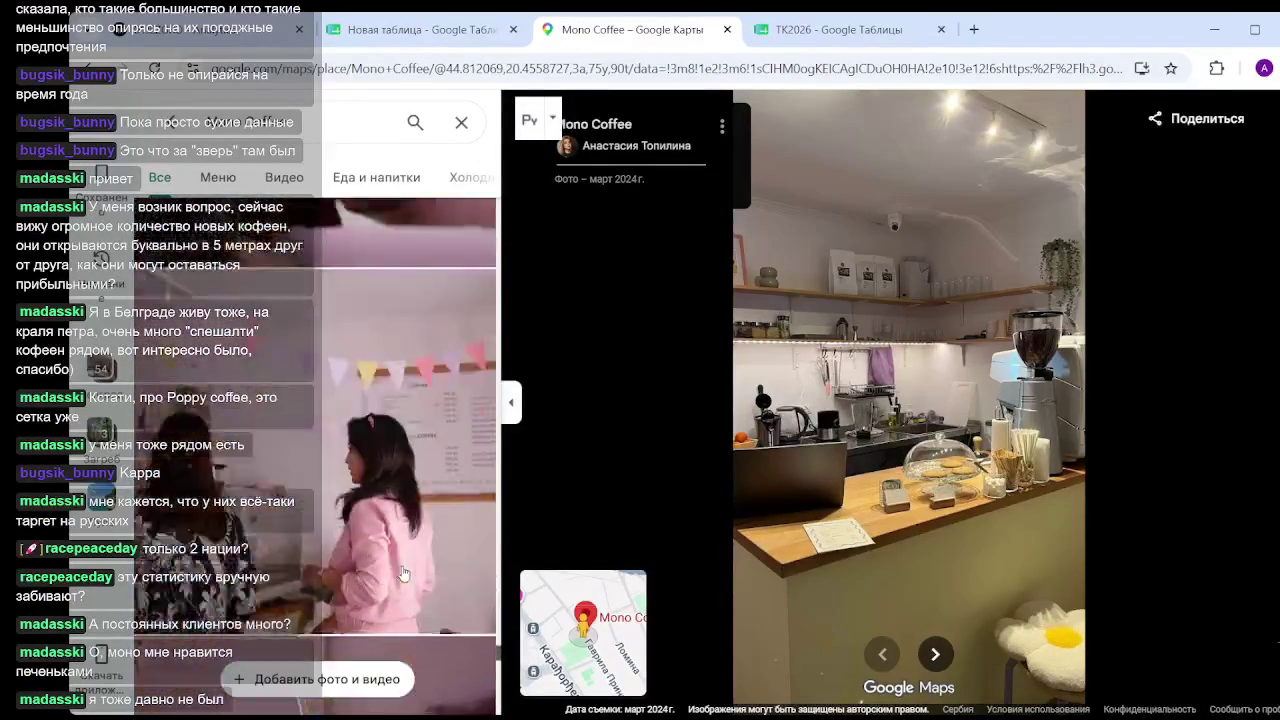
pyautogui.scroll(-3, 403, 574)
pyautogui.scroll(-3, 403, 574)
pyautogui.scroll(-2, 347, 483)
pyautogui.scroll(-2, 347, 483)
pyautogui.scroll(-2, 347, 483)
pyautogui.click(385, 393)
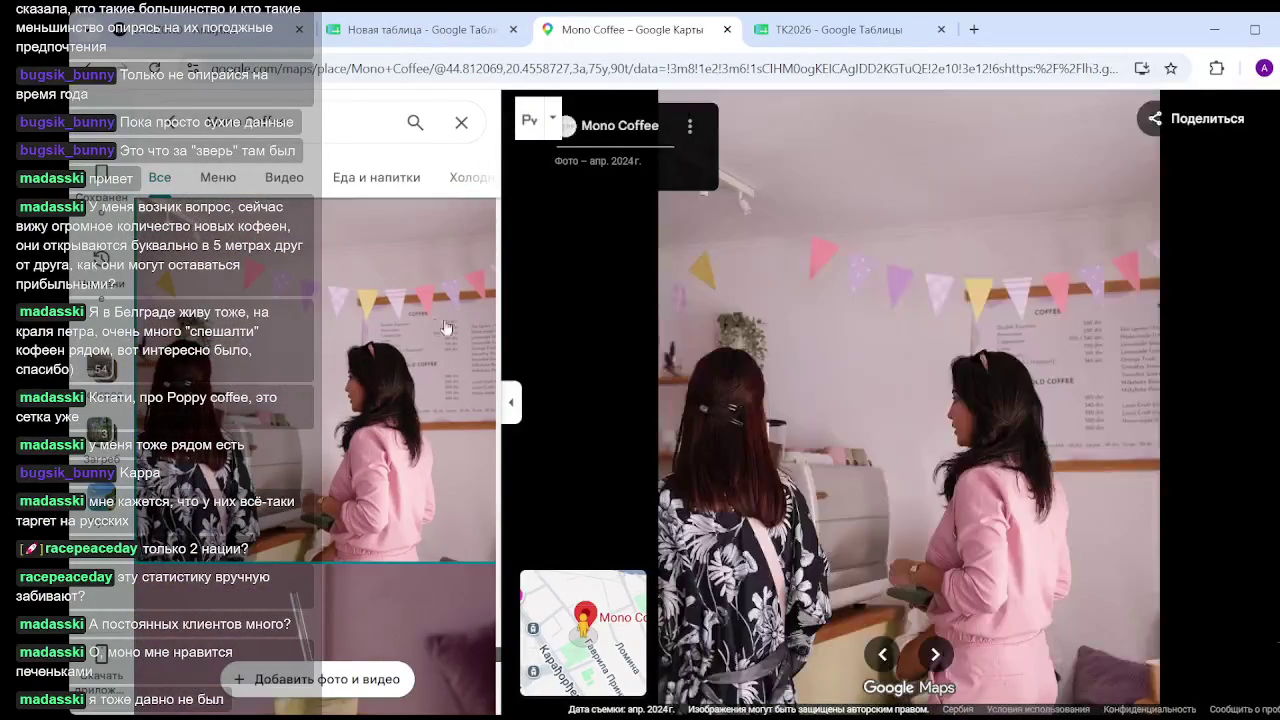
# Zoom in and out on Mono Coffee's menu board to read it.
pyautogui.scroll(2, 1118, 346)
pyautogui.scroll(2, 1150, 342)
pyautogui.scroll(2, 1178, 338)
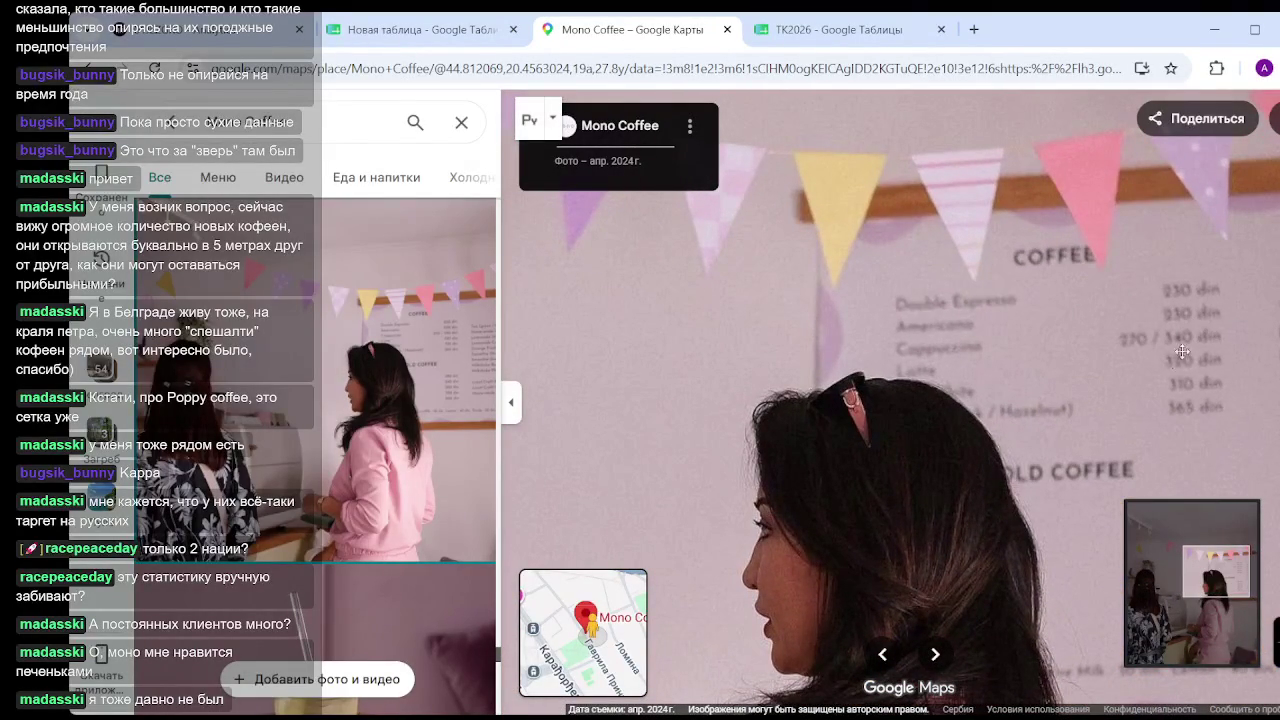
pyautogui.scroll(-5, 1184, 314)
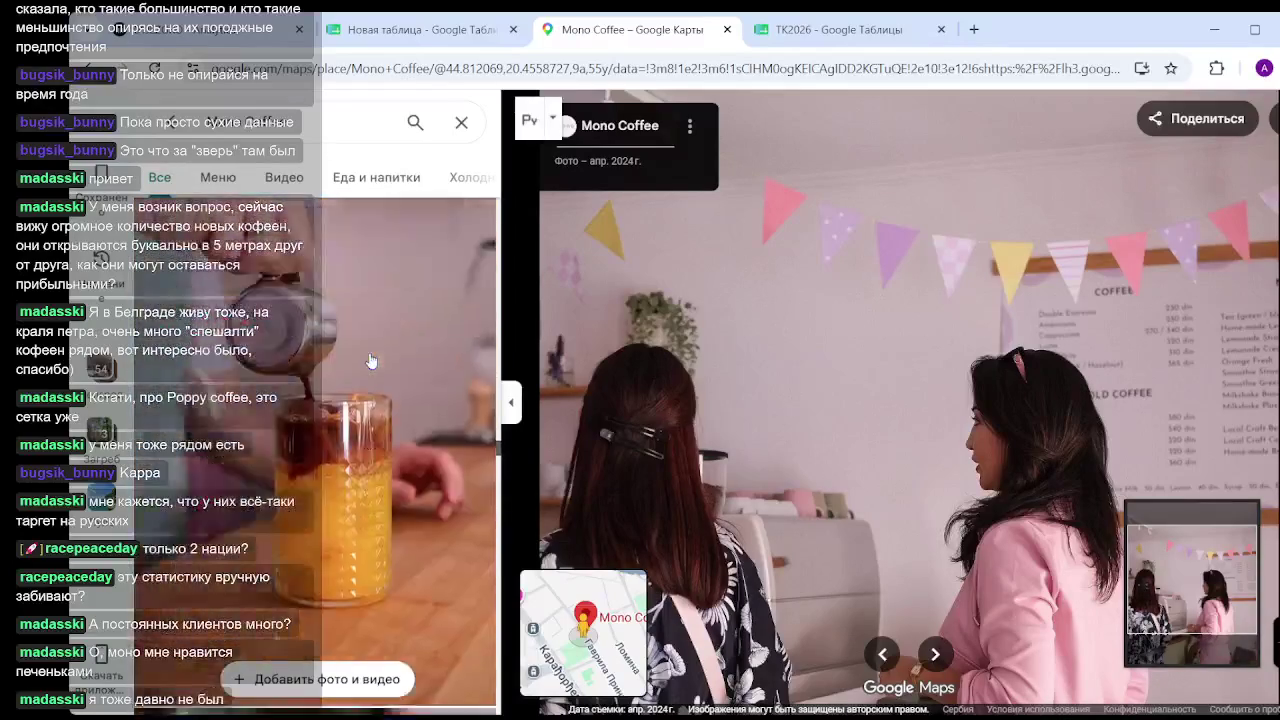
pyautogui.scroll(1, 905, 344)
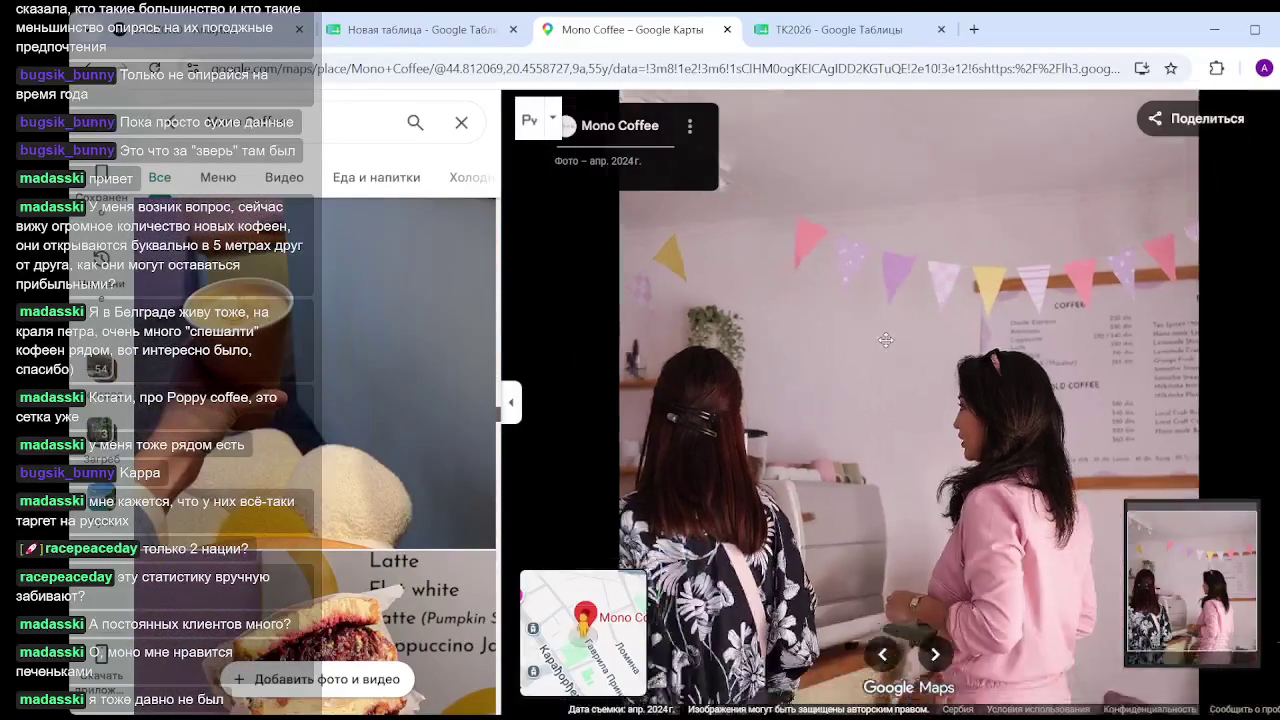
pyautogui.scroll(-2, 798, 360)
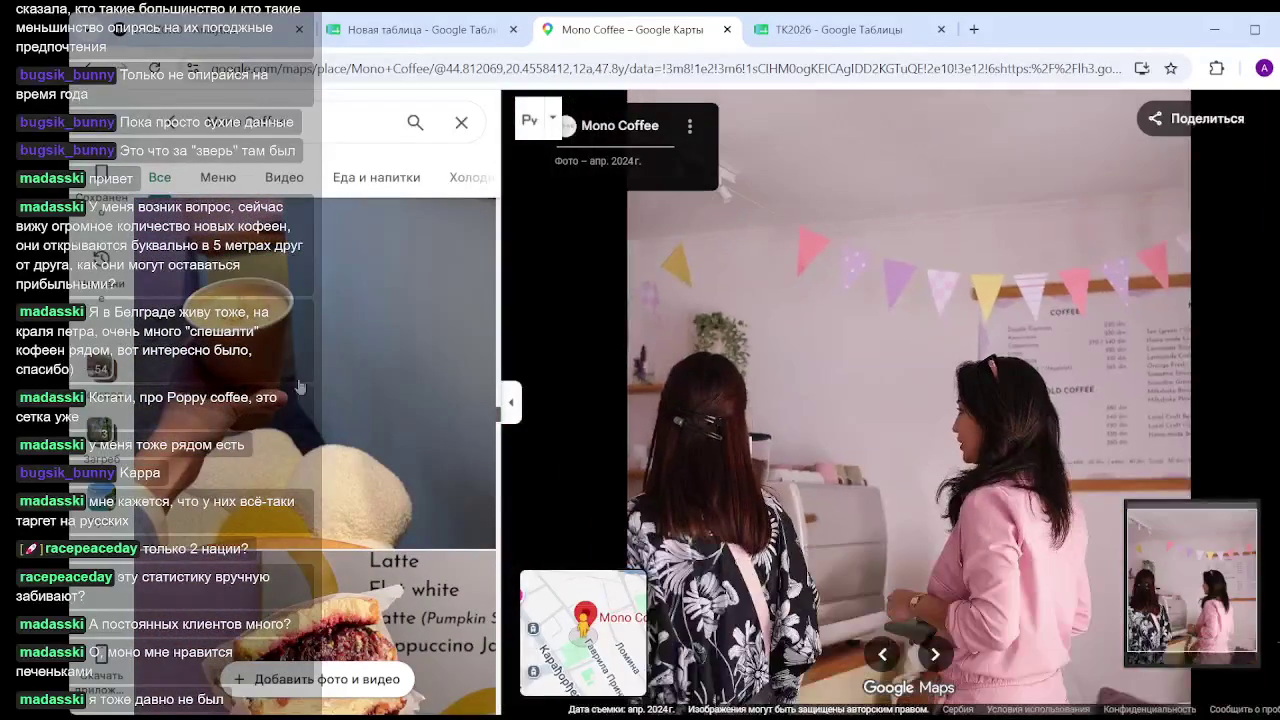
pyautogui.scroll(-3, 346, 380)
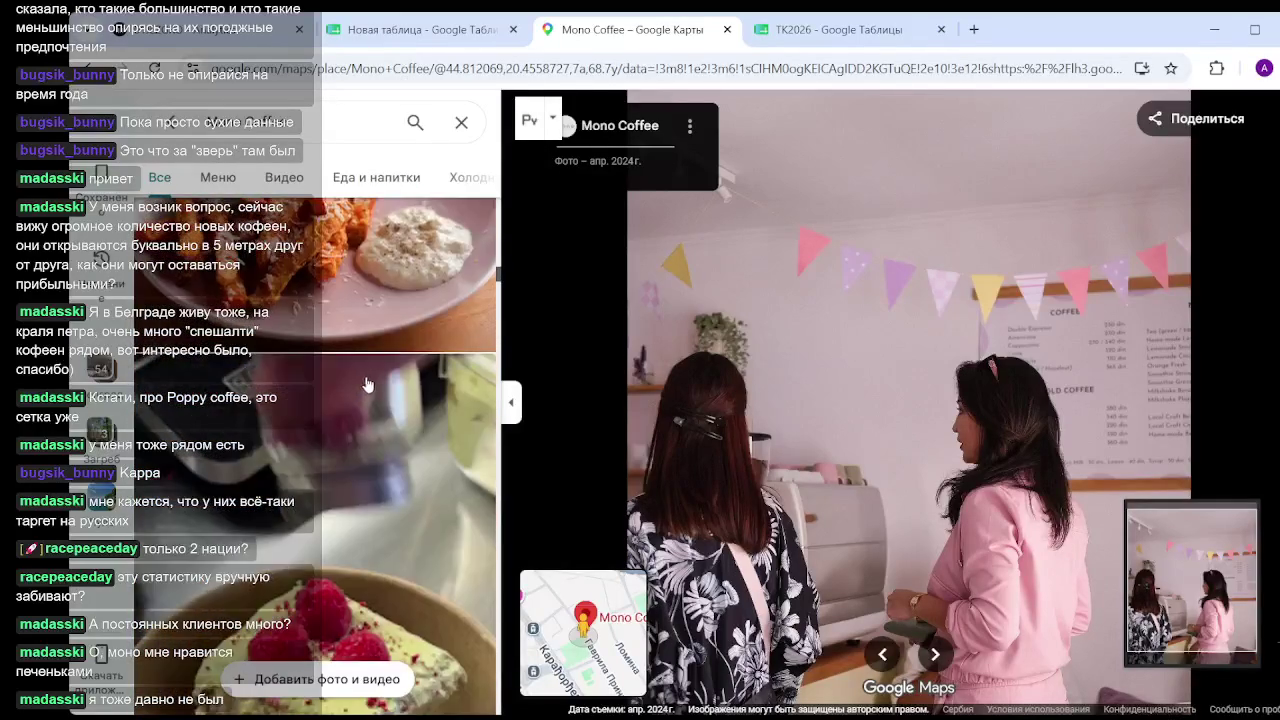
# Enlarge and zoom the iced drink photo, then return to Mono Coffee's details.
pyautogui.click(378, 432)
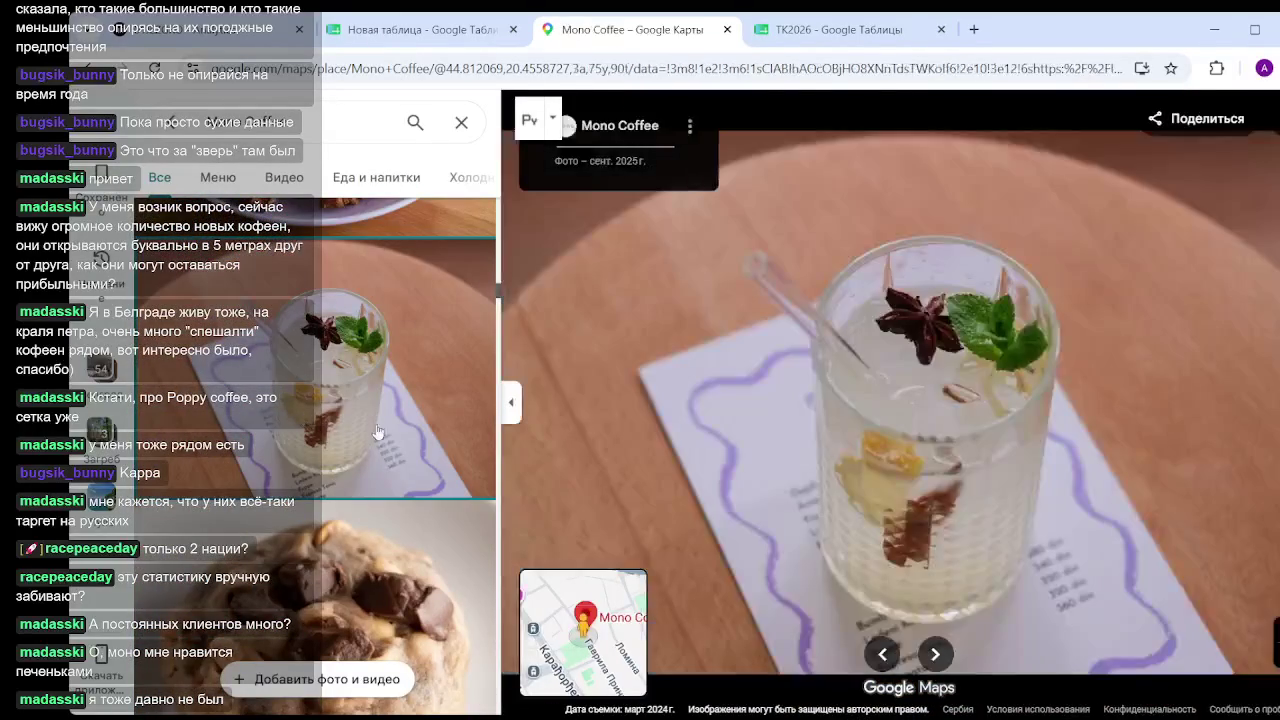
pyautogui.scroll(3, 787, 464)
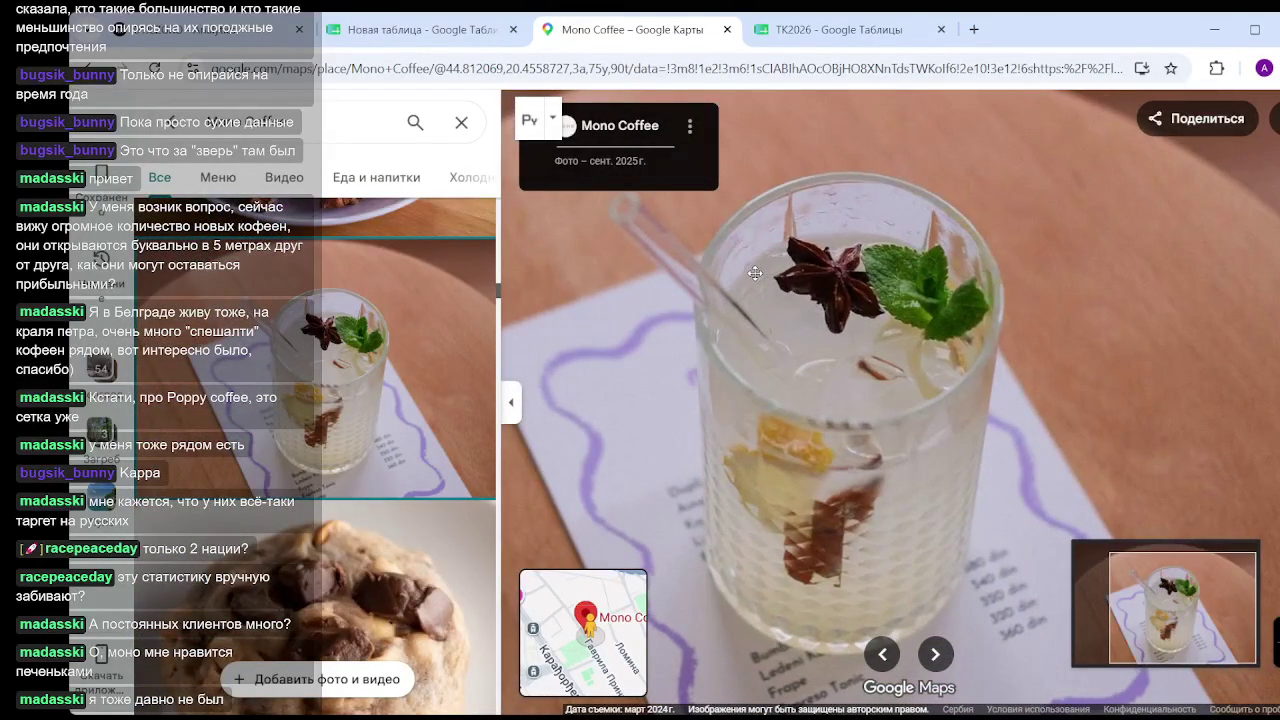
pyautogui.scroll(-3, 790, 271)
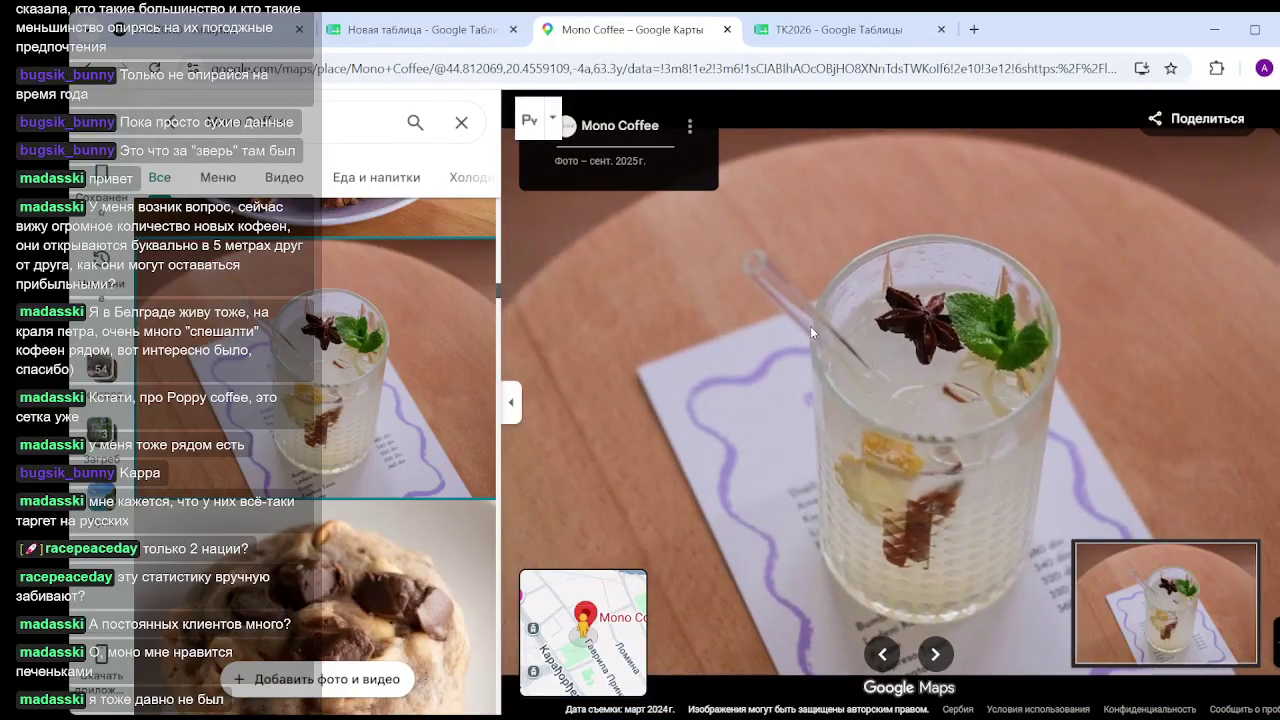
pyautogui.scroll(-3, 322, 370)
pyautogui.scroll(-3, 322, 370)
pyautogui.scroll(-3, 322, 370)
pyautogui.scroll(2, 322, 370)
pyautogui.scroll(3, 330, 365)
pyautogui.scroll(-5, 345, 361)
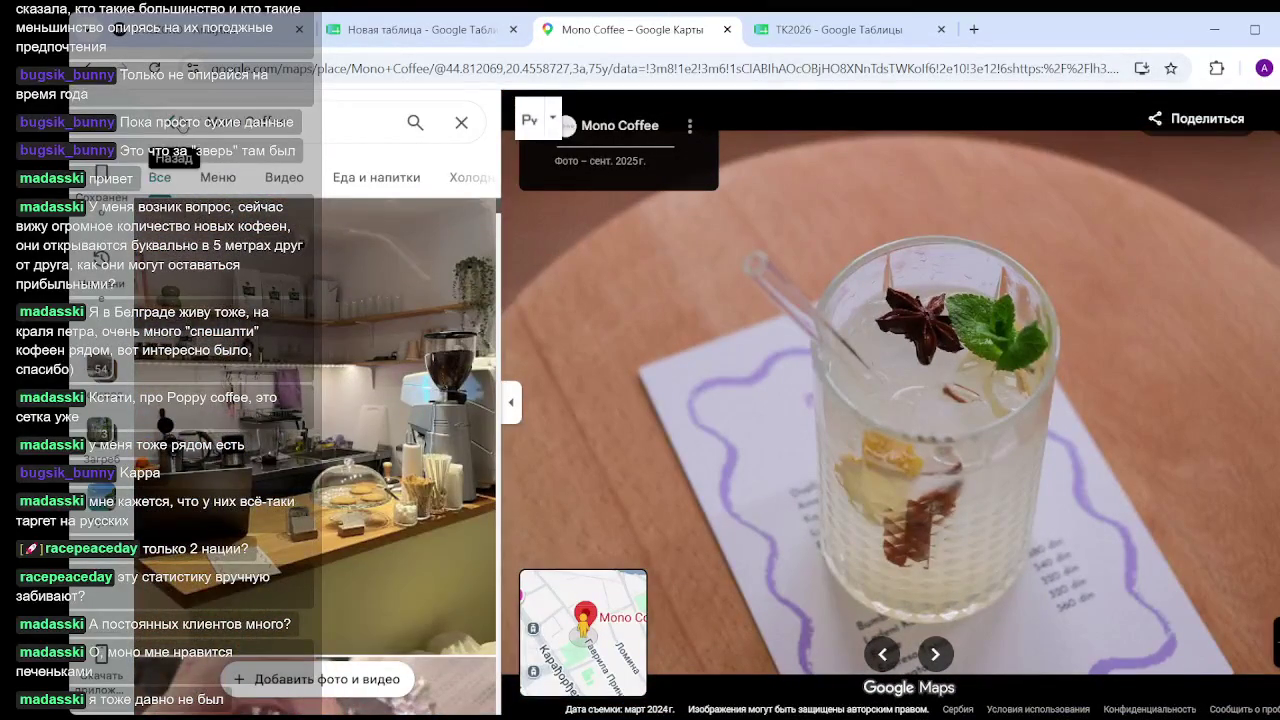
pyautogui.click(186, 124)
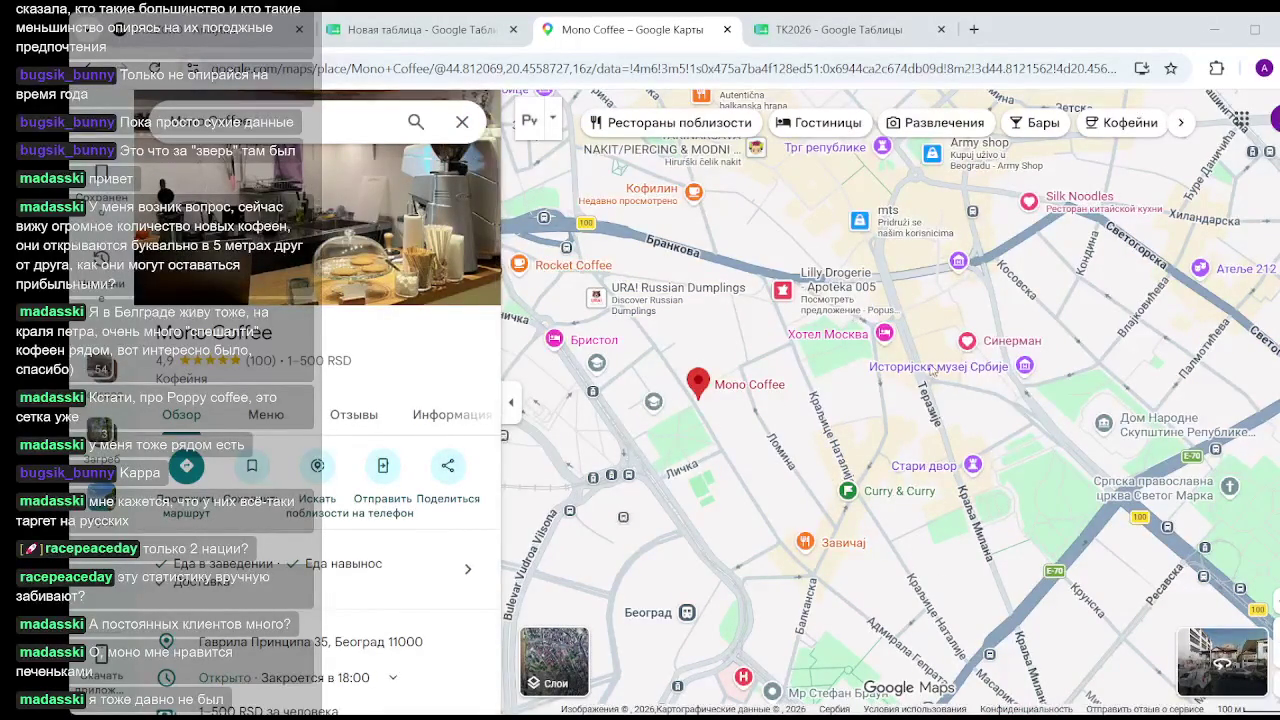
# Close Mono Coffee's details, pan the map east, and switch to the Analytics dashboard.
pyautogui.click(462, 121)
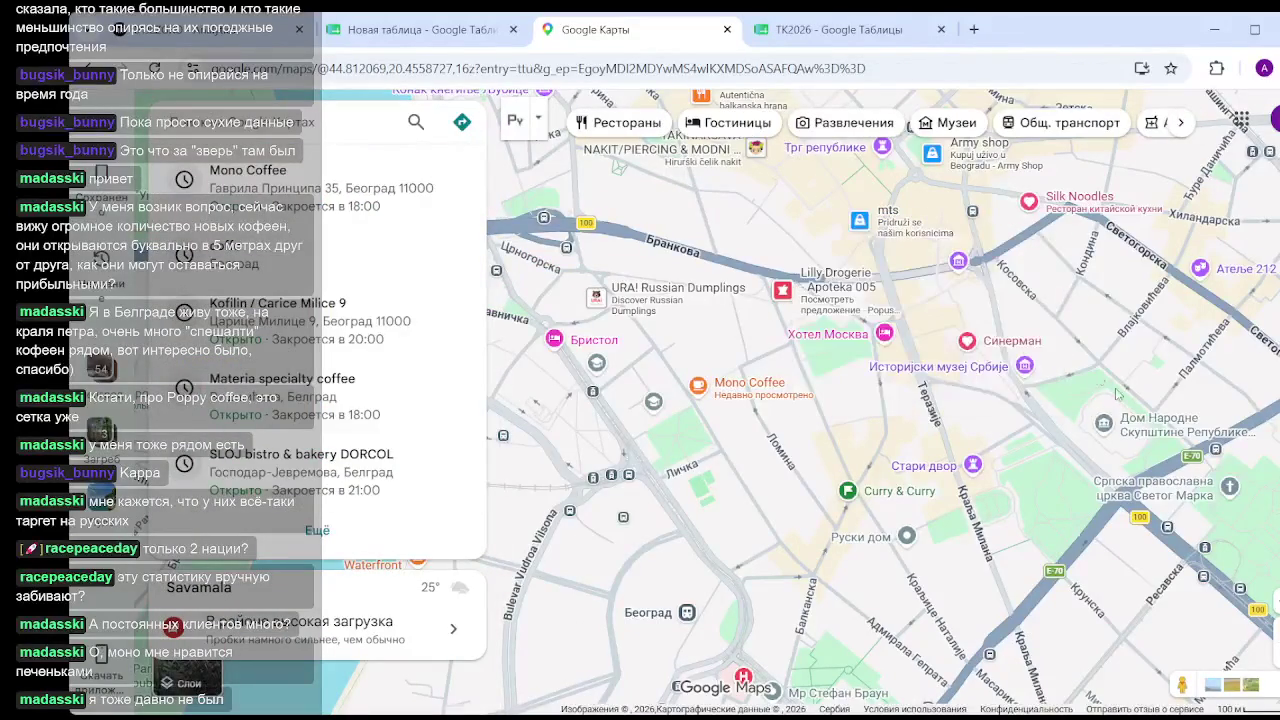
pyautogui.moveTo(1092, 365); pyautogui.dragTo(793, 428)
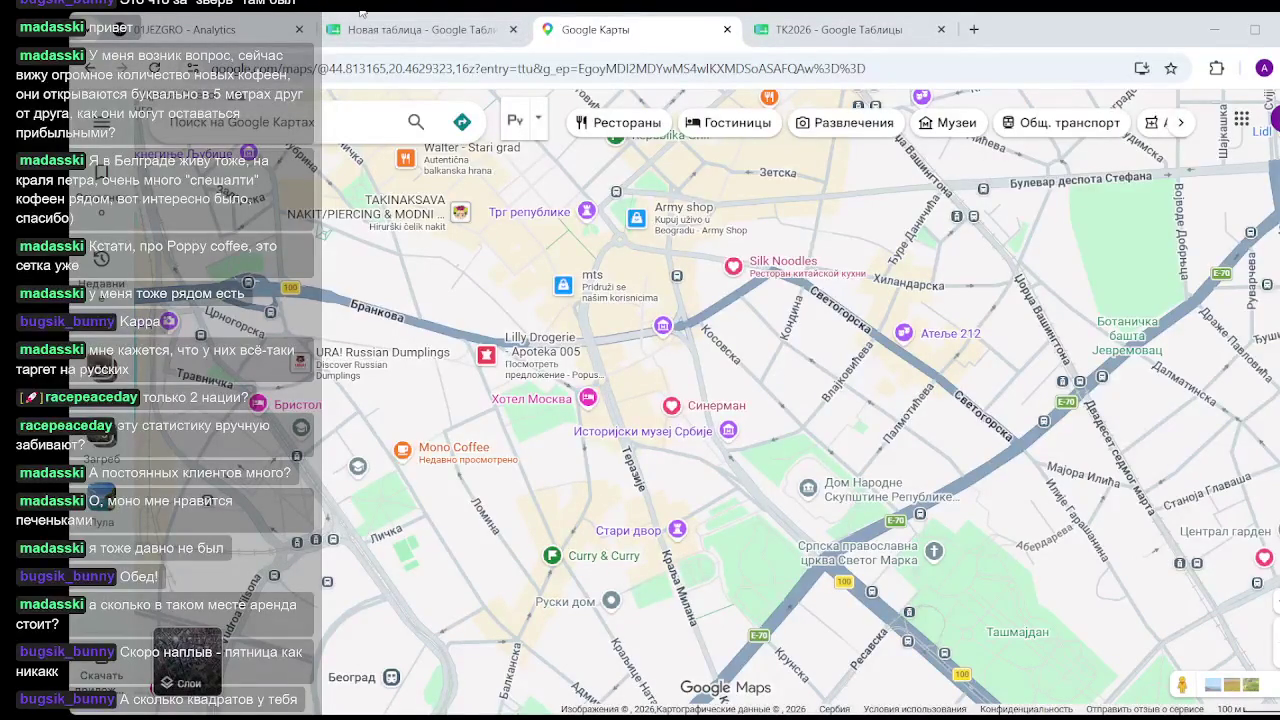
pyautogui.click(236, 38)
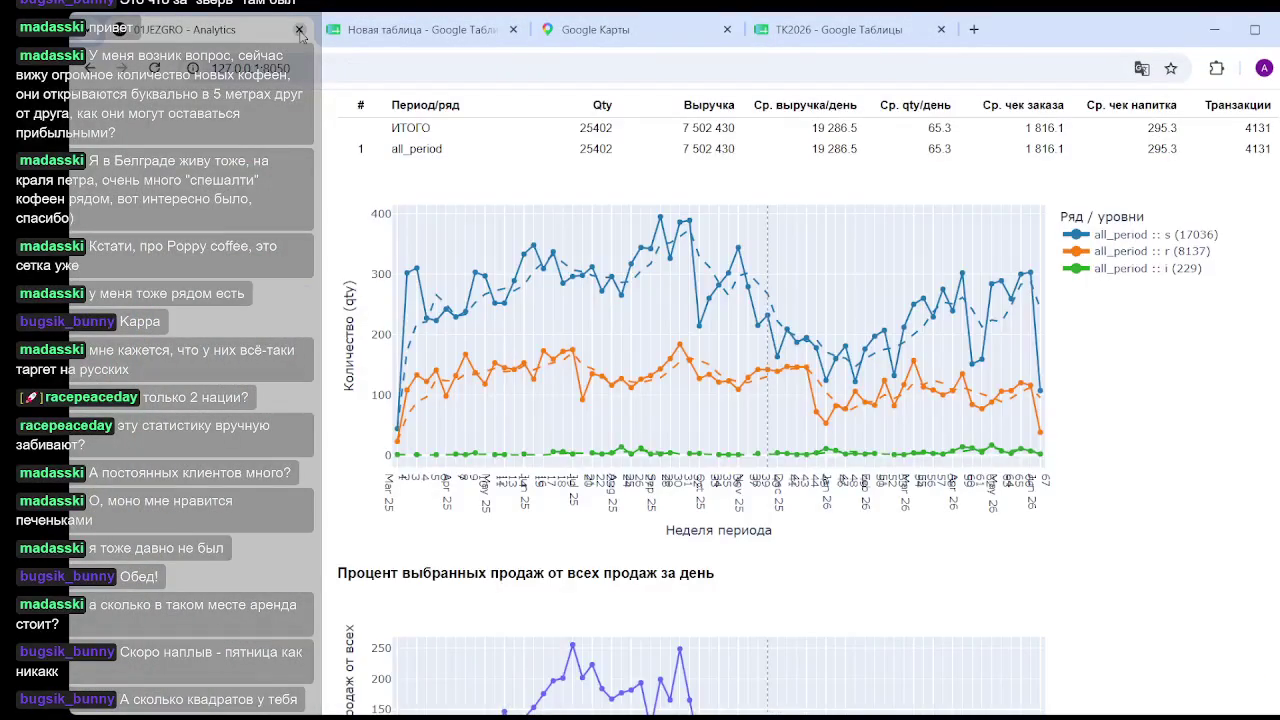